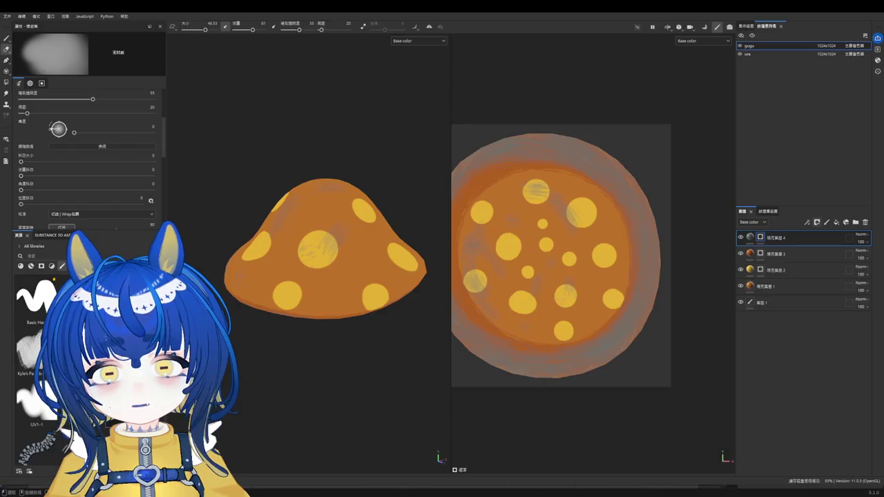
# Step: Erase the grey smudges over the cap's yellow spots so they look clean and flat
pyautogui.moveTo(539, 232); pyautogui.dragTo(523, 272)
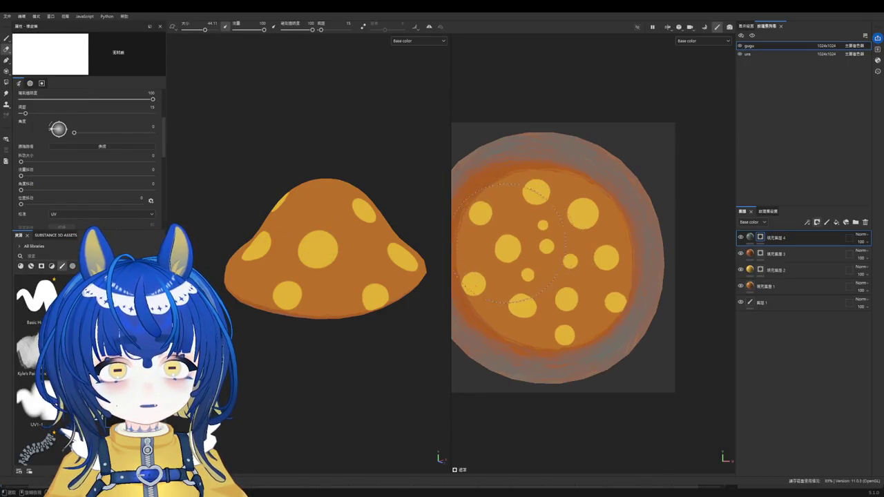
pyautogui.moveTo(316, 277)
pyautogui.keyDown('alt'); pyautogui.mouseDown()
pyautogui.moveTo(331, 240)
pyautogui.moveTo(297, 249)
pyautogui.mouseUp(); pyautogui.keyUp('alt')
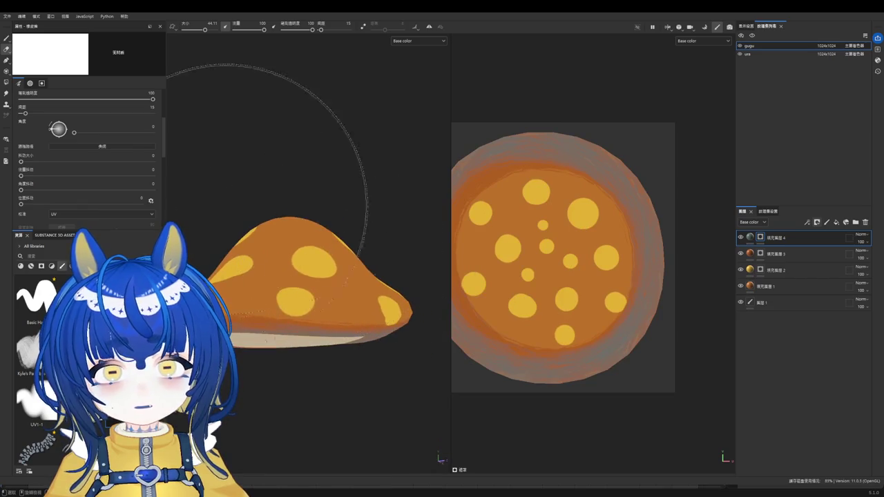
pyautogui.click(6, 39)
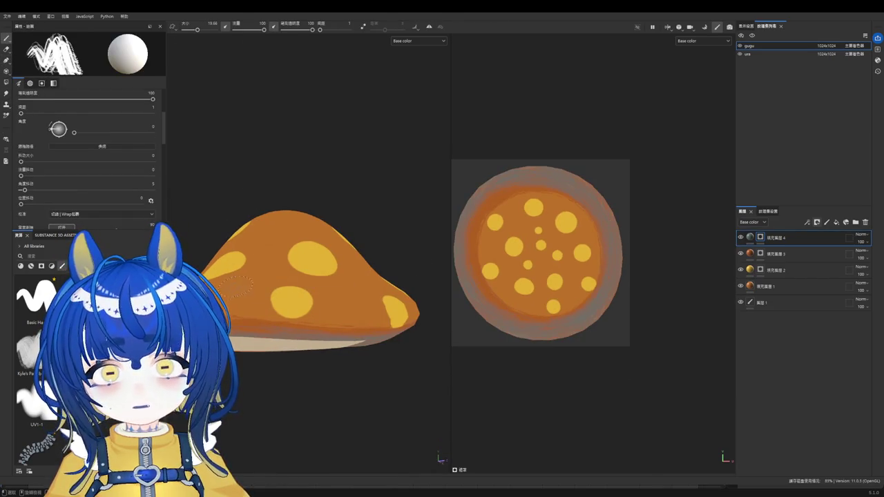
# Step: Shrink the brush and lower its opacity to 42
pyautogui.scroll(-1, 331, 285)
pyautogui.scroll(3, 290, 287)
pyautogui.scroll(2, 252, 292)
pyautogui.press('[')
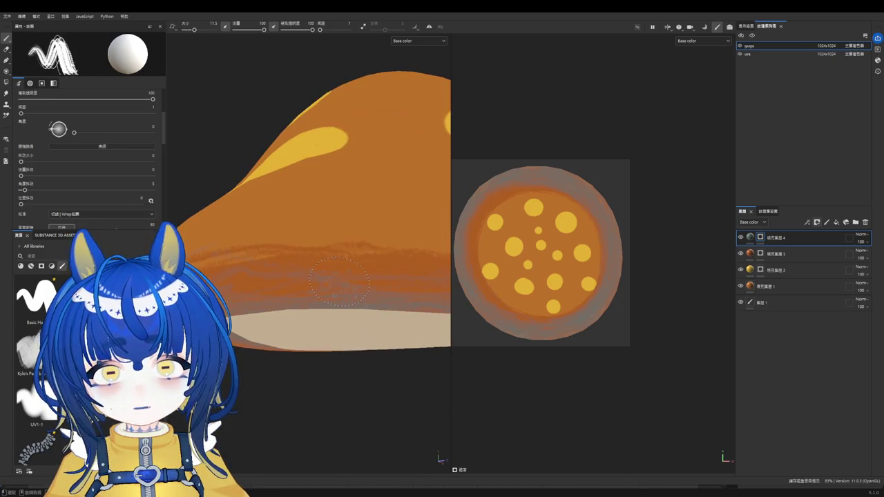
pyautogui.moveTo(312, 30); pyautogui.dragTo(295, 30)
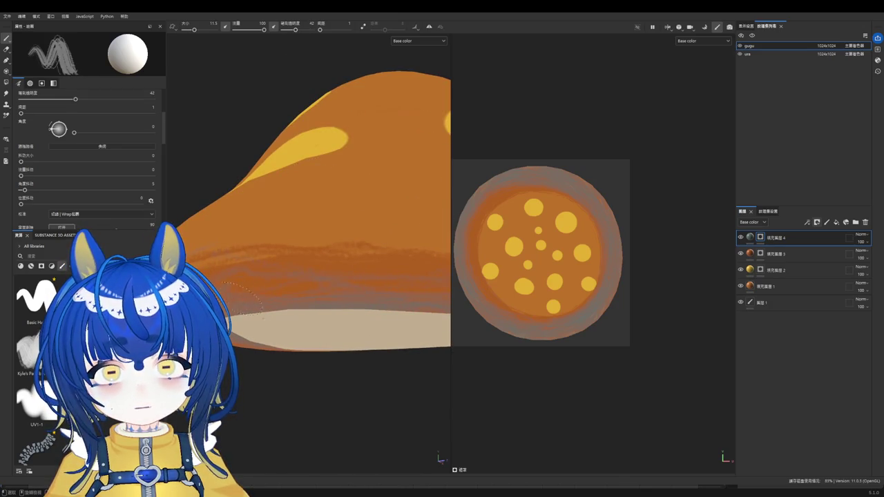
pyautogui.press('[')
pyautogui.press('[')
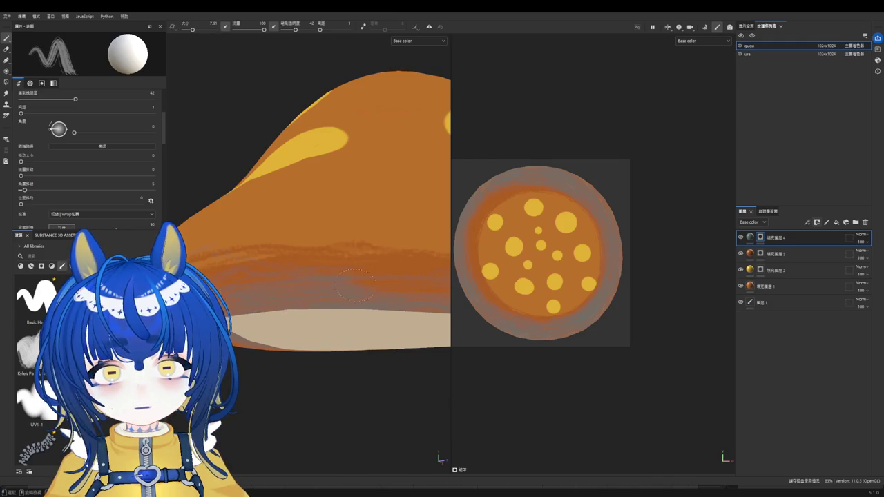
# Step: Orbit around the cap and set the brush size to about 19
pyautogui.keyDown('alt'); pyautogui.moveTo(347, 285); pyautogui.dragTo(427, 279); pyautogui.keyUp('alt')
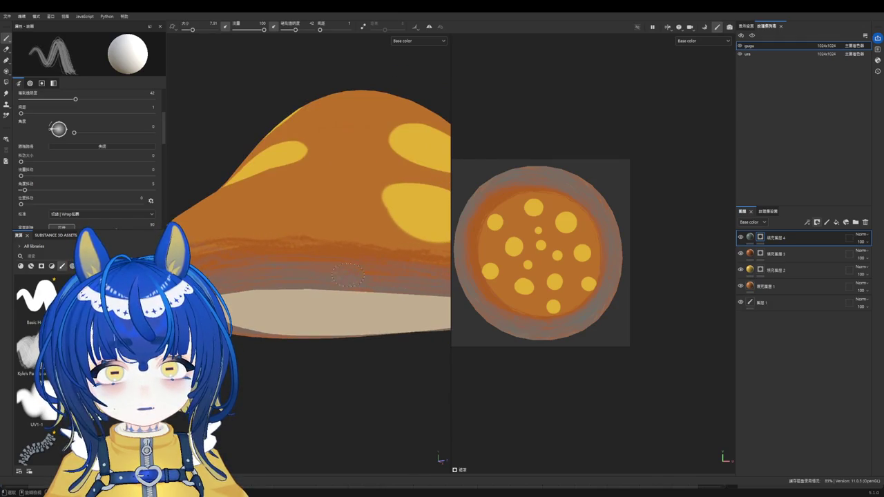
pyautogui.keyDown('alt'); pyautogui.moveTo(382, 276); pyautogui.dragTo(251, 269); pyautogui.keyUp('alt')
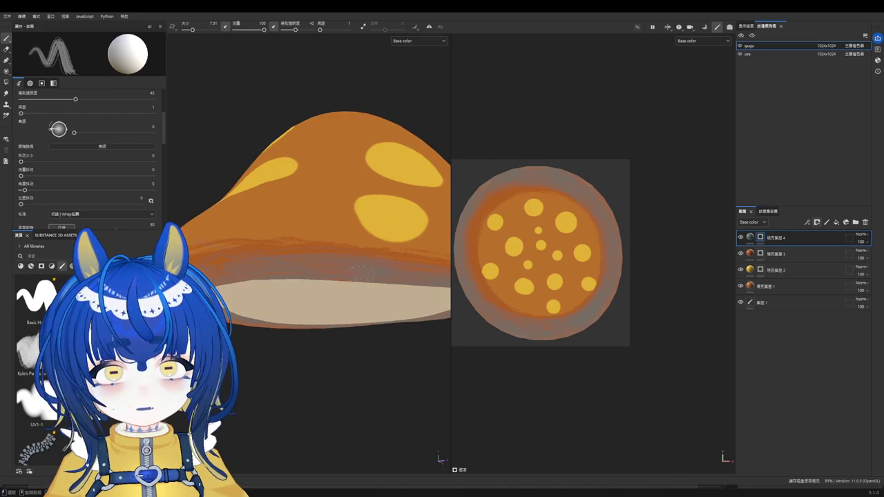
pyautogui.scroll(-2, 365, 271)
pyautogui.keyDown('alt'); pyautogui.moveTo(365, 271); pyautogui.dragTo(311, 270); pyautogui.keyUp('alt')
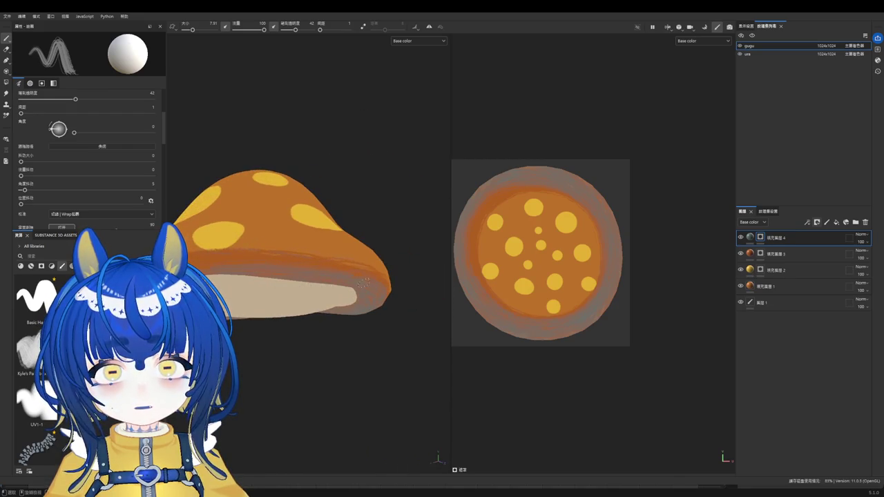
pyautogui.keyDown('alt'); pyautogui.moveTo(359, 282); pyautogui.dragTo(281, 289); pyautogui.keyUp('alt')
pyautogui.keyDown('ctrl'); pyautogui.moveTo(281, 289); pyautogui.dragTo(269, 293, button='right'); pyautogui.keyUp('ctrl')
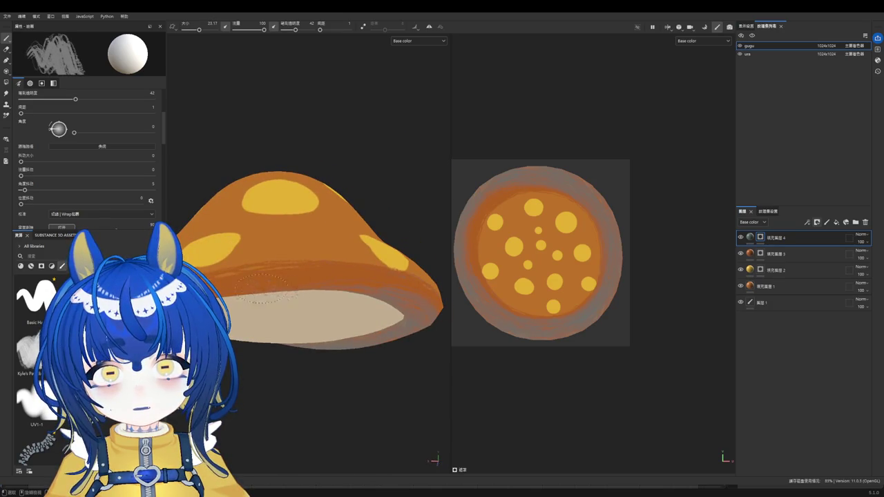
pyautogui.keyDown('ctrl'); pyautogui.moveTo(338, 283); pyautogui.dragTo(308, 290, button='right'); pyautogui.keyUp('ctrl')
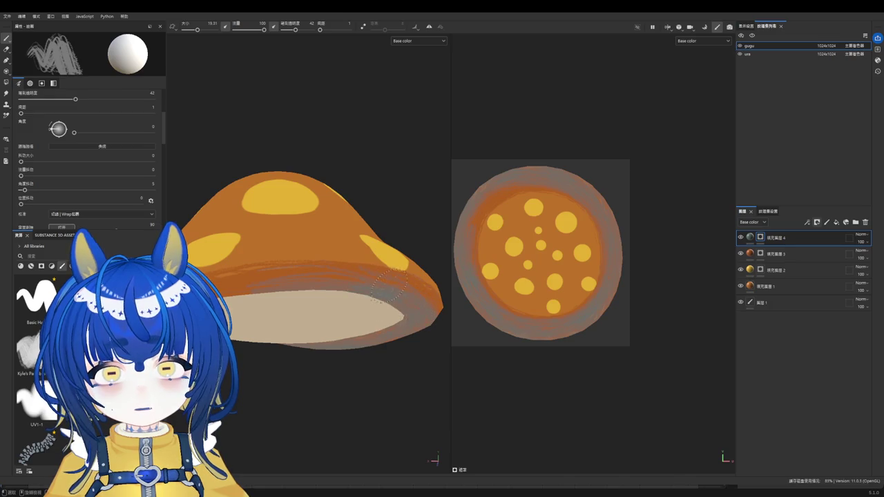
# Step: Paint grey-brown shading around the cap rim from several angles
pyautogui.keyDown('alt'); pyautogui.moveTo(389, 284); pyautogui.dragTo(366, 304); pyautogui.keyUp('alt')
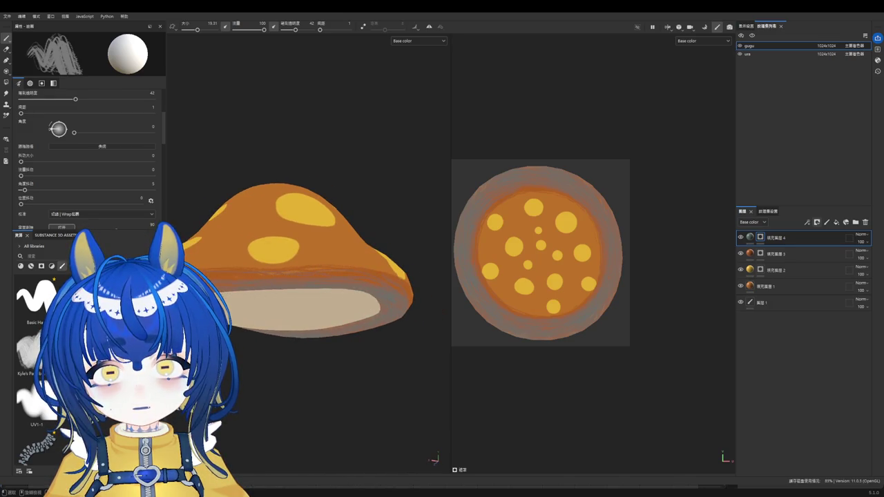
pyautogui.moveTo(290, 284)
pyautogui.keyDown('alt'); pyautogui.mouseDown()
pyautogui.moveTo(280, 304)
pyautogui.moveTo(242, 280)
pyautogui.mouseUp(); pyautogui.keyUp('alt')
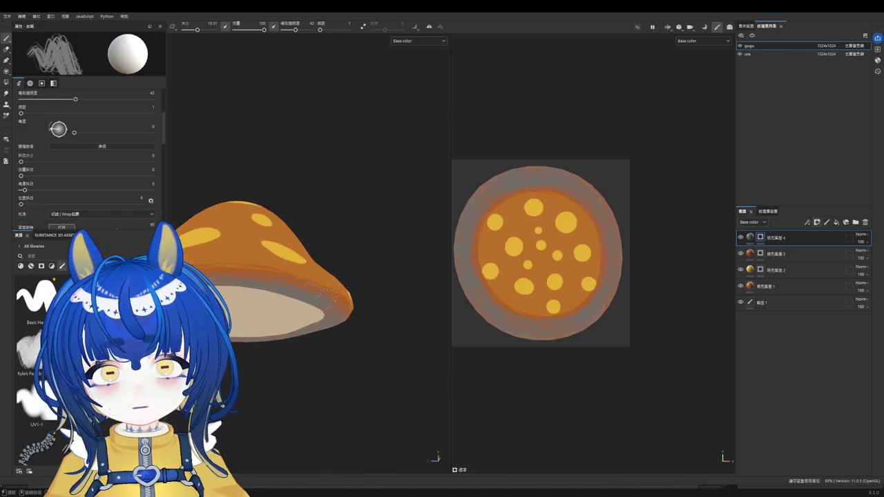
pyautogui.moveTo(331, 304)
pyautogui.keyDown('alt'); pyautogui.mouseDown()
pyautogui.moveTo(353, 298)
pyautogui.moveTo(331, 285)
pyautogui.moveTo(255, 290)
pyautogui.mouseUp(); pyautogui.keyUp('alt')
pyautogui.scroll(3, 290, 235)
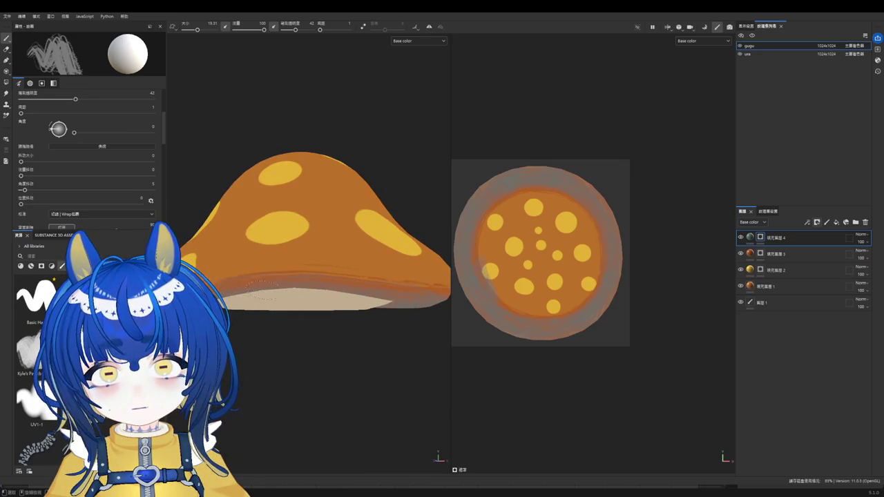
pyautogui.moveTo(324, 300)
pyautogui.keyDown('alt'); pyautogui.mouseDown()
pyautogui.moveTo(311, 241)
pyautogui.moveTo(297, 245)
pyautogui.mouseUp(); pyautogui.keyUp('alt')
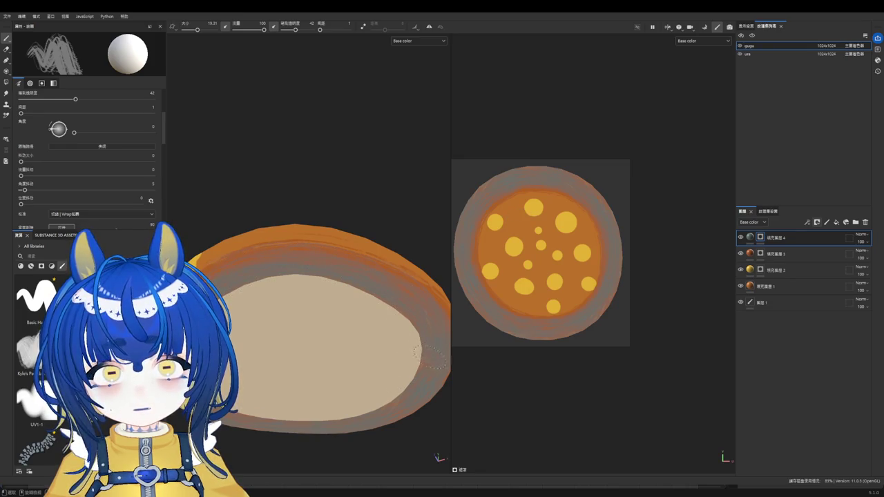
pyautogui.moveTo(397, 378)
pyautogui.keyDown('alt'); pyautogui.mouseDown()
pyautogui.moveTo(214, 321)
pyautogui.moveTo(243, 341)
pyautogui.mouseUp(); pyautogui.keyUp('alt')
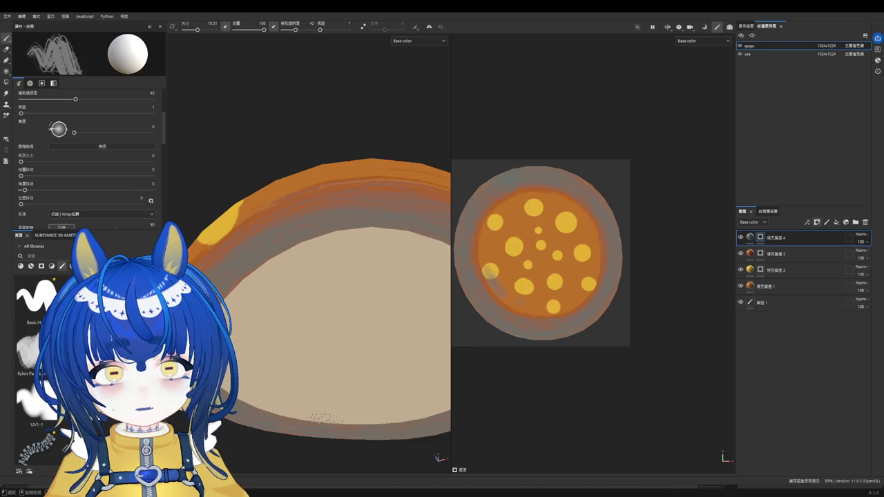
pyautogui.scroll(2, 503, 254)
pyautogui.press('e')
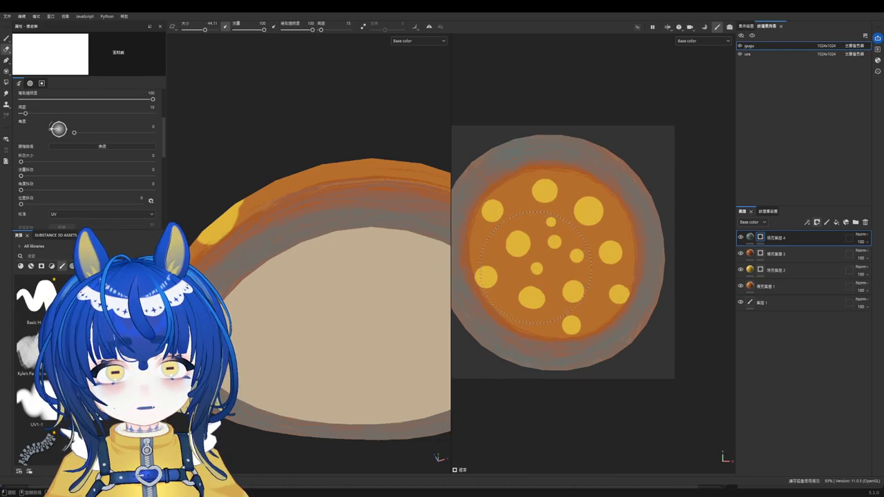
# Step: Try projection painting, return to the brush, and inspect the cap top and underside
pyautogui.click(6, 71)
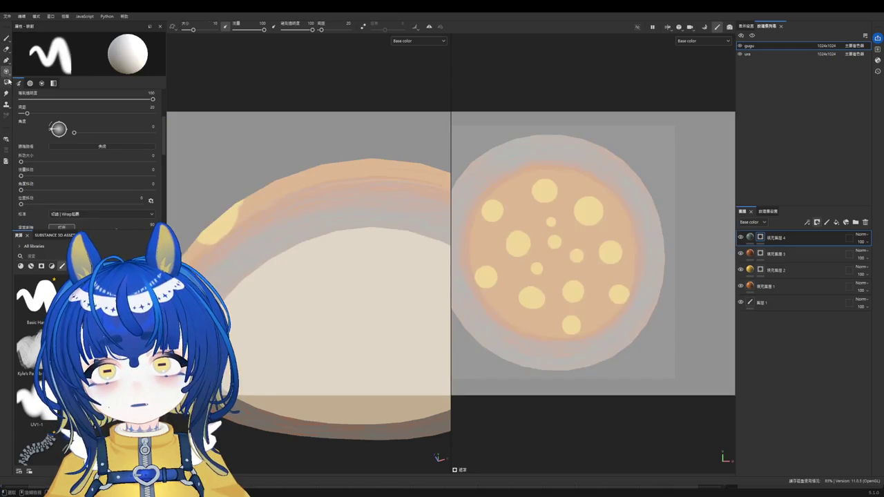
pyautogui.click(6, 38)
pyautogui.keyDown('alt'); pyautogui.moveTo(379, 197); pyautogui.dragTo(381, 270); pyautogui.keyUp('alt')
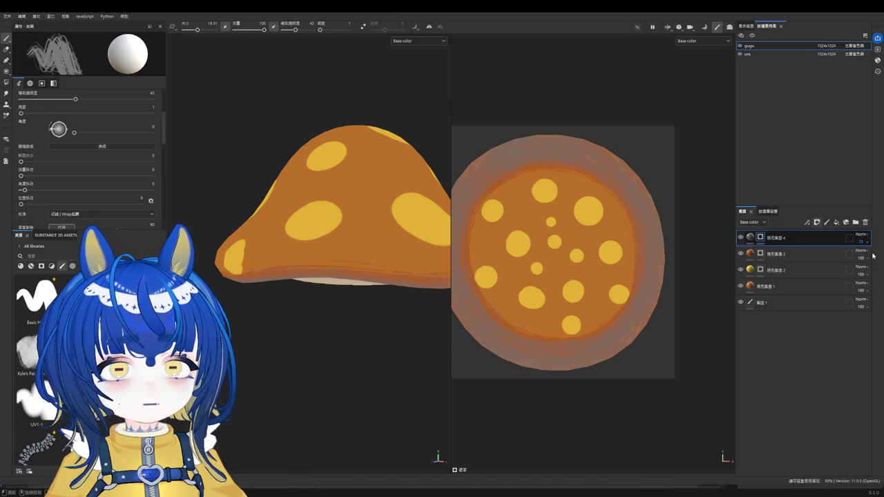
pyautogui.moveTo(558, 114)
pyautogui.keyDown('alt'); pyautogui.mouseDown()
pyautogui.moveTo(315, 87)
pyautogui.moveTo(262, 172)
pyautogui.moveTo(303, 309)
pyautogui.moveTo(302, 297)
pyautogui.mouseUp(); pyautogui.keyUp('alt')
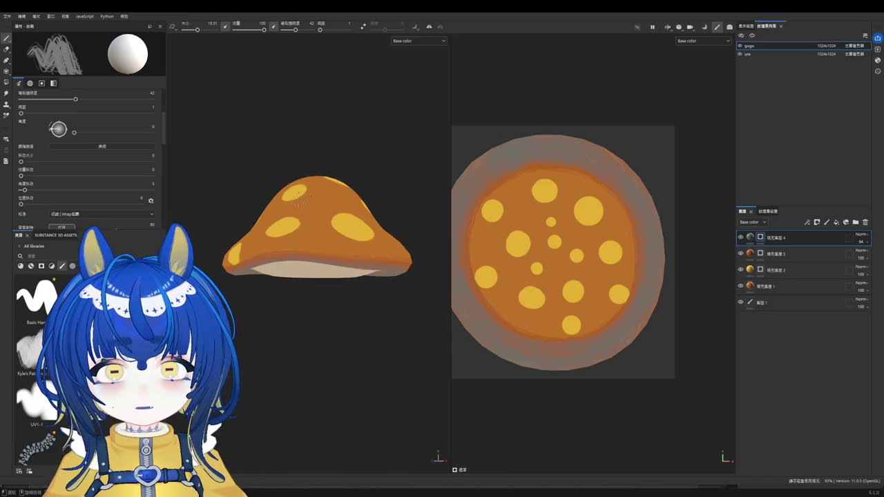
# Step: Select fill layer 2 and target its mask for painting
pyautogui.scroll(2, 304, 167)
pyautogui.scroll(2, 322, 168)
pyautogui.scroll(2, 322, 168)
pyautogui.scroll(2, 322, 168)
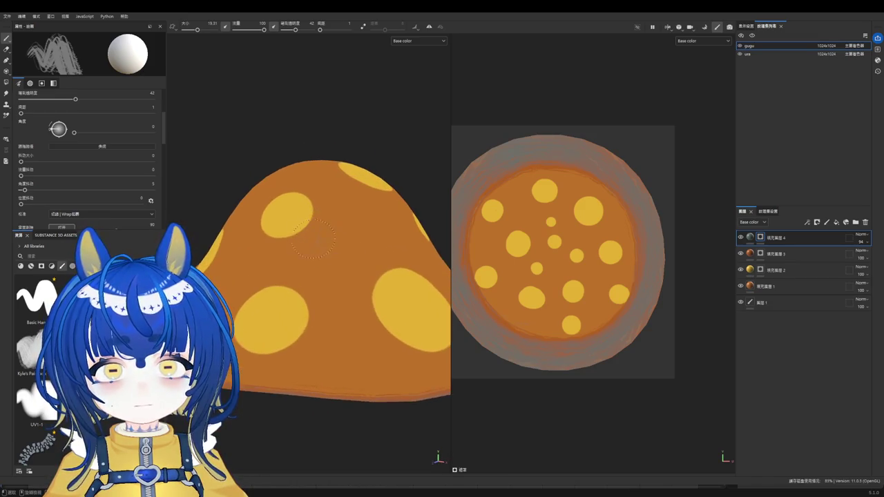
pyautogui.click(753, 254)
pyautogui.click(753, 270)
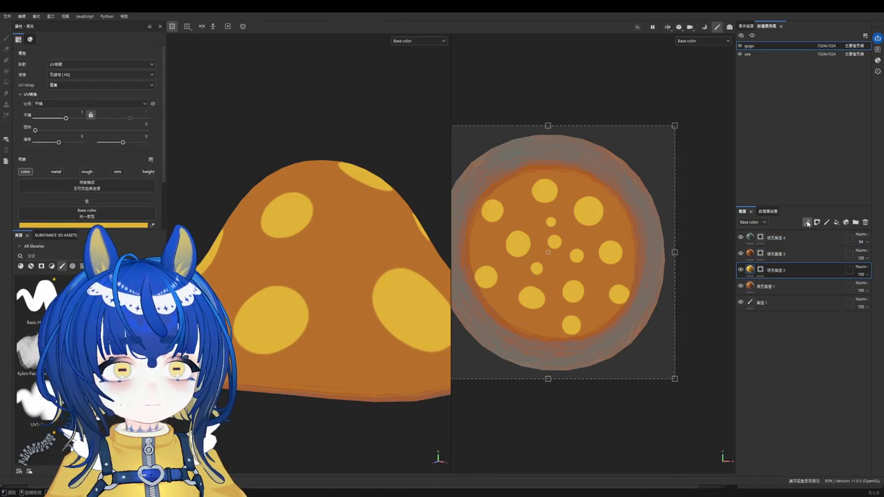
pyautogui.click(759, 271)
# Step: Add a paint layer in fill layer 2's mask and brush the lower spot's edge at size 9
pyautogui.press('1')
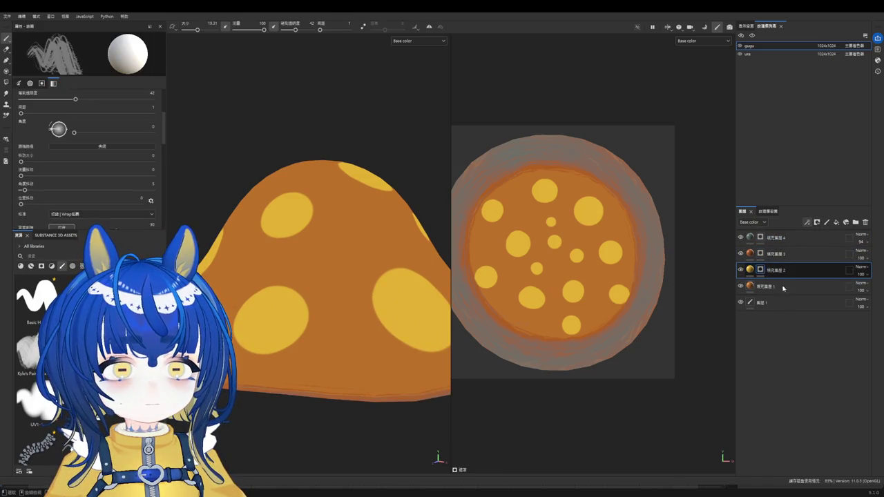
pyautogui.click(826, 222)
pyautogui.scroll(2, 261, 304)
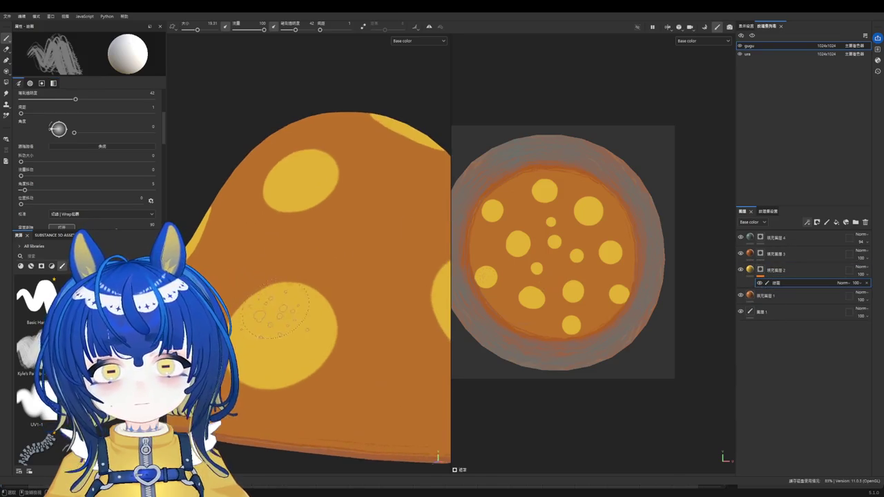
pyautogui.keyDown('ctrl'); pyautogui.moveTo(262, 299); pyautogui.dragTo(253, 295, button='right'); pyautogui.keyUp('ctrl')
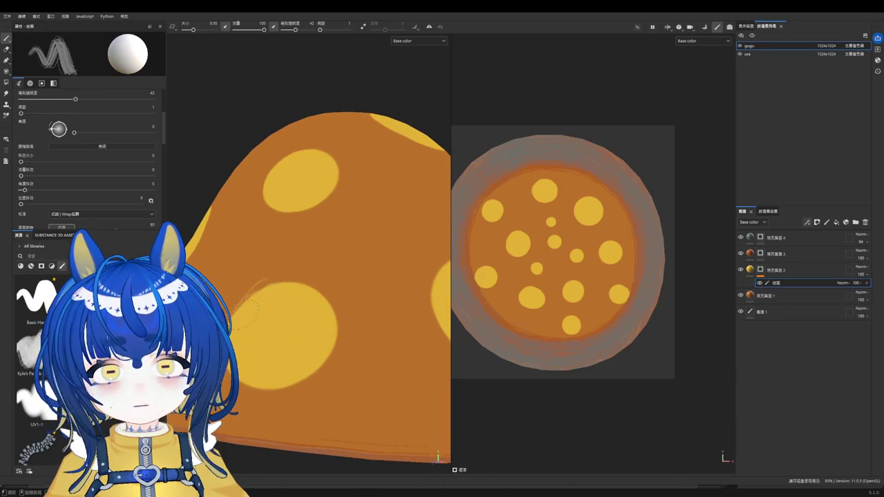
pyautogui.moveTo(259, 298)
pyautogui.mouseDown()
pyautogui.moveTo(241, 310)
pyautogui.moveTo(314, 305)
pyautogui.moveTo(338, 332)
pyautogui.moveTo(314, 380)
pyautogui.moveTo(338, 366)
pyautogui.moveTo(272, 276)
pyautogui.mouseUp()
# Step: Paint along the upper spot's edge and the large spot's lower-left and right edges
pyautogui.scroll(-5, 272, 280)
pyautogui.scroll(2, 301, 218)
pyautogui.scroll(2, 301, 218)
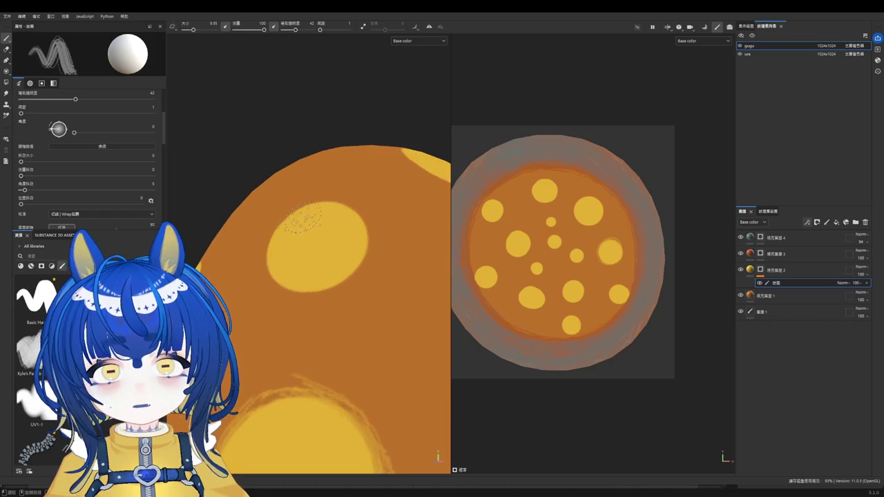
pyautogui.moveTo(292, 223)
pyautogui.mouseDown()
pyautogui.moveTo(266, 273)
pyautogui.moveTo(297, 293)
pyautogui.moveTo(366, 272)
pyautogui.moveTo(318, 276)
pyautogui.moveTo(366, 282)
pyautogui.moveTo(374, 257)
pyautogui.moveTo(356, 204)
pyautogui.moveTo(303, 216)
pyautogui.mouseUp()
pyautogui.scroll(-3, 301, 218)
pyautogui.scroll(-1, 395, 288)
pyautogui.scroll(-1, 395, 289)
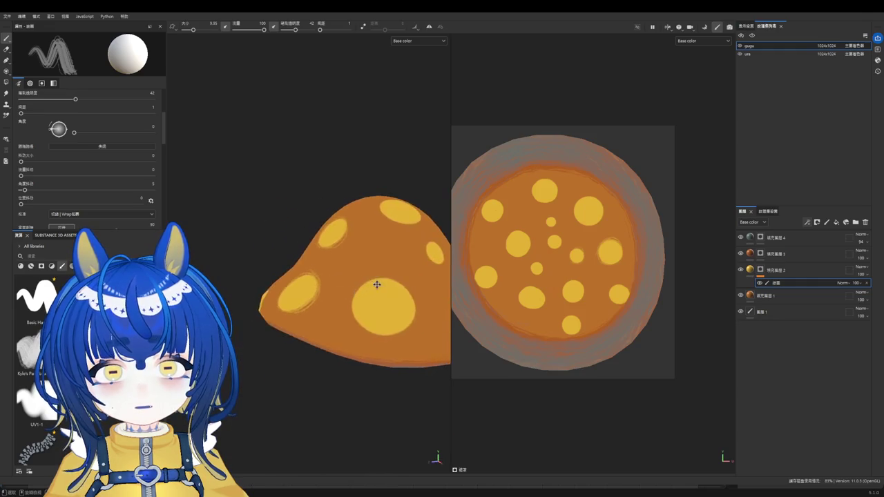
pyautogui.scroll(2, 276, 302)
pyautogui.scroll(1, 276, 301)
pyautogui.moveTo(296, 252)
pyautogui.mouseDown()
pyautogui.moveTo(261, 283)
pyautogui.moveTo(256, 307)
pyautogui.moveTo(280, 331)
pyautogui.moveTo(339, 337)
pyautogui.mouseUp()
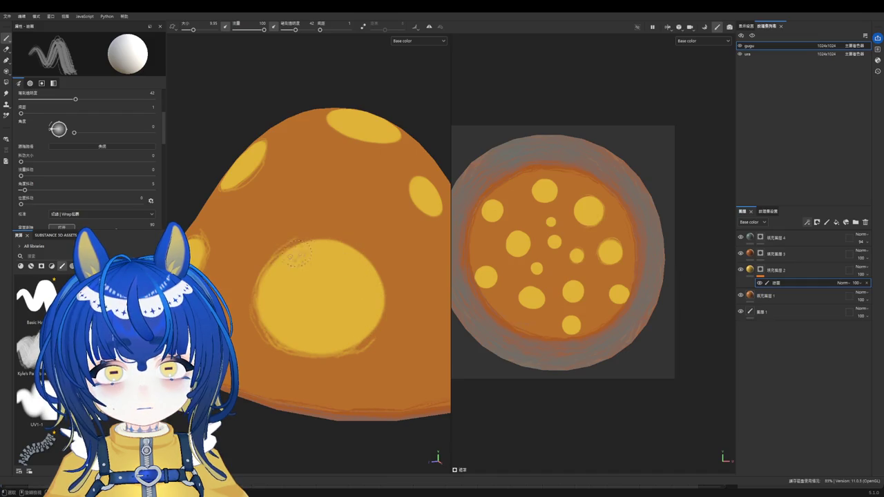
pyautogui.moveTo(356, 260); pyautogui.dragTo(365, 313)
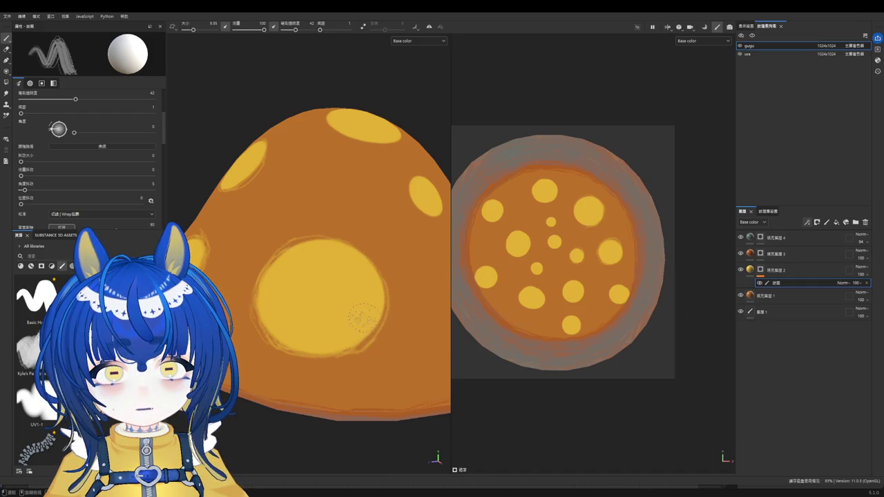
# Step: Repaint the right edge and lower-left area of the large yellow spot
pyautogui.scroll(-2, 361, 319)
pyautogui.scroll(-3, 350, 275)
pyautogui.scroll(1, 332, 271)
pyautogui.scroll(3, 318, 273)
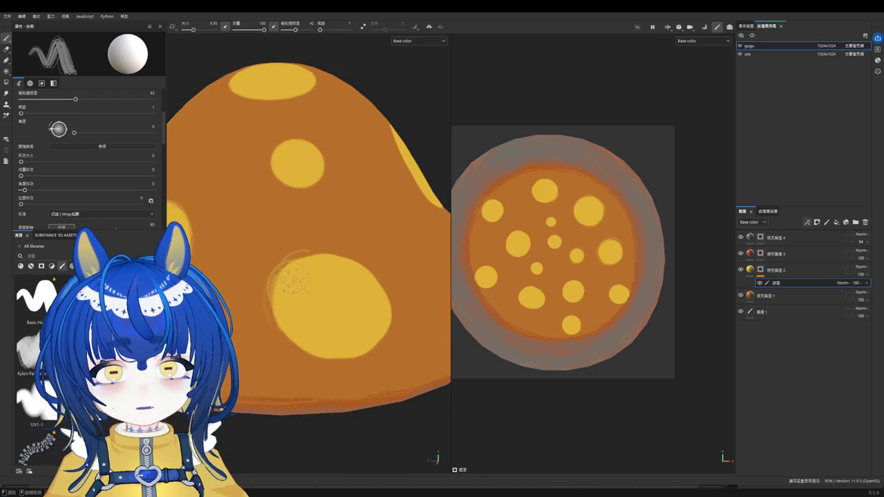
pyautogui.moveTo(351, 290); pyautogui.dragTo(359, 330)
pyautogui.moveTo(287, 318); pyautogui.dragTo(346, 330)
# Step: Clean up the small yellow spot's edges with a brush tilted to 65, undoing the last stroke
pyautogui.moveTo(279, 146)
pyautogui.mouseDown()
pyautogui.moveTo(314, 161)
pyautogui.moveTo(297, 156)
pyautogui.mouseUp()
pyautogui.scroll(-2, 280, 161)
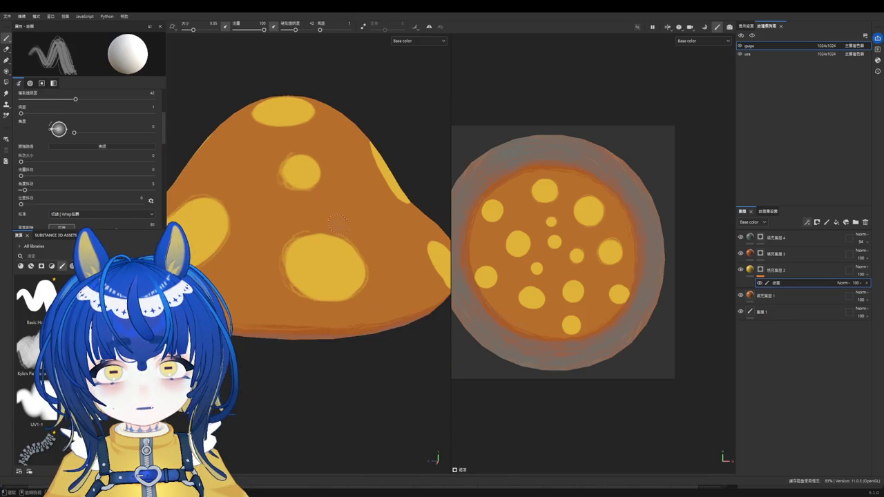
pyautogui.scroll(4, 289, 186)
pyautogui.moveTo(289, 185)
pyautogui.mouseDown()
pyautogui.moveTo(282, 159)
pyautogui.moveTo(293, 173)
pyautogui.mouseUp()
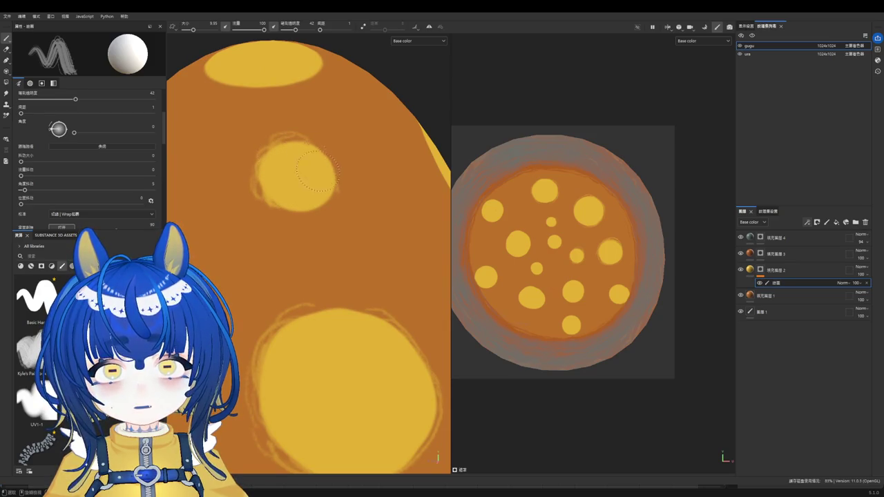
pyautogui.moveTo(325, 173)
pyautogui.keyDown('ctrl'); pyautogui.mouseDown(button='right')
pyautogui.moveTo(307, 172)
pyautogui.moveTo(338, 173)
pyautogui.mouseUp(button='right'); pyautogui.keyUp('ctrl')
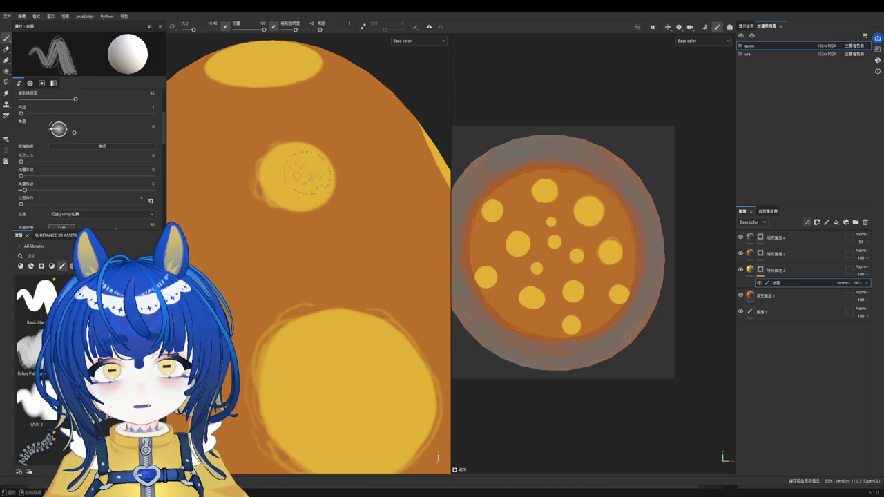
pyautogui.moveTo(307, 173)
pyautogui.keyDown('ctrl'); pyautogui.mouseDown()
pyautogui.moveTo(304, 148)
pyautogui.moveTo(285, 179)
pyautogui.mouseUp(); pyautogui.keyUp('ctrl')
pyautogui.hotkey('ctrl', 'z')
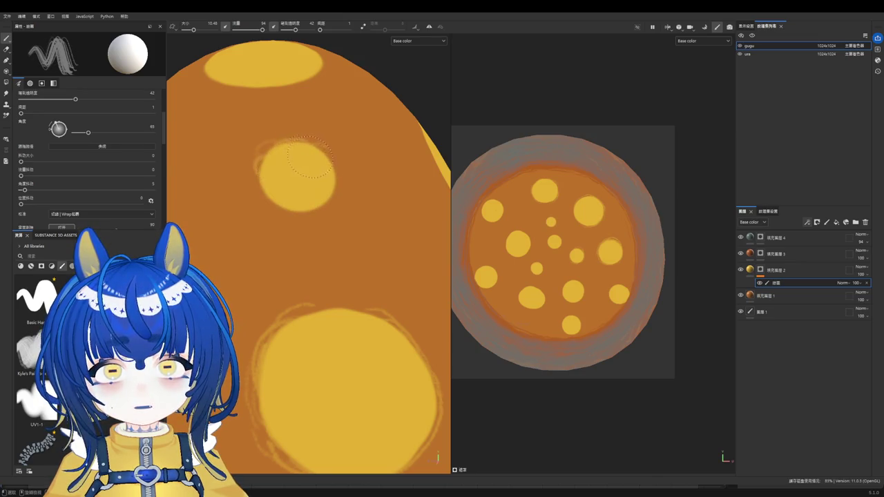
# Step: Brighten and soften the right and left edges of the big yellow spot
pyautogui.scroll(-3, 308, 194)
pyautogui.scroll(-2, 317, 230)
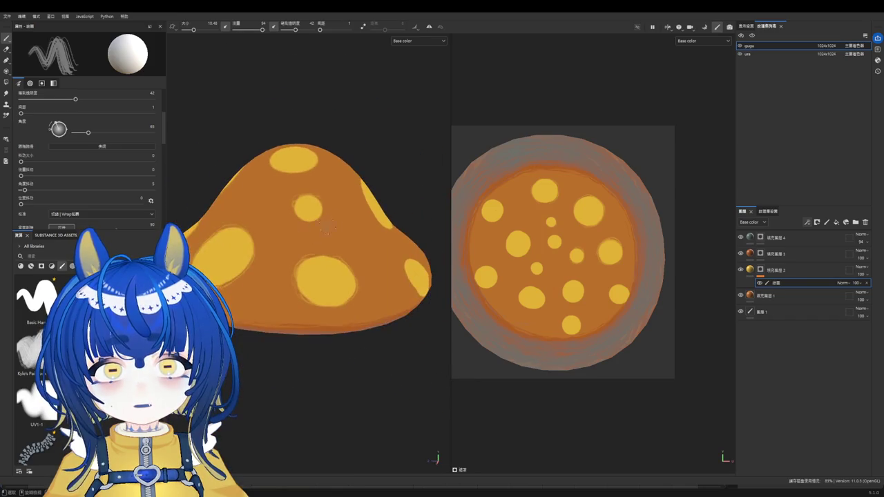
pyautogui.moveTo(334, 197)
pyautogui.keyDown('alt'); pyautogui.mouseDown()
pyautogui.moveTo(288, 243)
pyautogui.moveTo(294, 273)
pyautogui.mouseUp(); pyautogui.keyUp('alt')
pyautogui.scroll(2, 295, 280)
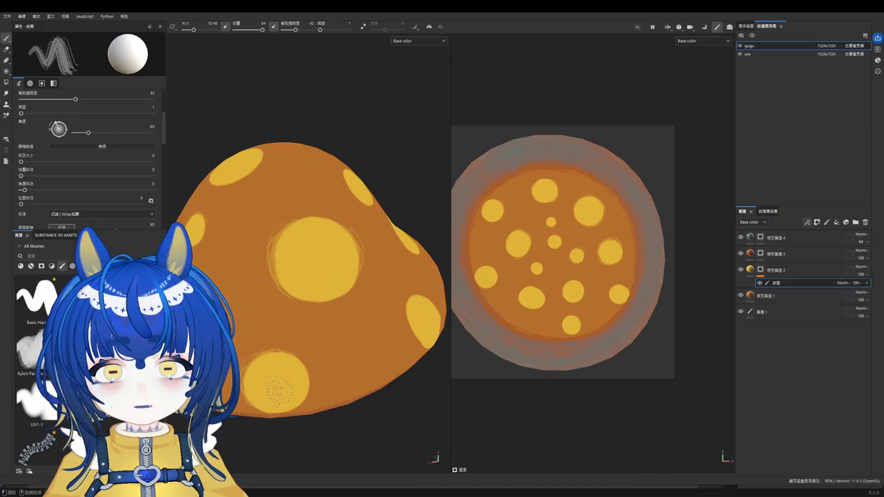
pyautogui.moveTo(280, 353)
pyautogui.keyDown('alt'); pyautogui.mouseDown()
pyautogui.moveTo(303, 325)
pyautogui.moveTo(327, 358)
pyautogui.mouseUp(); pyautogui.keyUp('alt')
pyautogui.scroll(4, 320, 297)
pyautogui.moveTo(379, 314); pyautogui.dragTo(387, 360)
pyautogui.scroll(-5, 321, 304)
pyautogui.scroll(3, 276, 306)
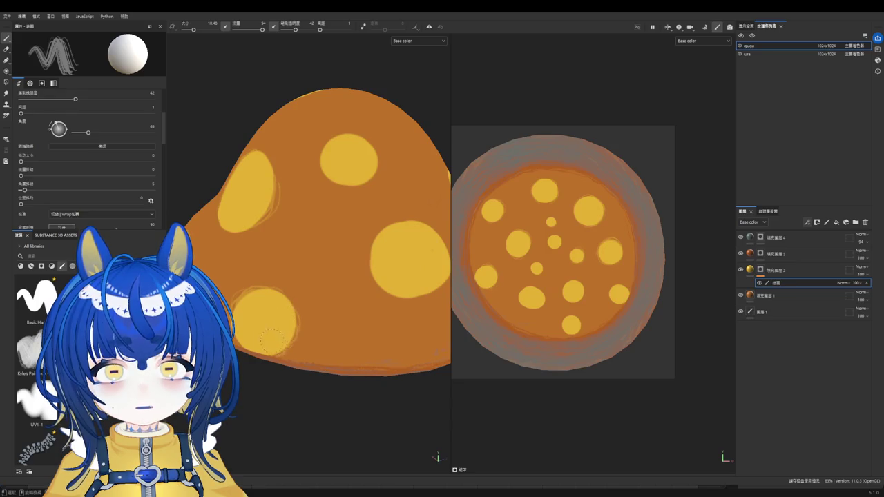
pyautogui.moveTo(390, 225); pyautogui.dragTo(370, 276)
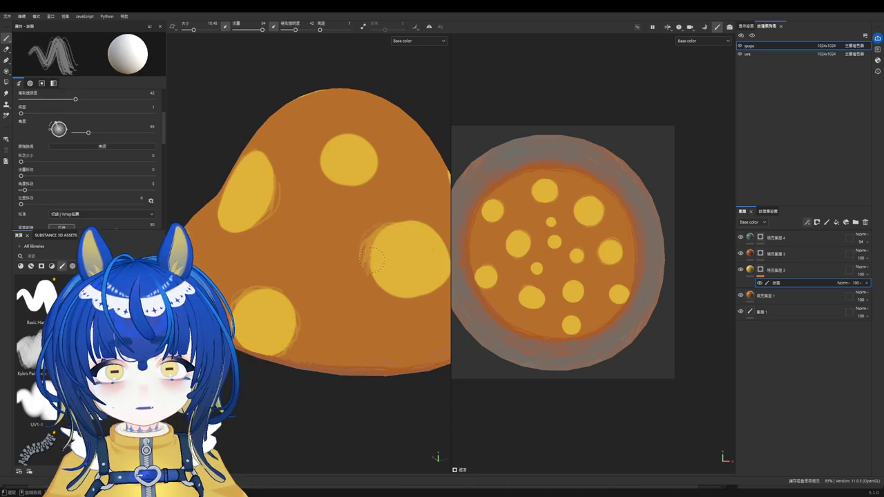
# Step: Widen the upper spot's lower-left edge and set the brush angle to 188
pyautogui.keyDown('alt'); pyautogui.moveTo(435, 242); pyautogui.dragTo(384, 339); pyautogui.keyUp('alt')
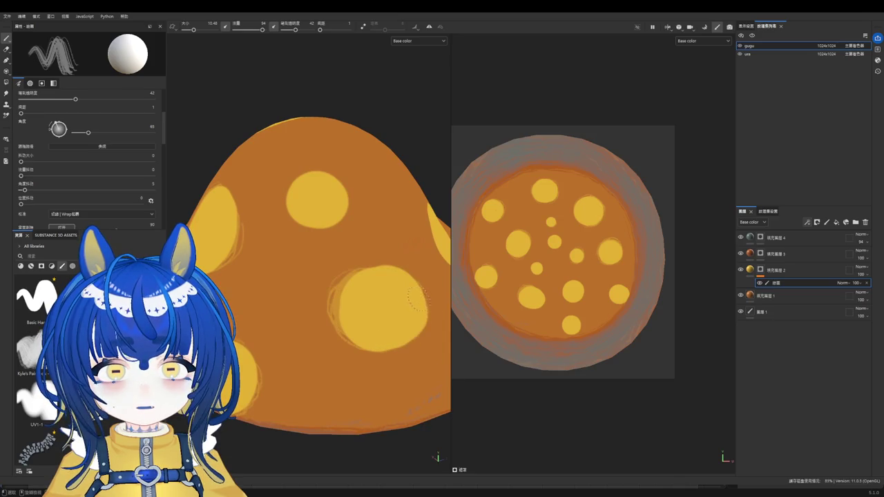
pyautogui.moveTo(284, 207); pyautogui.dragTo(331, 231)
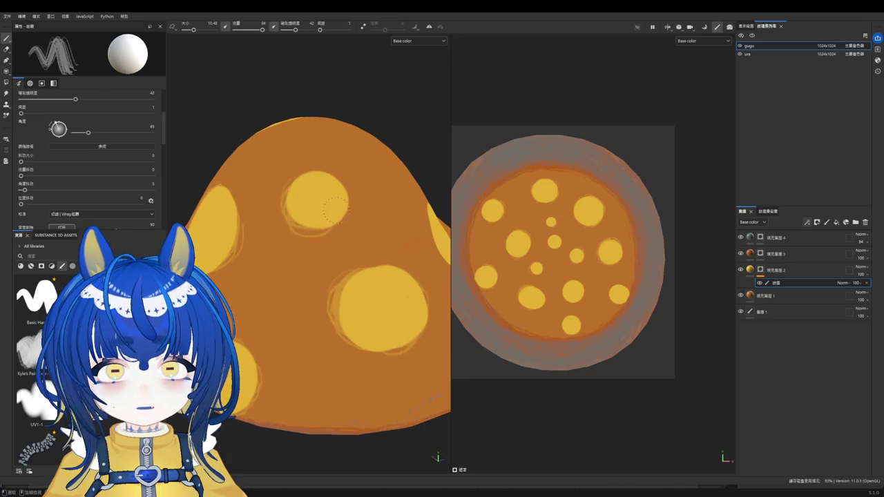
pyautogui.scroll(-2, 314, 181)
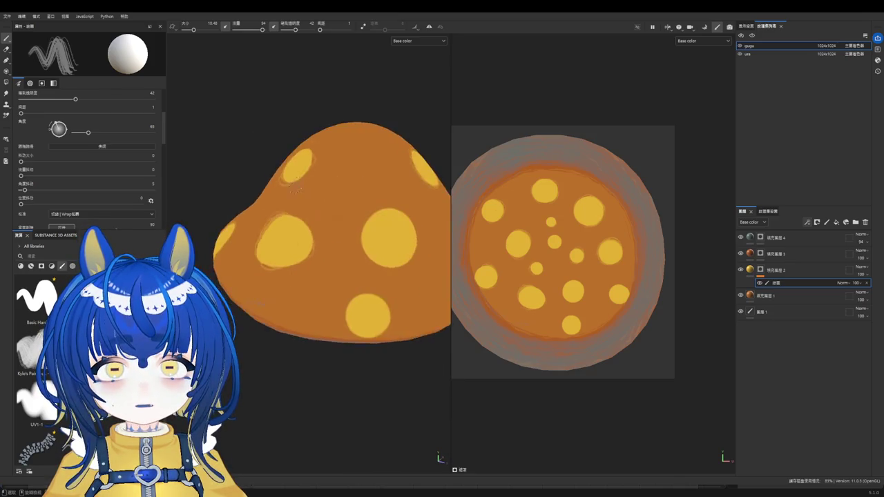
pyautogui.keyDown('alt'); pyautogui.moveTo(314, 181); pyautogui.dragTo(286, 194); pyautogui.keyUp('alt')
pyautogui.scroll(2, 286, 194)
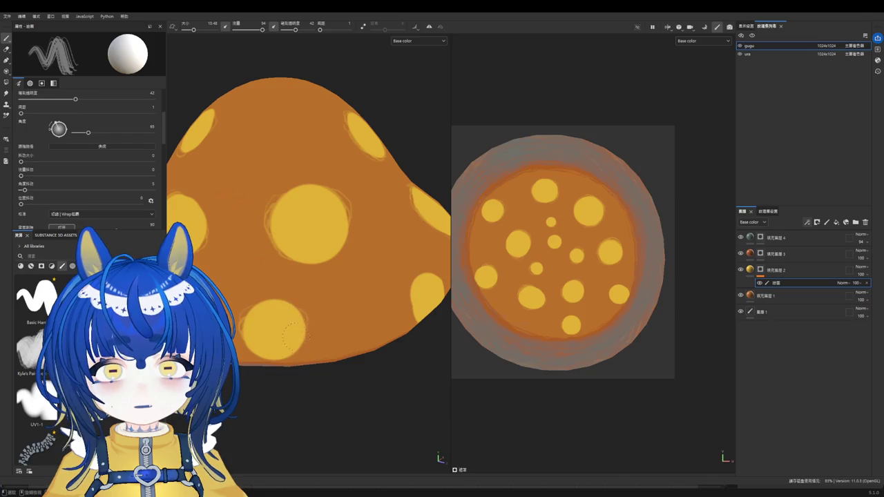
pyautogui.keyDown('ctrl'); pyautogui.moveTo(282, 340); pyautogui.dragTo(289, 326); pyautogui.keyUp('ctrl')
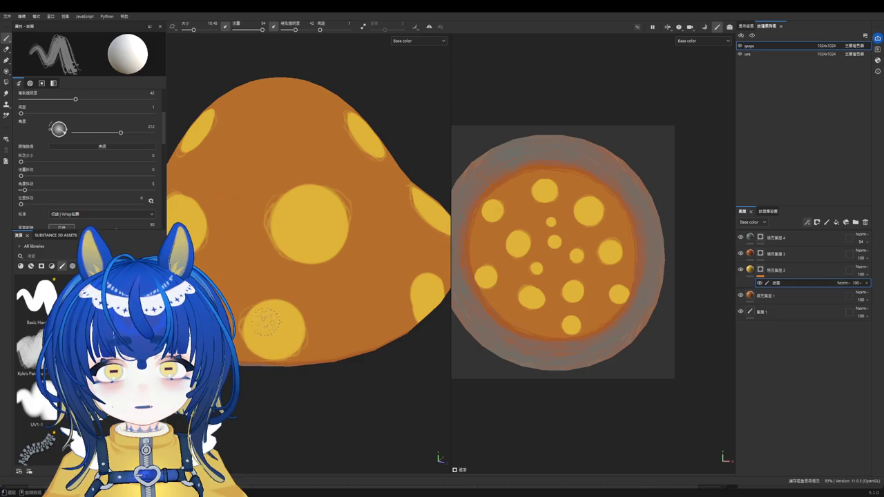
pyautogui.moveTo(274, 321)
pyautogui.keyDown('ctrl'); pyautogui.mouseDown()
pyautogui.moveTo(274, 330)
pyautogui.moveTo(262, 318)
pyautogui.moveTo(371, 293)
pyautogui.moveTo(363, 317)
pyautogui.moveTo(292, 226)
pyautogui.mouseUp(); pyautogui.keyUp('ctrl')
# Step: Orbit around the cap to check the spot edges on all sides
pyautogui.scroll(-2, 291, 337)
pyautogui.scroll(2, 370, 293)
pyautogui.scroll(-2, 397, 303)
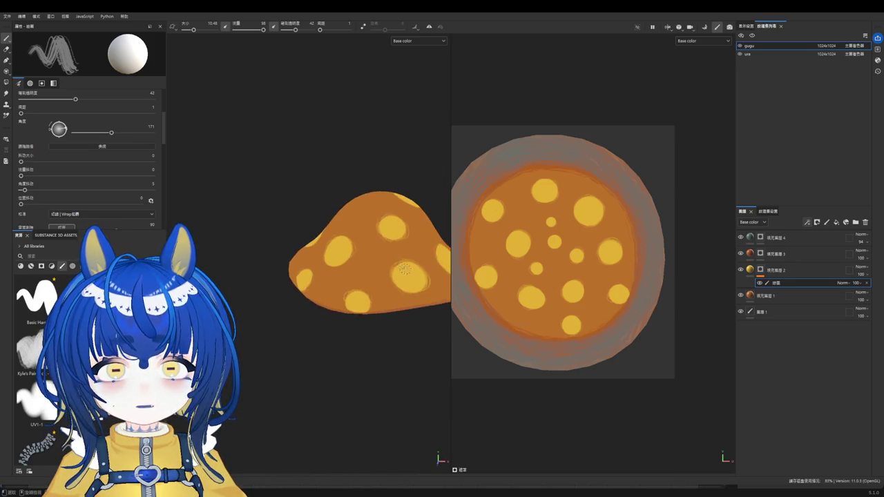
pyautogui.scroll(2, 291, 226)
pyautogui.scroll(2, 291, 227)
pyautogui.scroll(1, 292, 226)
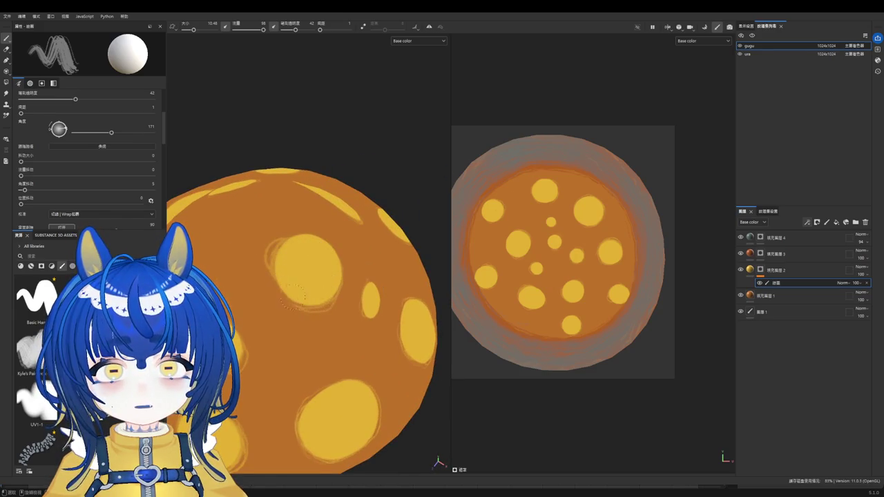
pyautogui.scroll(-2, 329, 263)
pyautogui.moveTo(328, 336)
pyautogui.keyDown('alt'); pyautogui.mouseDown()
pyautogui.moveTo(282, 295)
pyautogui.moveTo(345, 341)
pyautogui.moveTo(348, 403)
pyautogui.moveTo(341, 370)
pyautogui.moveTo(375, 408)
pyautogui.moveTo(359, 203)
pyautogui.mouseUp(); pyautogui.keyUp('alt')
pyautogui.scroll(-3, 359, 203)
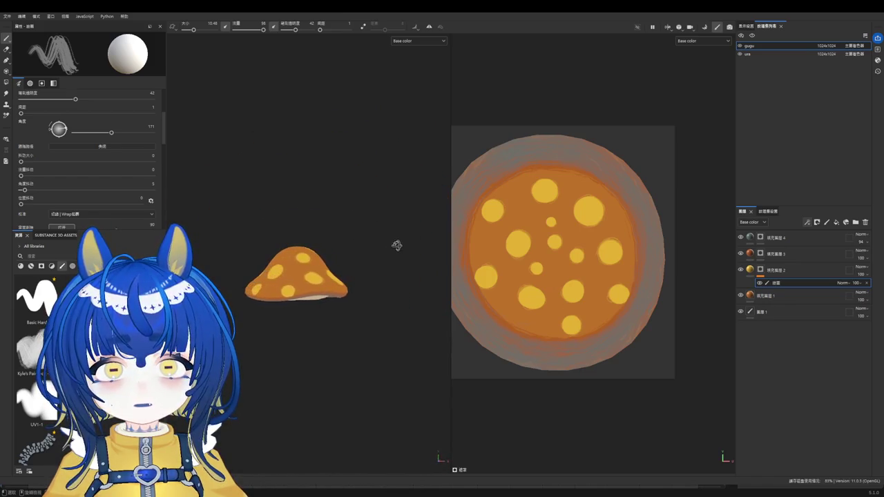
pyautogui.scroll(3, 297, 262)
# Step: Set the spot mask's paint sub-layer opacity to 35 and select fill layer 4
pyautogui.press('Return')
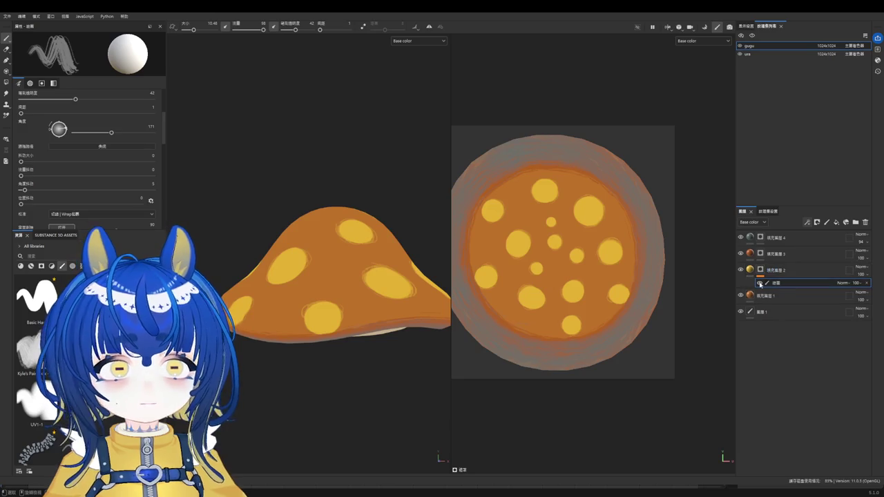
pyautogui.write('35')
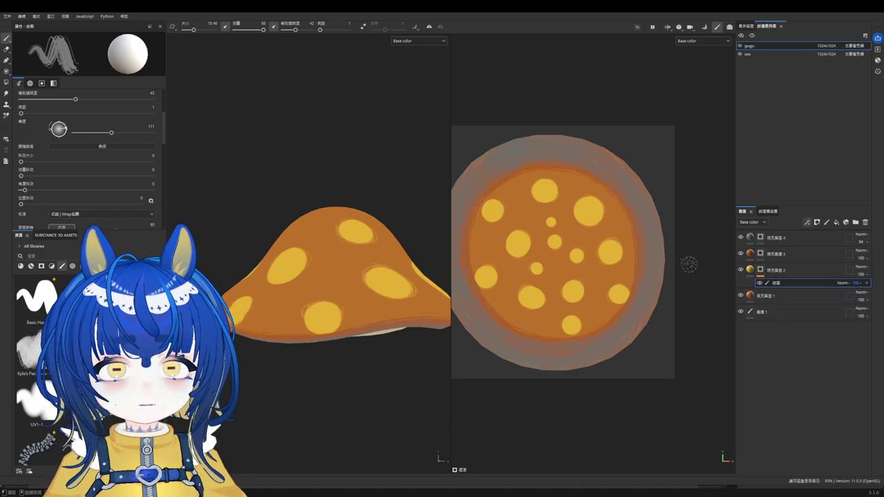
pyautogui.click(802, 247)
pyautogui.click(827, 233)
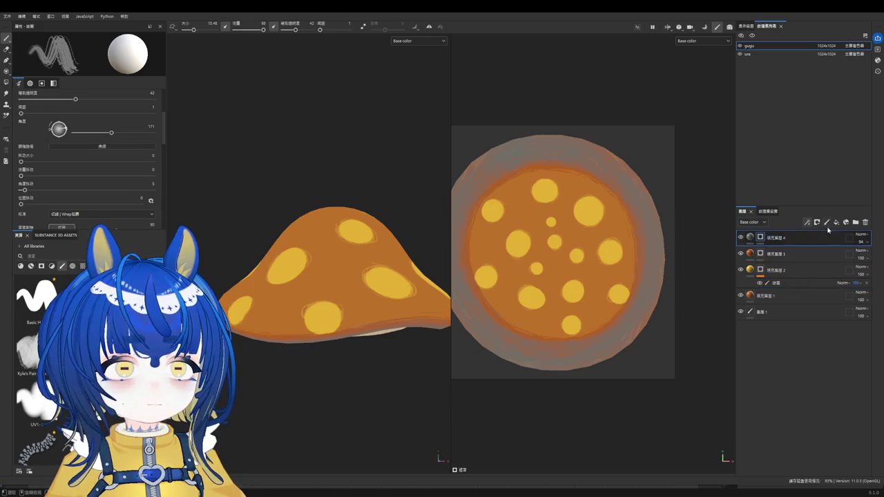
# Step: Add a new fill layer at the top of the stack, rename it, and select its mask
pyautogui.click(836, 222)
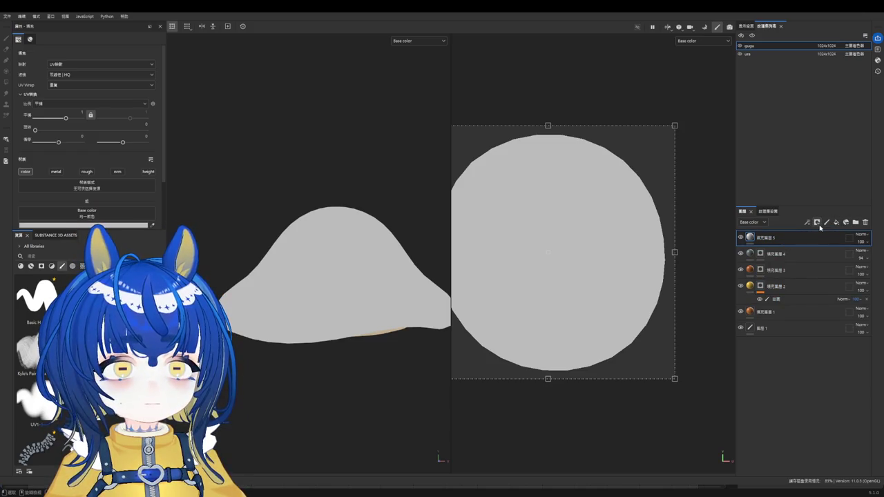
pyautogui.doubleClick(791, 238)
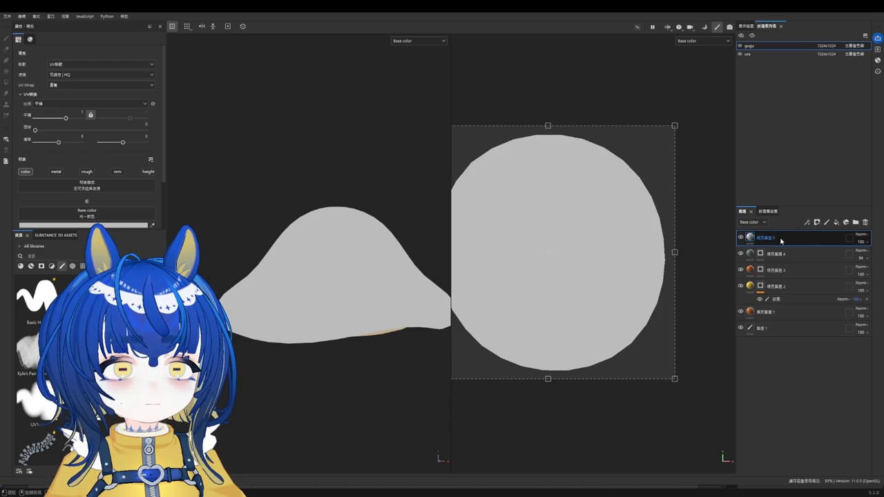
pyautogui.press('Return')
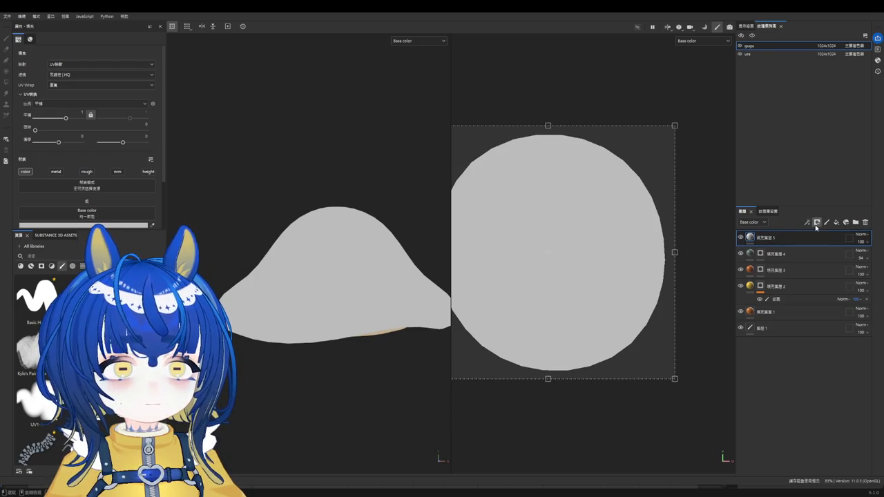
pyautogui.click(763, 239)
# Step: Sample the mushroom's orange as the new fill layer's base colour
pyautogui.keyDown('alt'); pyautogui.moveTo(311, 262); pyautogui.dragTo(223, 251); pyautogui.keyUp('alt')
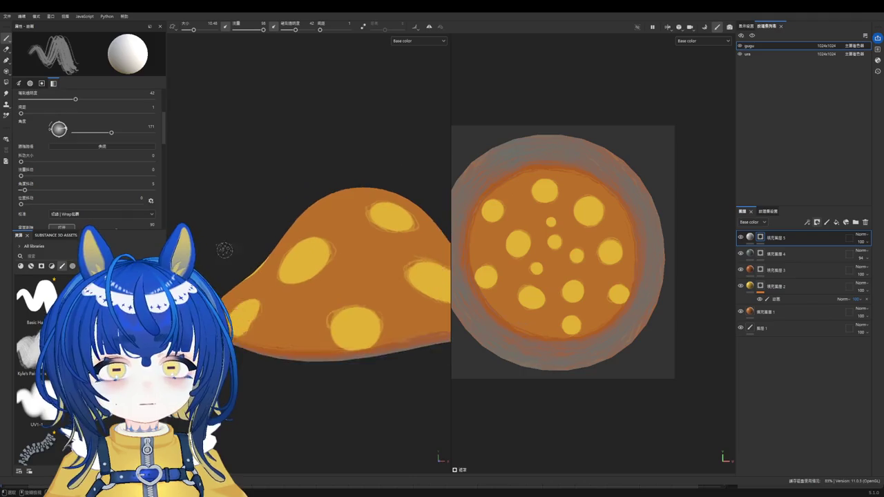
pyautogui.scroll(-2, 143, 203)
pyautogui.scroll(-1, 145, 197)
pyautogui.scroll(-1, 152, 192)
pyautogui.click(787, 238)
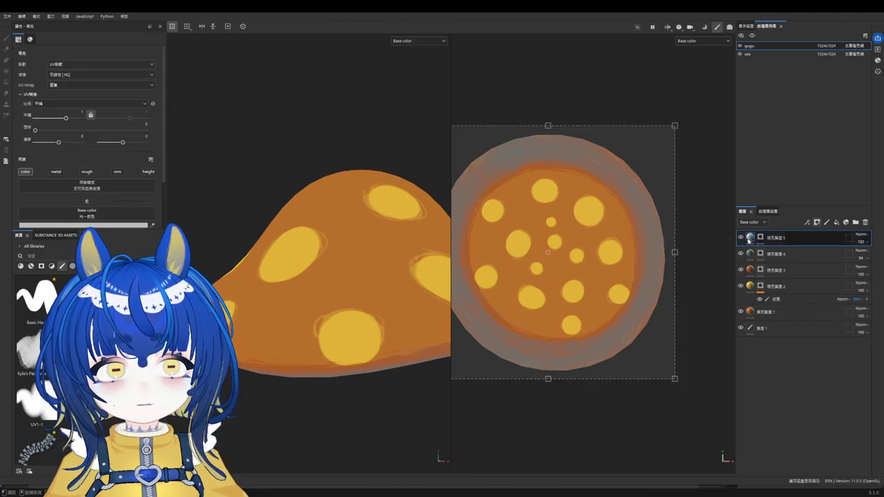
pyautogui.click(339, 254)
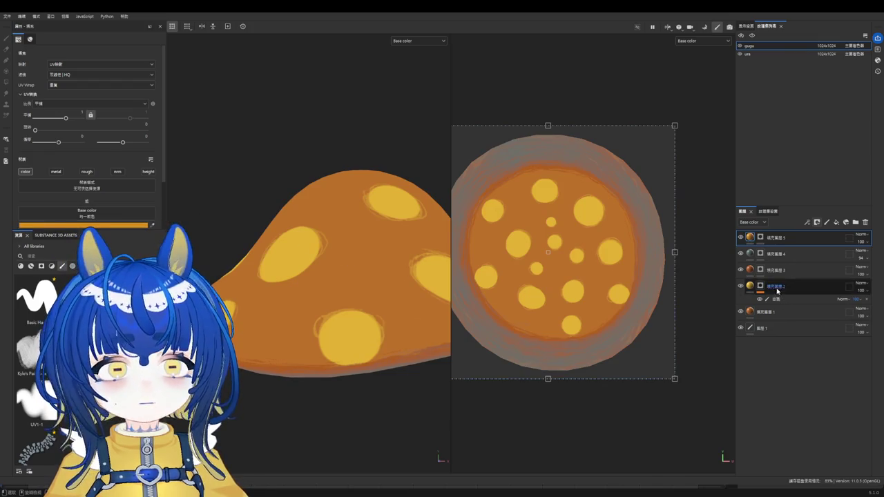
# Step: Try a darker orange stroke on the cap top through the mask, then undo it
pyautogui.click(761, 238)
pyautogui.moveTo(297, 221); pyautogui.dragTo(346, 232)
pyautogui.hotkey('ctrl', 'z')
pyautogui.press('[')
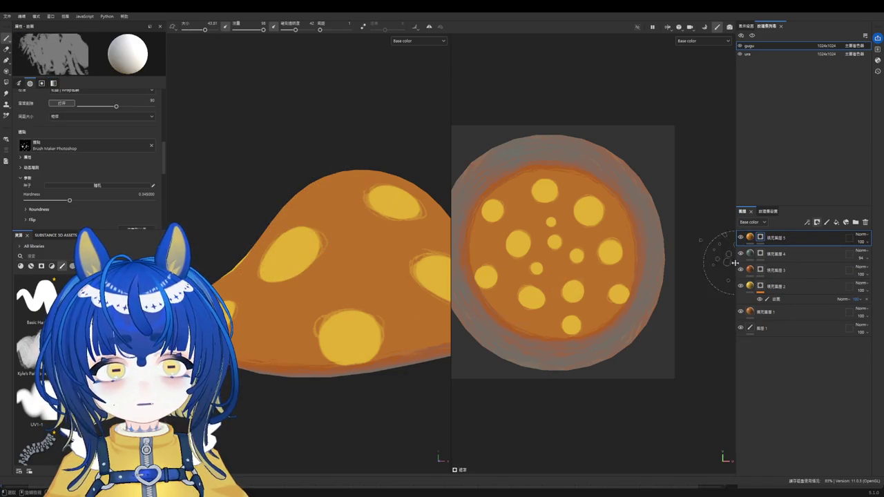
# Step: Move fill layer 5 below fill layer 2 and test dark marks on the cap, then undo them
pyautogui.moveTo(772, 256); pyautogui.dragTo(787, 297)
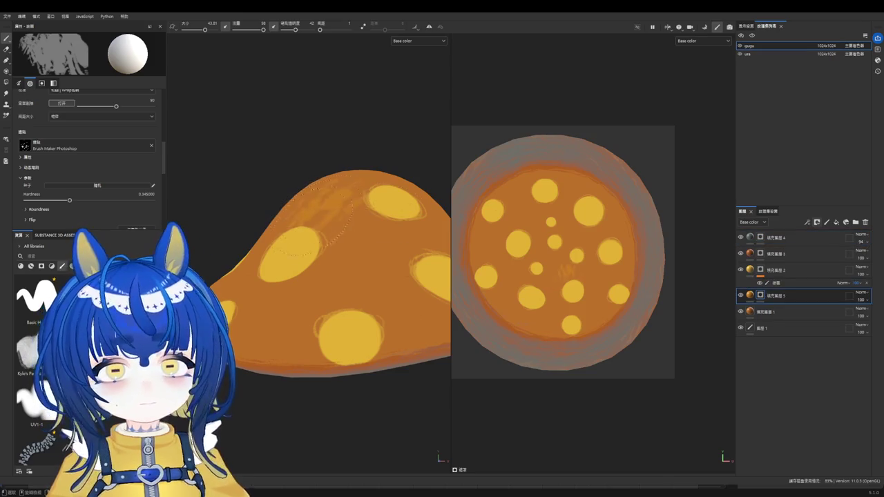
pyautogui.moveTo(297, 273)
pyautogui.mouseDown()
pyautogui.moveTo(338, 200)
pyautogui.moveTo(308, 170)
pyautogui.moveTo(277, 186)
pyautogui.moveTo(331, 200)
pyautogui.moveTo(352, 164)
pyautogui.mouseUp()
pyautogui.moveTo(231, 199)
pyautogui.keyDown('alt'); pyautogui.mouseDown()
pyautogui.moveTo(342, 191)
pyautogui.moveTo(325, 176)
pyautogui.mouseUp(); pyautogui.keyUp('alt')
pyautogui.moveTo(269, 204)
pyautogui.mouseDown()
pyautogui.moveTo(330, 167)
pyautogui.moveTo(321, 183)
pyautogui.mouseUp()
pyautogui.press('[')
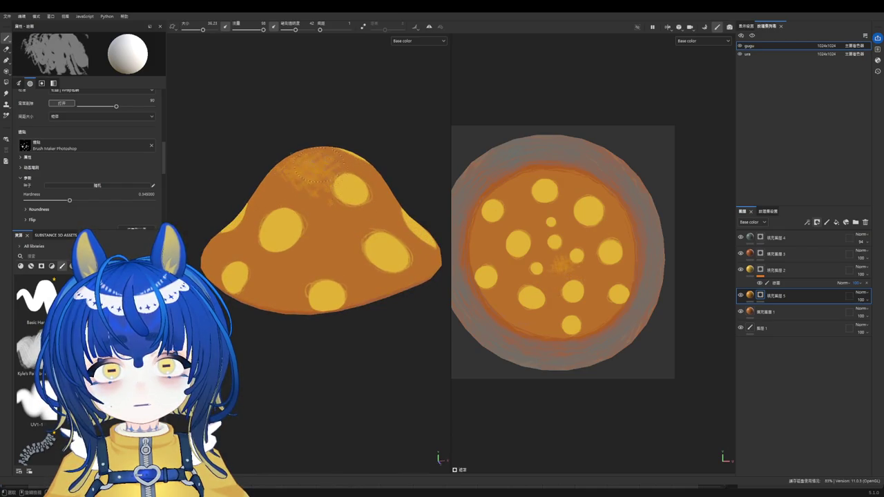
pyautogui.hotkey('ctrl', 'z')
# Step: Shrink and soften the brush and raise its flow to 96
pyautogui.keyDown('ctrl'); pyautogui.moveTo(317, 165); pyautogui.dragTo(317, 173, button='right'); pyautogui.keyUp('ctrl')
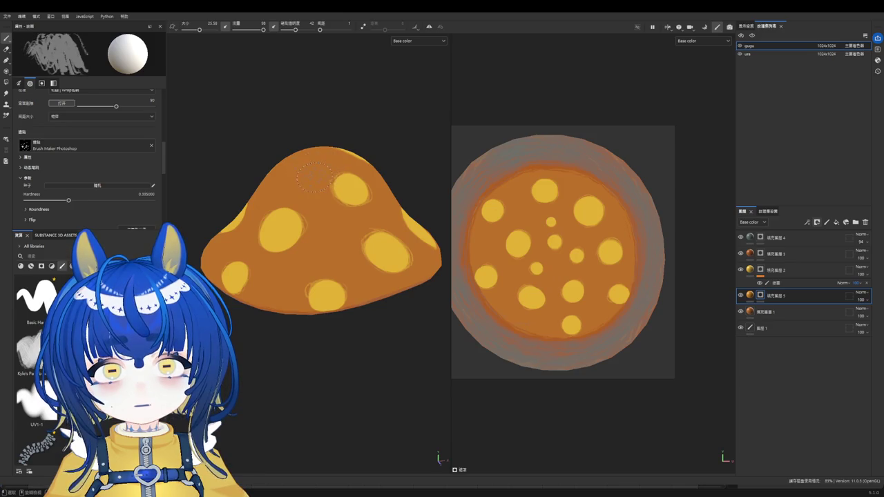
pyautogui.keyDown('ctrl'); pyautogui.moveTo(318, 172); pyautogui.dragTo(321, 164); pyautogui.keyUp('ctrl')
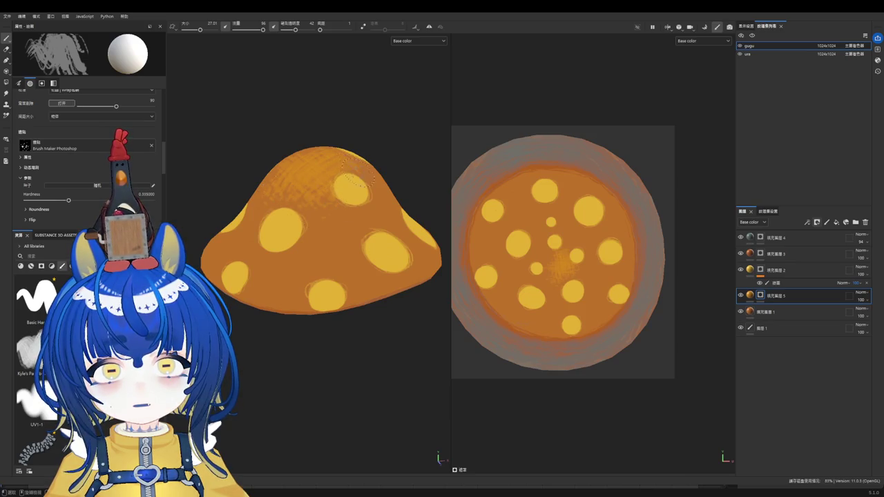
pyautogui.keyDown('alt'); pyautogui.moveTo(280, 221); pyautogui.dragTo(302, 212); pyautogui.keyUp('alt')
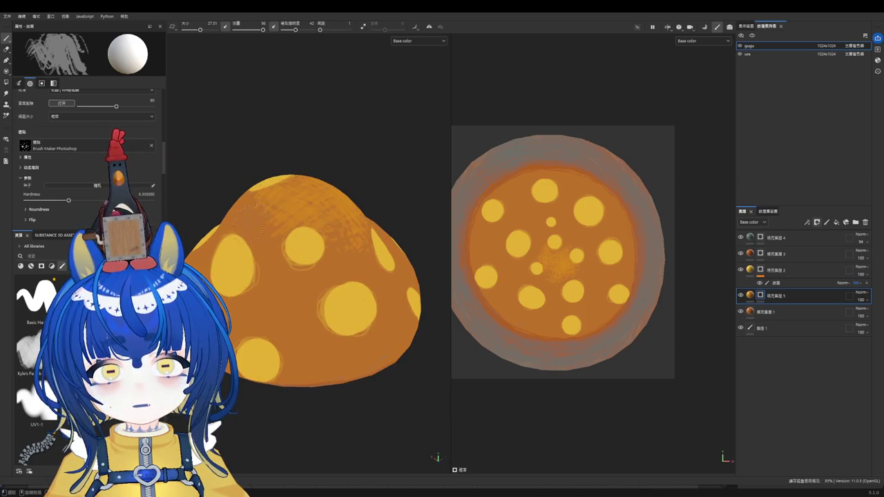
pyautogui.moveTo(240, 207)
pyautogui.keyDown('alt'); pyautogui.mouseDown()
pyautogui.moveTo(206, 245)
pyautogui.moveTo(290, 239)
pyautogui.mouseUp(); pyautogui.keyUp('alt')
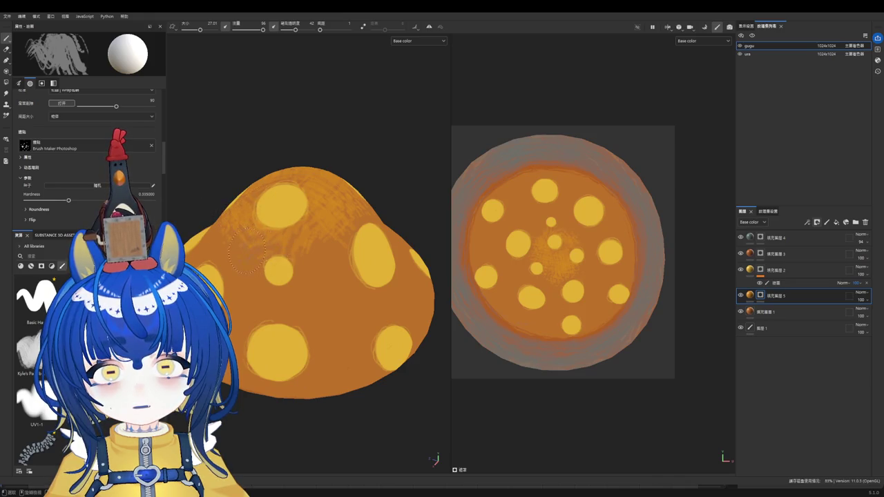
pyautogui.keyDown('alt'); pyautogui.moveTo(368, 269); pyautogui.dragTo(320, 191); pyautogui.keyUp('alt')
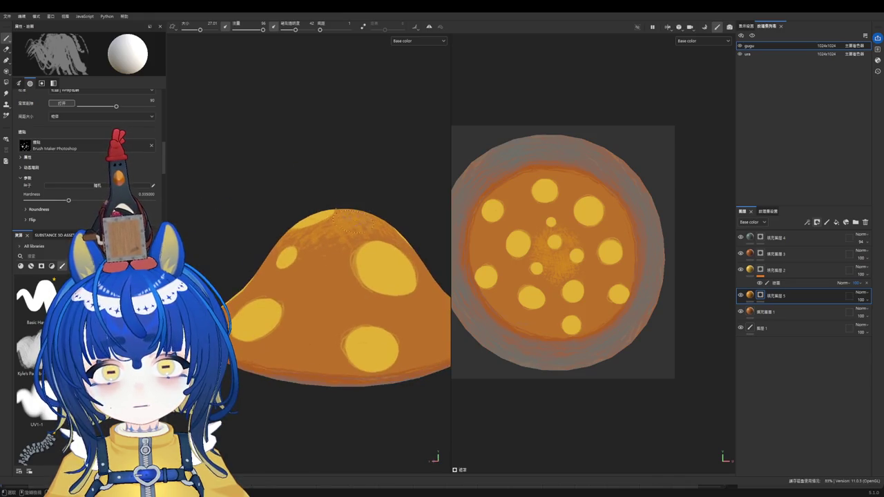
# Step: Paint a soft dark patch on the cap top with a size 18, hardness 0 brush
pyautogui.keyDown('ctrl'); pyautogui.moveTo(330, 248); pyautogui.dragTo(312, 254, button='right'); pyautogui.keyUp('ctrl')
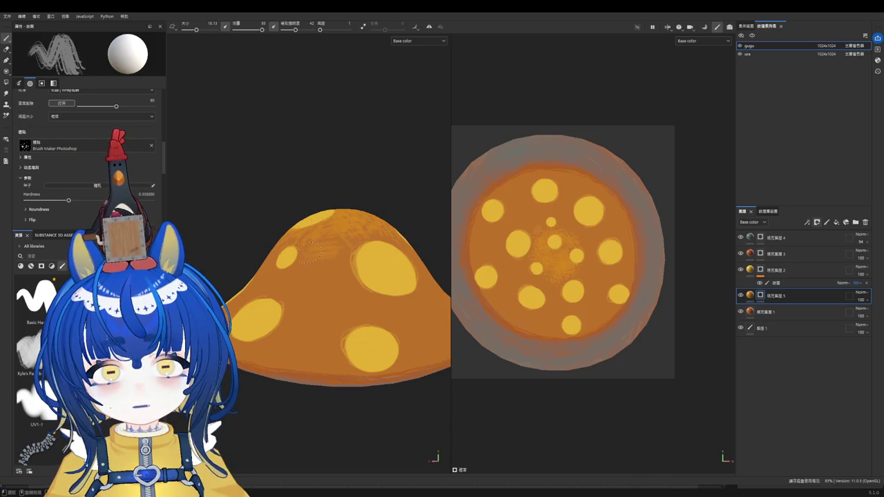
pyautogui.moveTo(351, 247)
pyautogui.keyDown('ctrl'); pyautogui.mouseDown(button='right')
pyautogui.moveTo(345, 237)
pyautogui.moveTo(327, 252)
pyautogui.mouseUp(button='right'); pyautogui.keyUp('ctrl')
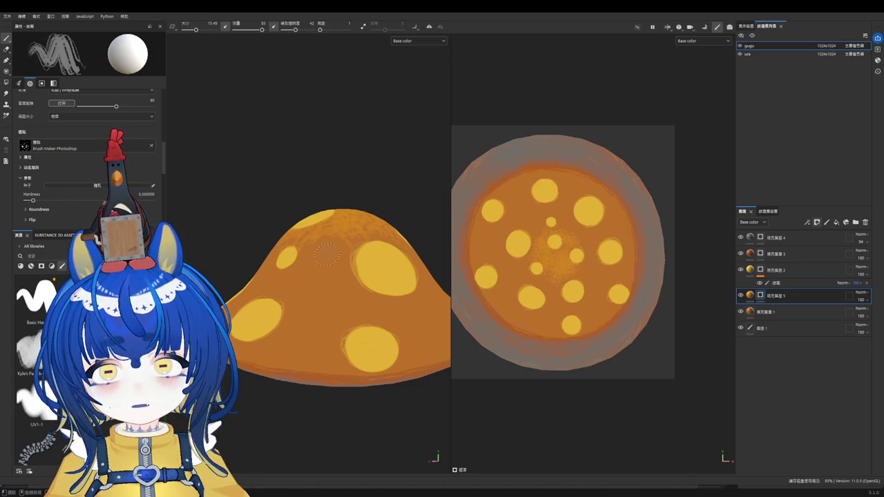
pyautogui.keyDown('ctrl'); pyautogui.moveTo(326, 256); pyautogui.dragTo(326, 235, button='right'); pyautogui.keyUp('ctrl')
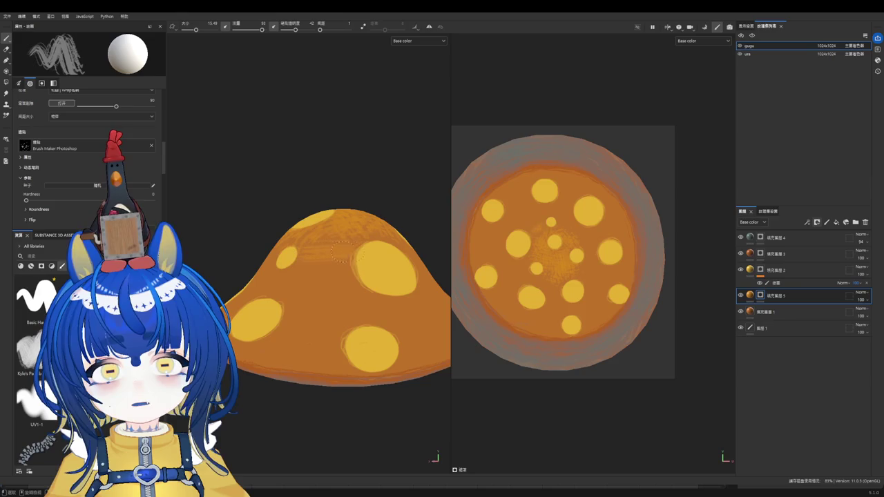
pyautogui.moveTo(348, 238)
pyautogui.mouseDown()
pyautogui.moveTo(306, 259)
pyautogui.moveTo(321, 234)
pyautogui.mouseUp()
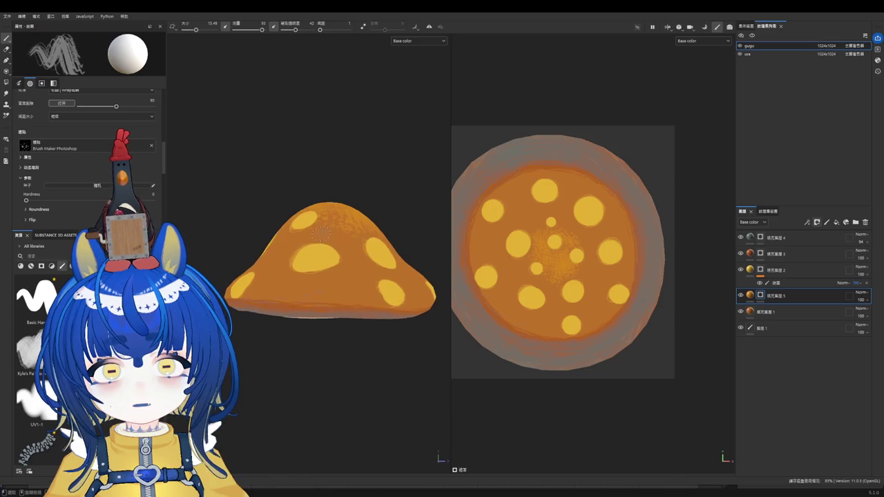
pyautogui.scroll(2, 324, 231)
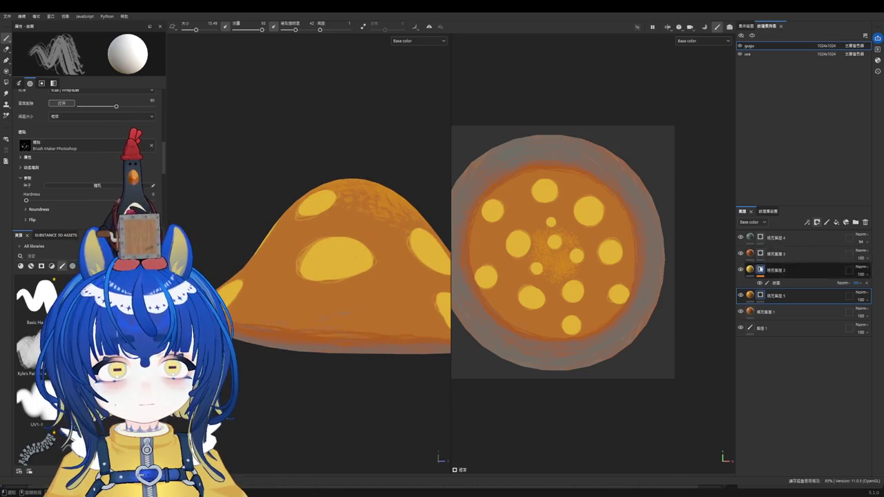
# Step: Switch between fill layers 4 and 2, then select fill layer 5
pyautogui.click(763, 240)
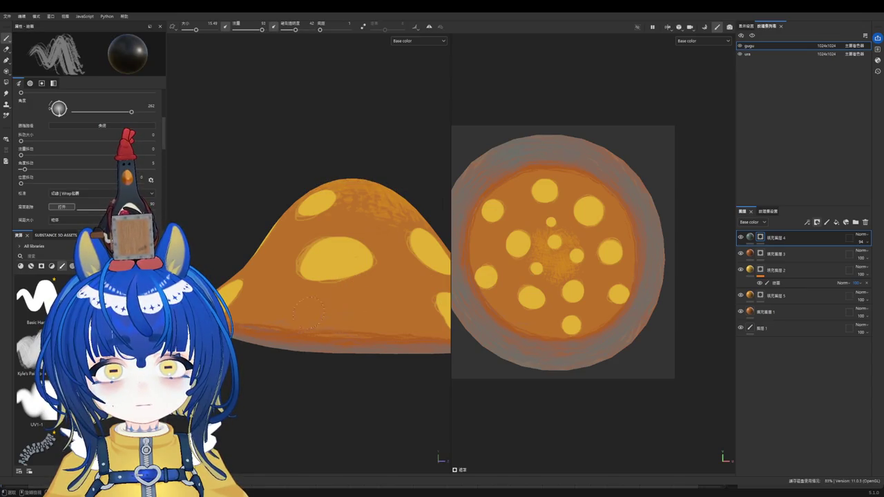
pyautogui.moveTo(348, 316)
pyautogui.keyDown('alt'); pyautogui.mouseDown()
pyautogui.moveTo(246, 277)
pyautogui.moveTo(239, 250)
pyautogui.mouseUp(); pyautogui.keyUp('alt')
pyautogui.scroll(2, 242, 251)
pyautogui.moveTo(356, 266)
pyautogui.keyDown('alt'); pyautogui.mouseDown()
pyautogui.moveTo(297, 199)
pyautogui.moveTo(424, 223)
pyautogui.mouseUp(); pyautogui.keyUp('alt')
pyautogui.click(761, 270)
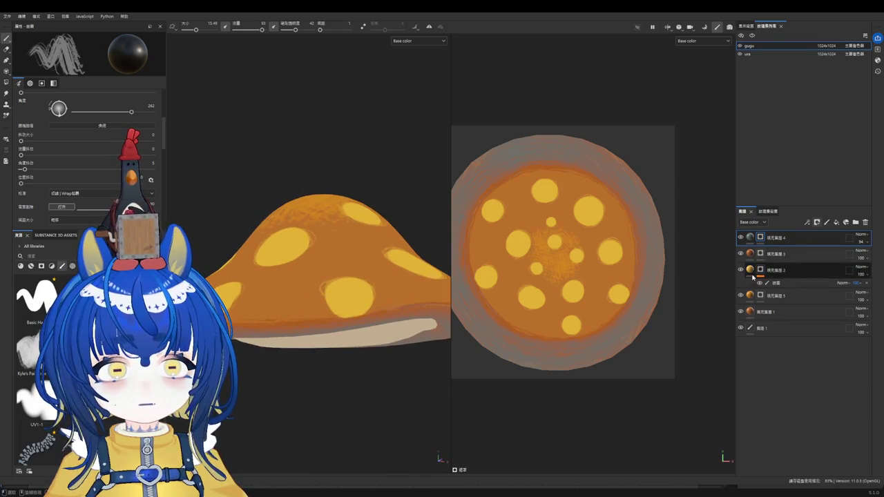
pyautogui.click(753, 274)
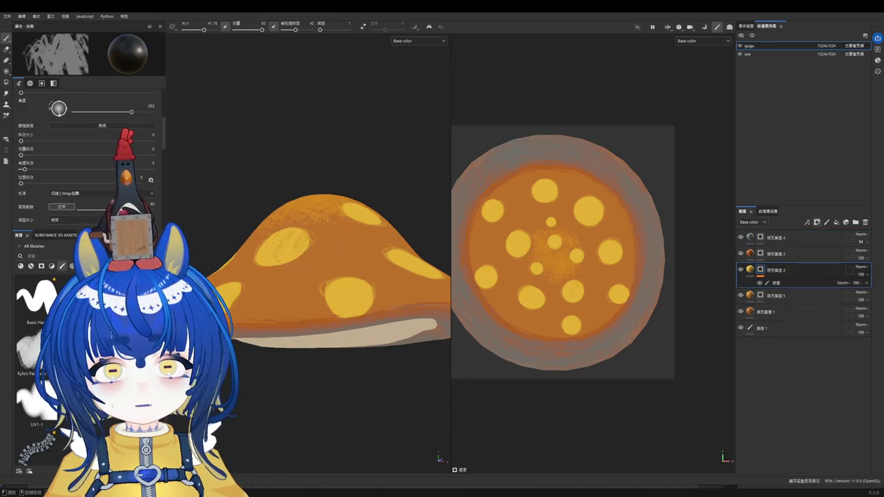
pyautogui.click(773, 295)
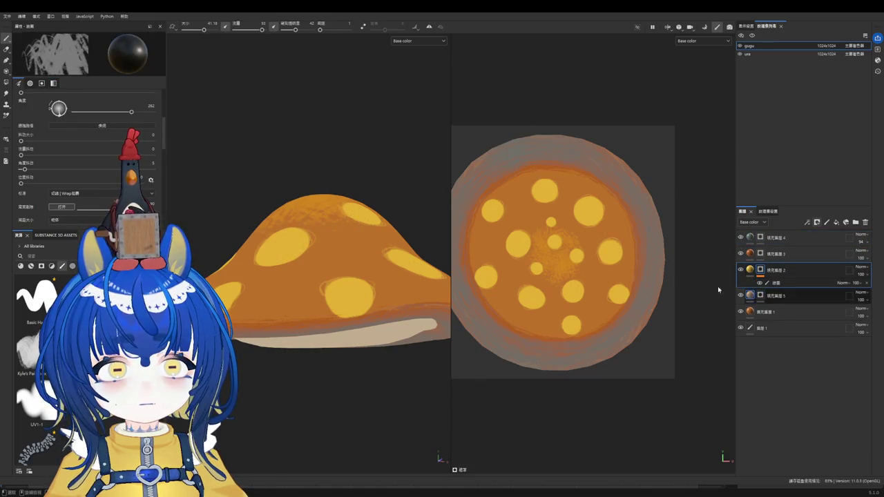
# Step: Paint faint small strokes on the lower cap side and set the brush angle to 322
pyautogui.press('1')
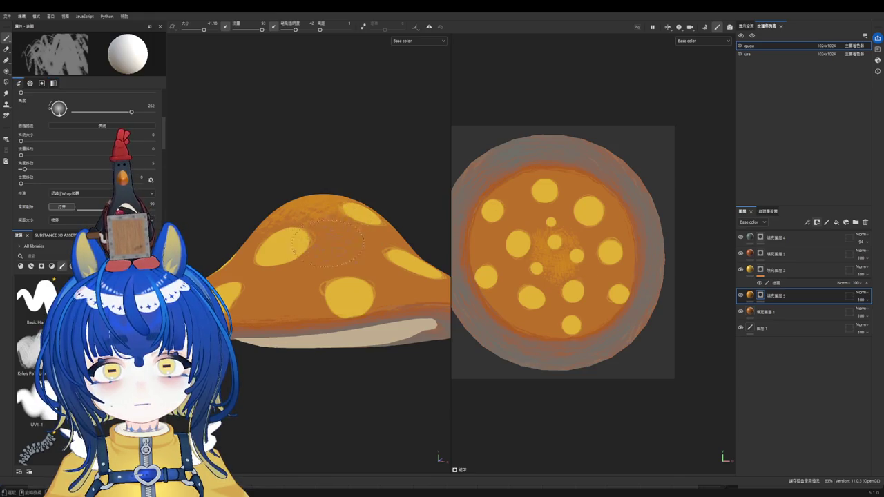
pyautogui.press('[')
pyautogui.press('[')
pyautogui.press('[')
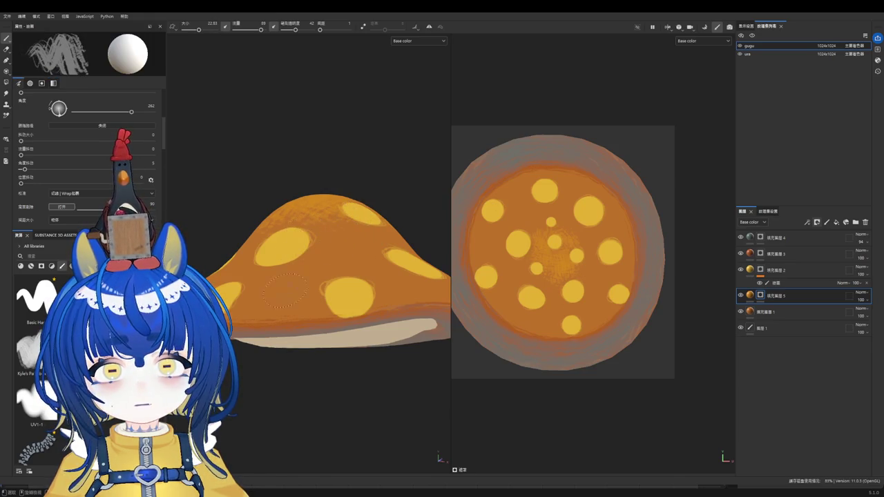
pyautogui.moveTo(263, 280); pyautogui.dragTo(248, 295)
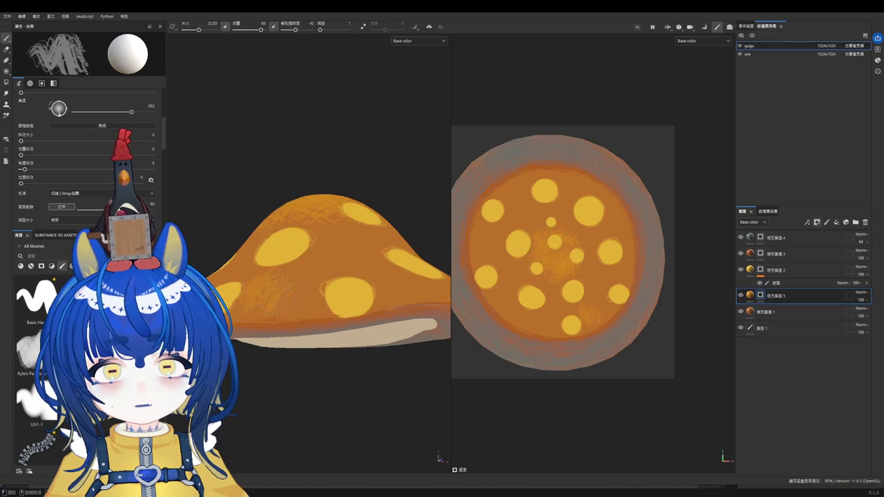
pyautogui.press('[')
pyautogui.press('[')
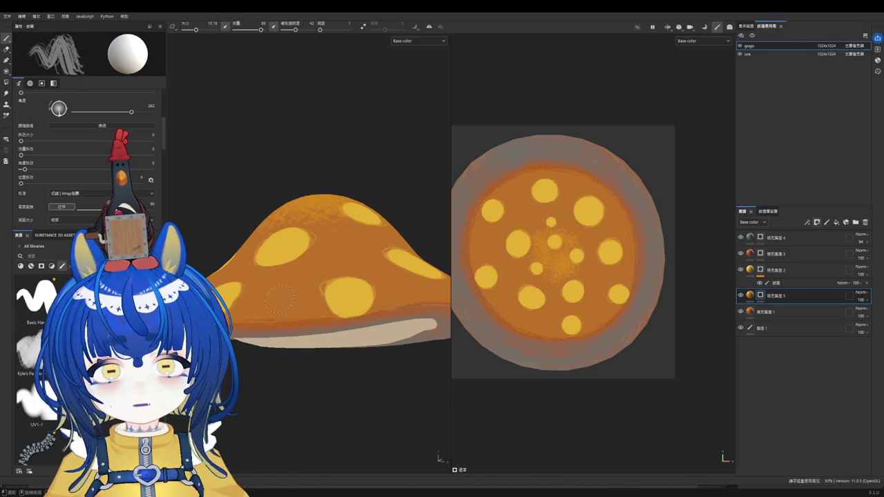
pyautogui.moveTo(259, 283); pyautogui.dragTo(262, 296)
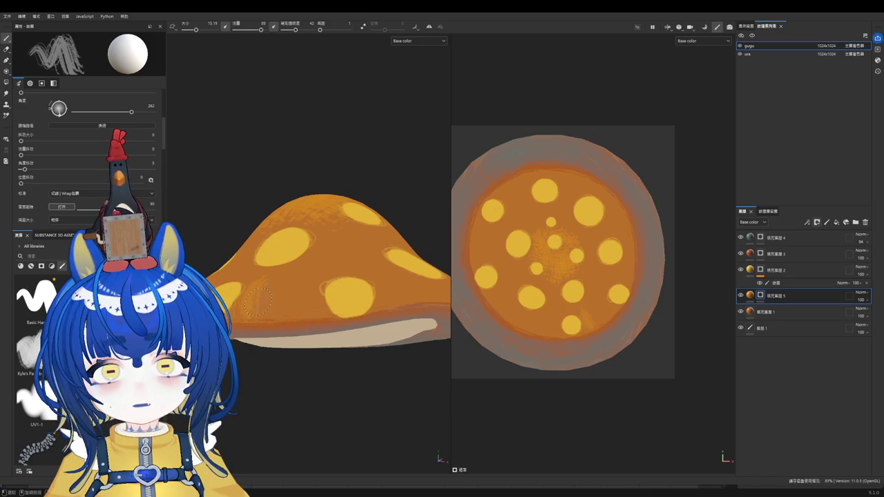
pyautogui.keyDown('ctrl'); pyautogui.moveTo(259, 304); pyautogui.dragTo(261, 304); pyautogui.keyUp('ctrl')
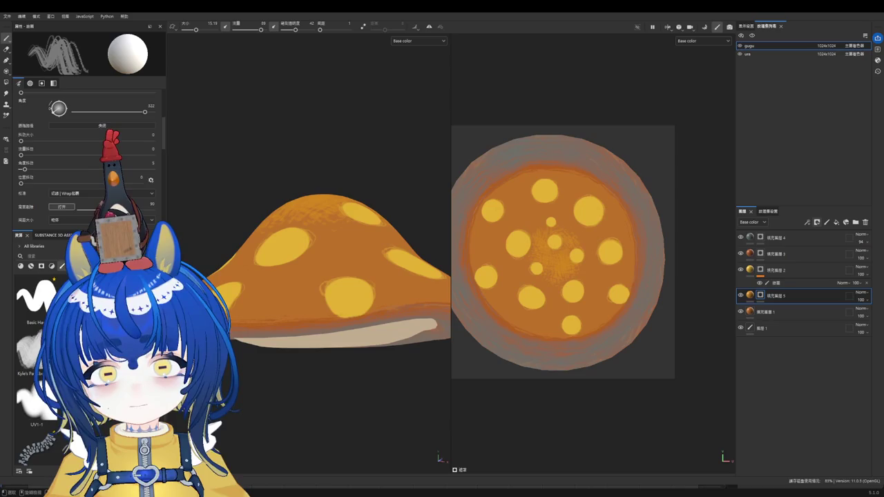
pyautogui.scroll(-5, 35, 345)
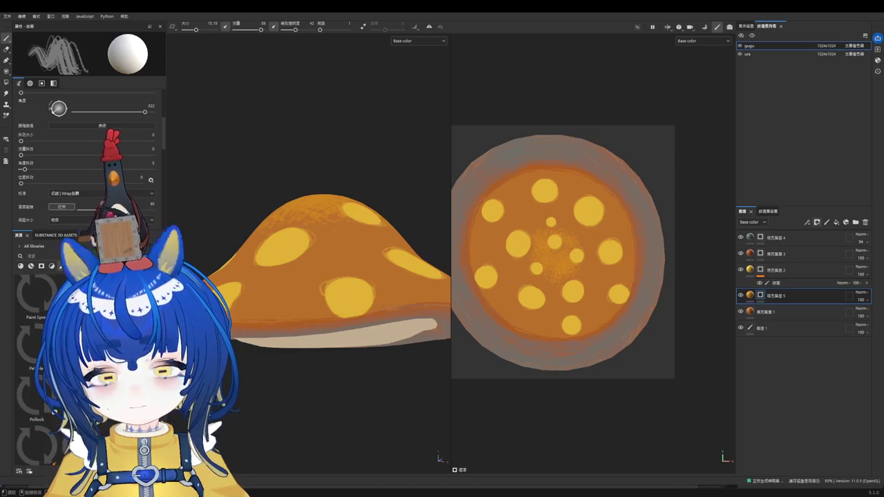
# Step: Try a wavy-stroke brush preset, resizing it to about 14
pyautogui.scroll(2, 34, 366)
pyautogui.scroll(2, 35, 366)
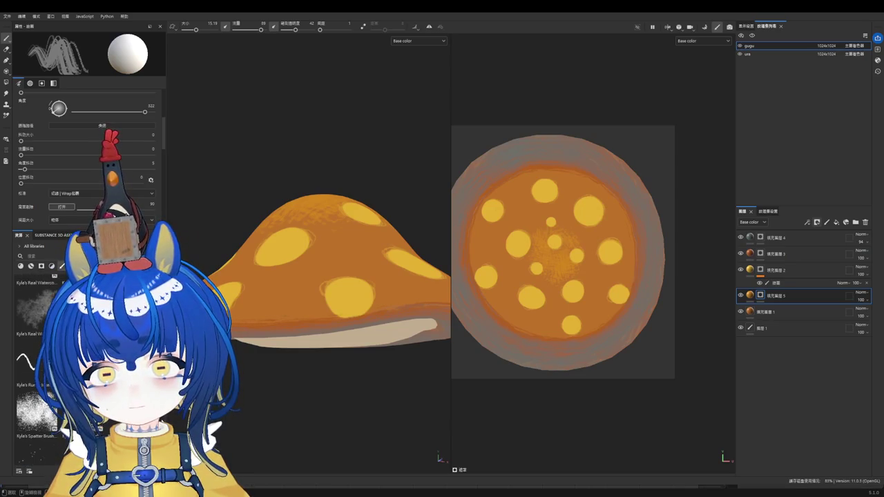
pyautogui.scroll(2, 34, 366)
pyautogui.scroll(2, 35, 366)
pyautogui.click(31, 373)
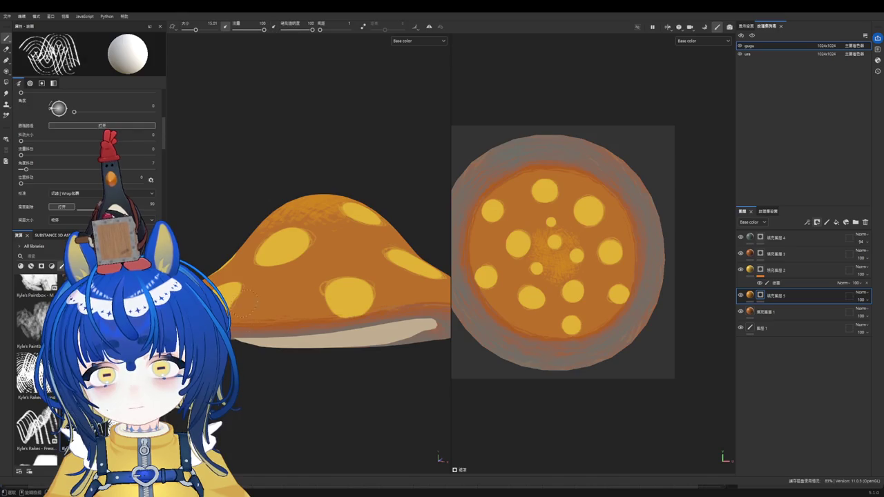
pyautogui.keyDown('ctrl'); pyautogui.moveTo(257, 299); pyautogui.dragTo(243, 297, button='right'); pyautogui.keyUp('ctrl')
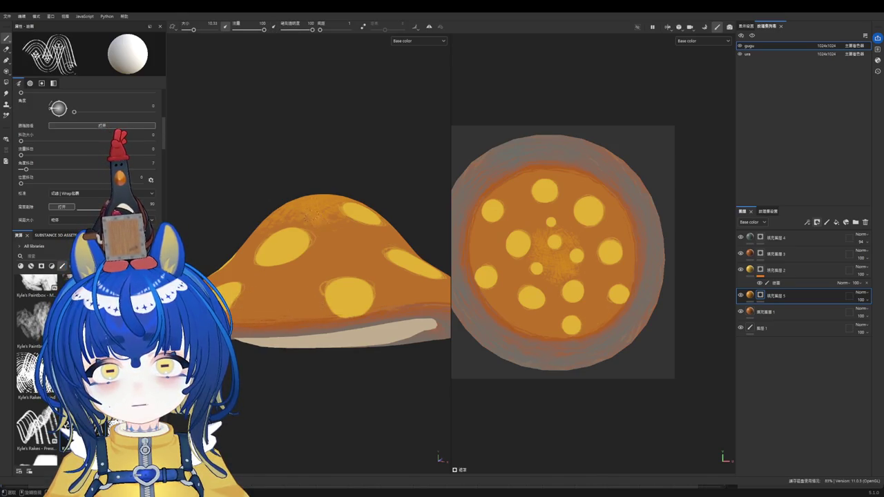
pyautogui.keyDown('ctrl'); pyautogui.moveTo(275, 302); pyautogui.dragTo(265, 309, button='right'); pyautogui.keyUp('ctrl')
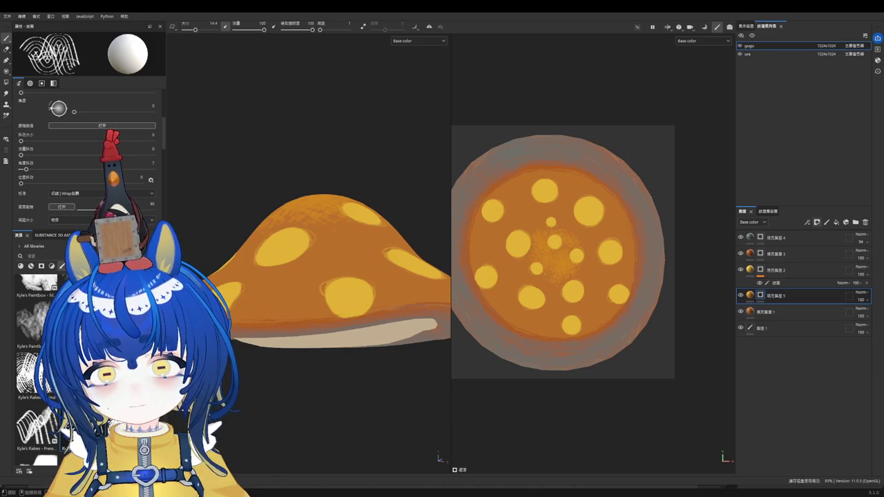
# Step: Switch to a rake-style brush, rotate it to about 148° and test a stroke on the lower-left cap
pyautogui.click(31, 373)
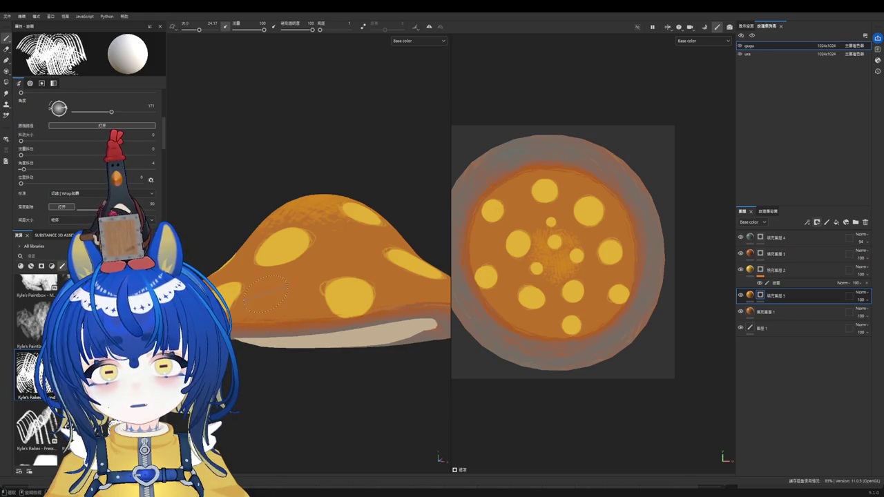
pyautogui.press('[')
pyautogui.keyDown('ctrl'); pyautogui.moveTo(265, 292); pyautogui.dragTo(265, 304); pyautogui.keyUp('ctrl')
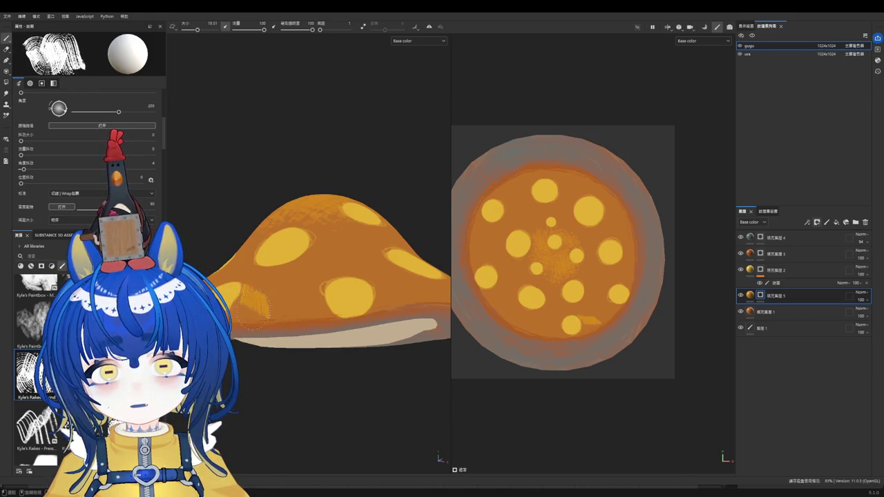
pyautogui.keyDown('ctrl'); pyautogui.moveTo(265, 296); pyautogui.dragTo(259, 296, button='right'); pyautogui.keyUp('ctrl')
pyautogui.keyDown('ctrl'); pyautogui.moveTo(259, 293); pyautogui.dragTo(262, 297); pyautogui.keyUp('ctrl')
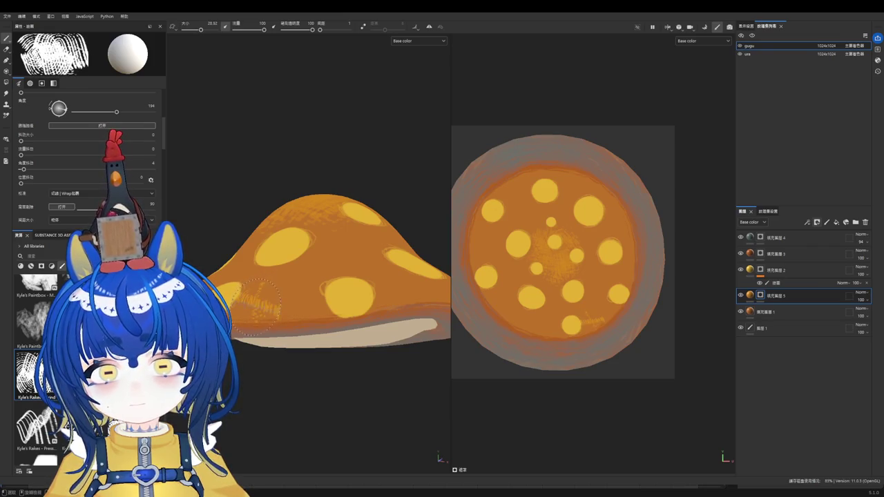
pyautogui.scroll(3, 572, 299)
pyautogui.scroll(2, 572, 300)
pyautogui.keyDown('ctrl'); pyautogui.moveTo(507, 304); pyautogui.dragTo(507, 294); pyautogui.keyUp('ctrl')
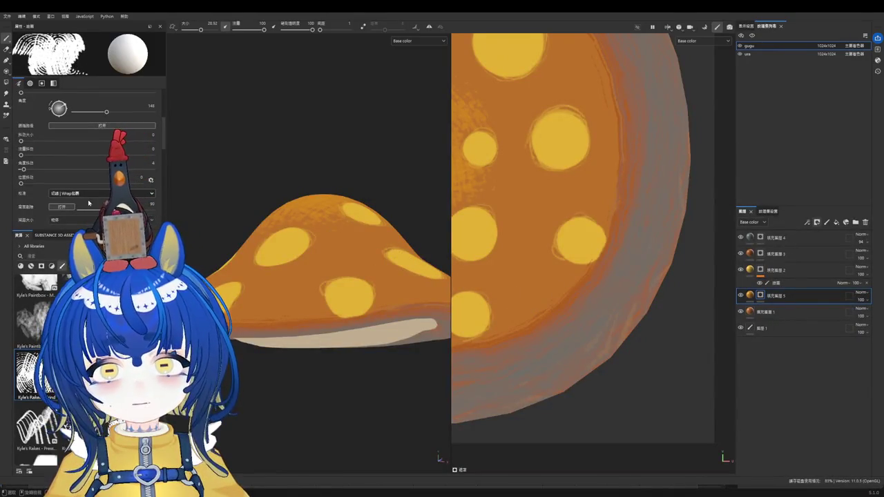
# Step: Set brush alignment to UV, try enlarged rotated rake strokes on the cap, and undo them all
pyautogui.click(104, 193)
pyautogui.click(76, 204)
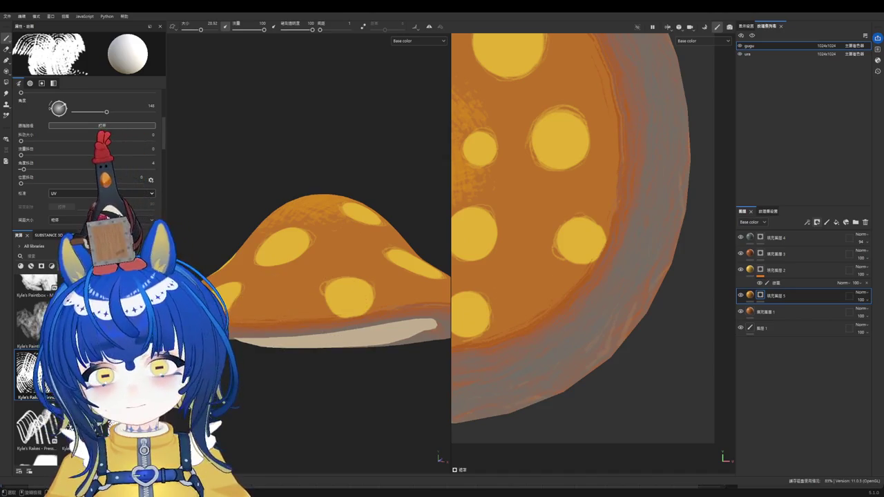
pyautogui.click(34, 428)
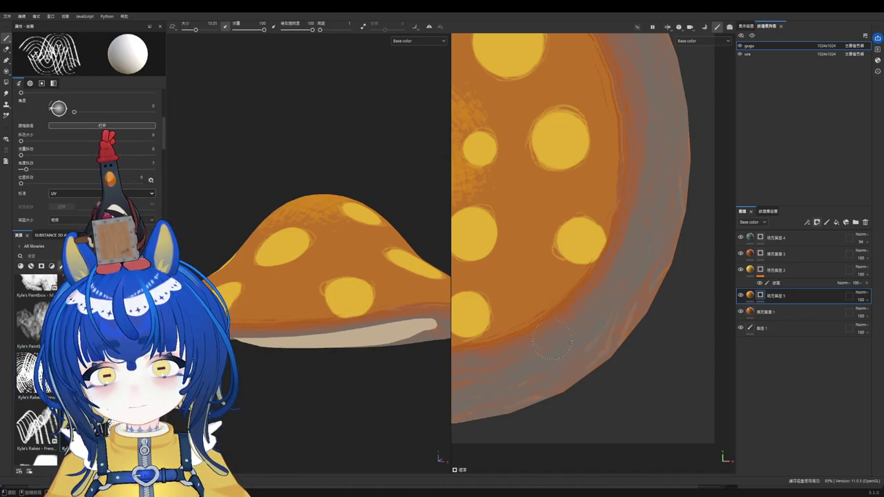
pyautogui.scroll(2, 512, 307)
pyautogui.keyDown('ctrl'); pyautogui.moveTo(512, 308); pyautogui.dragTo(546, 308, button='right'); pyautogui.keyUp('ctrl')
pyautogui.moveTo(524, 308)
pyautogui.keyDown('ctrl'); pyautogui.mouseDown()
pyautogui.moveTo(525, 276)
pyautogui.moveTo(553, 208)
pyautogui.mouseUp(); pyautogui.keyUp('ctrl')
pyautogui.hotkey('ctrl', 'z')
pyautogui.moveTo(511, 86)
pyautogui.mouseDown()
pyautogui.moveTo(566, 141)
pyautogui.moveTo(544, 252)
pyautogui.moveTo(483, 228)
pyautogui.mouseUp()
pyautogui.hotkey('ctrl', 'z')
pyautogui.keyDown('ctrl'); pyautogui.moveTo(524, 255); pyautogui.dragTo(566, 256, button='right'); pyautogui.keyUp('ctrl')
pyautogui.moveTo(526, 256)
pyautogui.mouseDown()
pyautogui.moveTo(522, 283)
pyautogui.moveTo(518, 277)
pyautogui.moveTo(574, 257)
pyautogui.moveTo(552, 254)
pyautogui.mouseUp()
pyautogui.hotkey('ctrl', 'z')
pyautogui.hotkey('ctrl', 'z')
pyautogui.hotkey('ctrl', 'z')
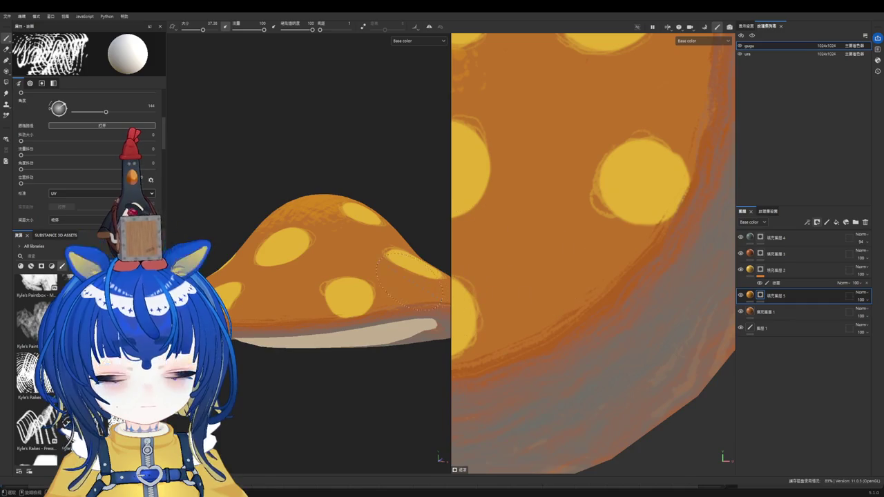
# Step: Darken the top centre of the cap with a size-100 brush
pyautogui.keyDown('alt'); pyautogui.moveTo(300, 282); pyautogui.dragTo(290, 245); pyautogui.keyUp('alt')
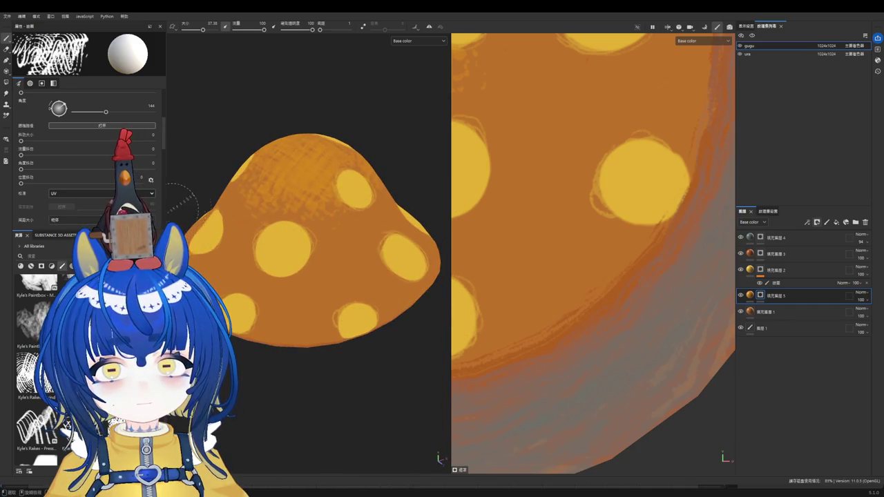
pyautogui.scroll(-5, 534, 237)
pyautogui.scroll(1, 534, 237)
pyautogui.scroll(1, 534, 237)
pyautogui.keyDown('ctrl'); pyautogui.moveTo(525, 238); pyautogui.dragTo(526, 227, button='right'); pyautogui.keyUp('ctrl')
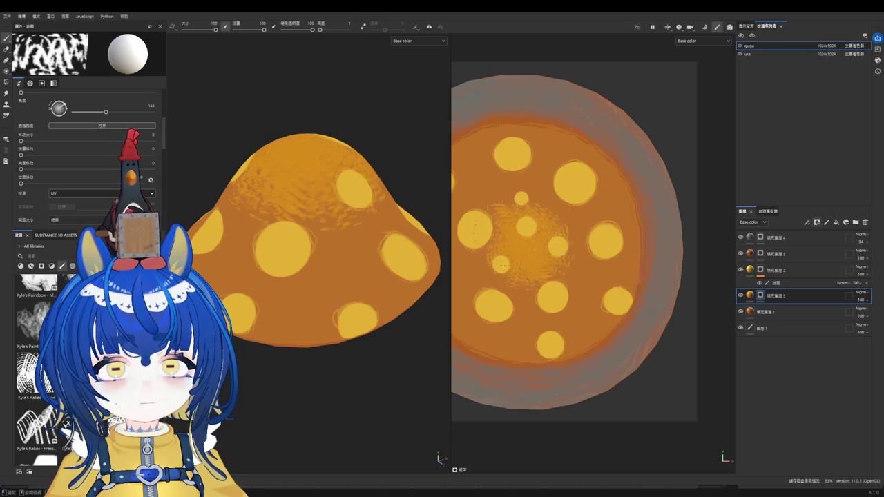
pyautogui.moveTo(525, 239); pyautogui.dragTo(538, 243)
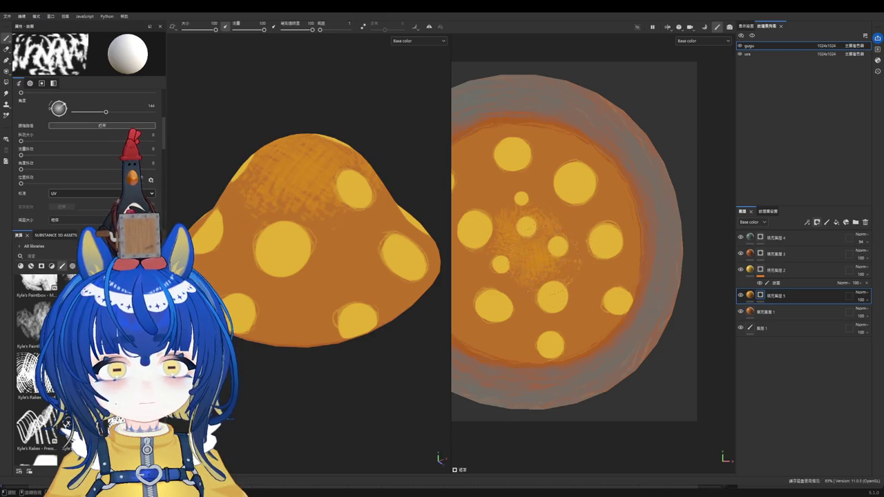
# Step: Select the basic hard round brush preset from the shelf
pyautogui.scroll(2, 537, 243)
pyautogui.scroll(1, 266, 331)
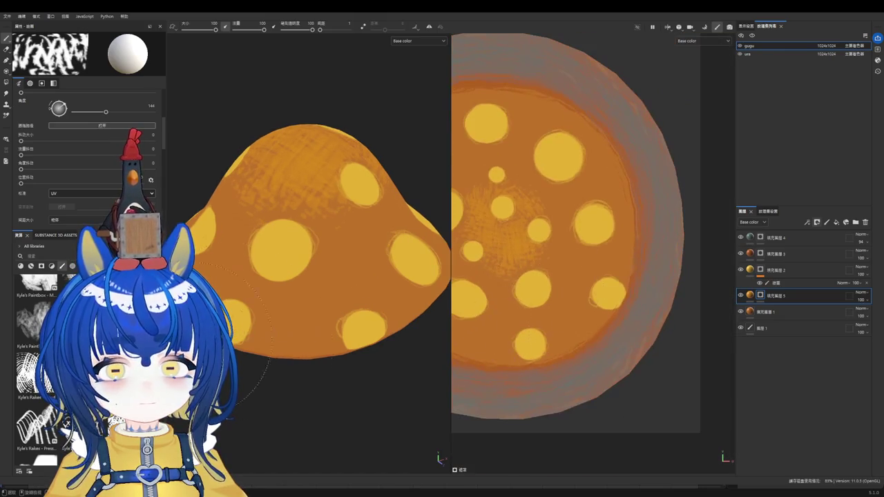
pyautogui.scroll(2, 38, 345)
pyautogui.scroll(2, 38, 345)
pyautogui.scroll(2, 38, 346)
pyautogui.scroll(2, 38, 345)
pyautogui.scroll(2, 38, 345)
pyautogui.scroll(2, 38, 345)
pyautogui.scroll(2, 38, 345)
pyautogui.scroll(3, 38, 345)
pyautogui.click(31, 297)
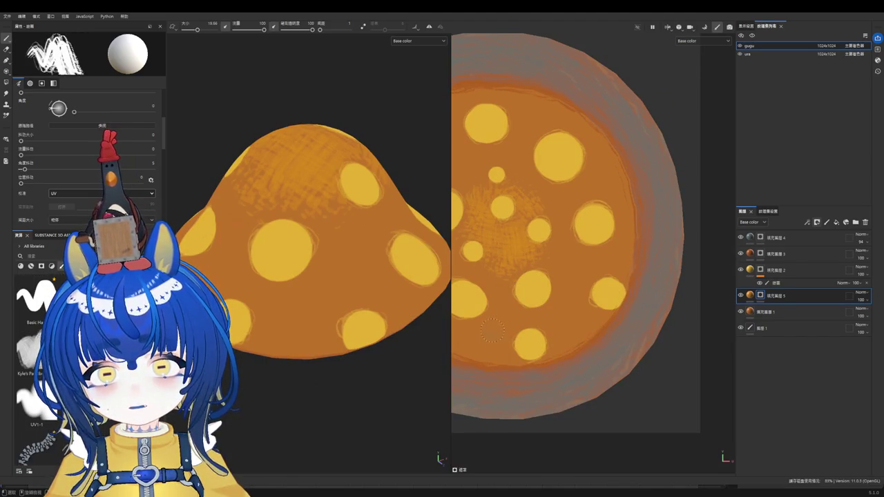
# Step: Paint darker orange strokes along the cap rim and its underside edge
pyautogui.scroll(1, 478, 335)
pyautogui.moveTo(616, 290); pyautogui.dragTo(543, 344)
pyautogui.scroll(-1, 437, 281)
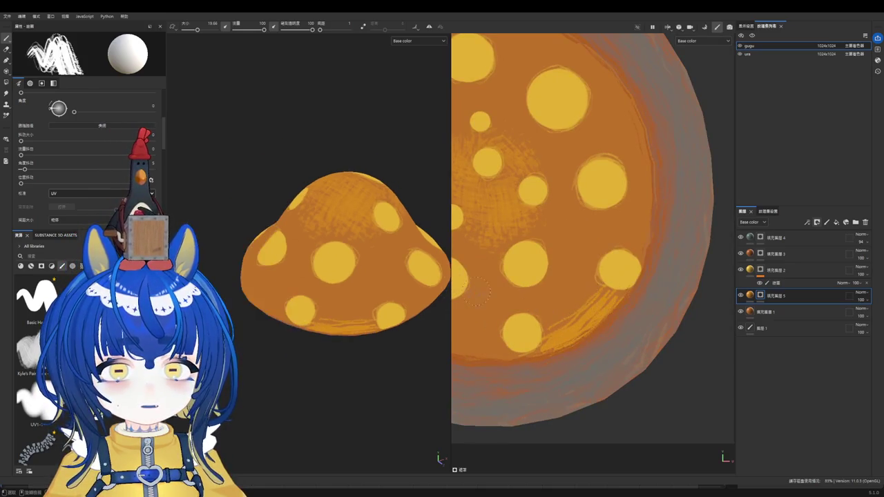
pyautogui.keyDown('alt'); pyautogui.moveTo(352, 207); pyautogui.dragTo(353, 228); pyautogui.keyUp('alt')
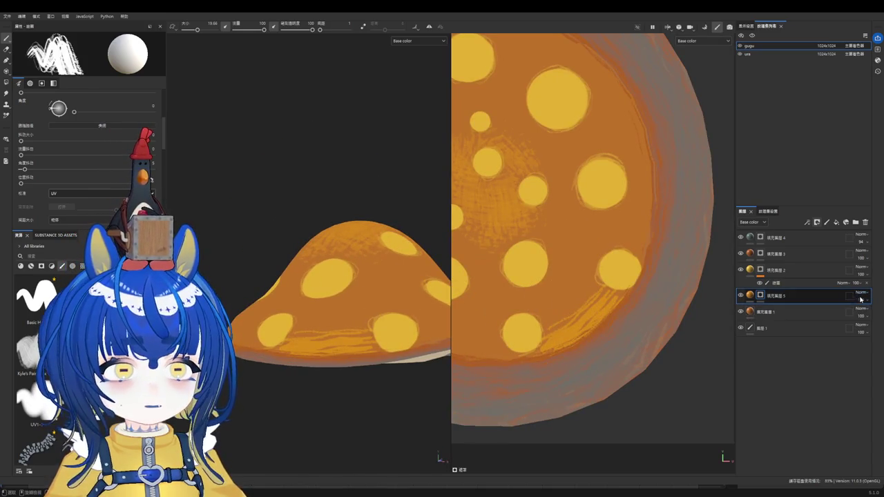
pyautogui.moveTo(608, 304); pyautogui.dragTo(545, 345)
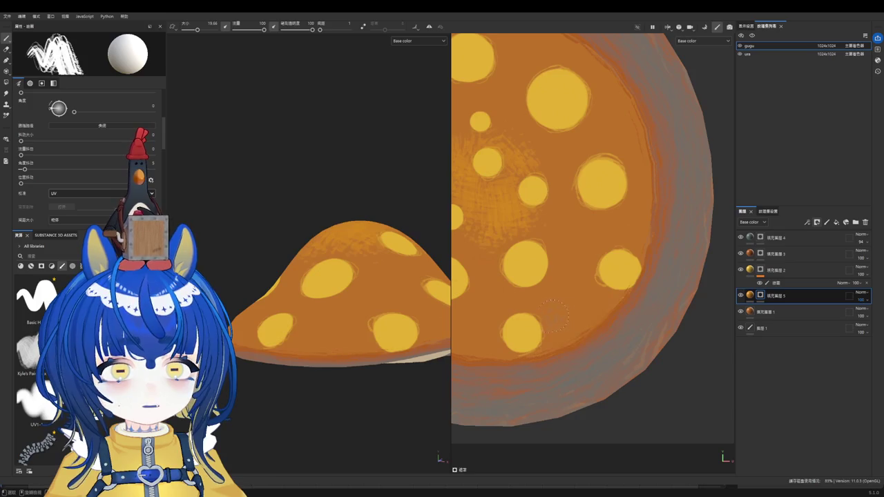
# Step: Try hatch strokes on the cap, undo each one, and select 填充图层 5
pyautogui.moveTo(557, 315); pyautogui.dragTo(598, 293)
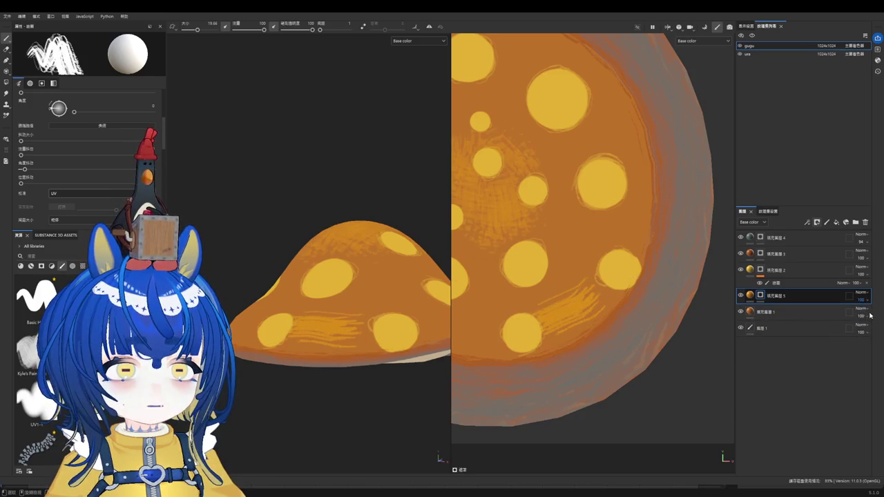
pyautogui.hotkey('ctrl', 'z')
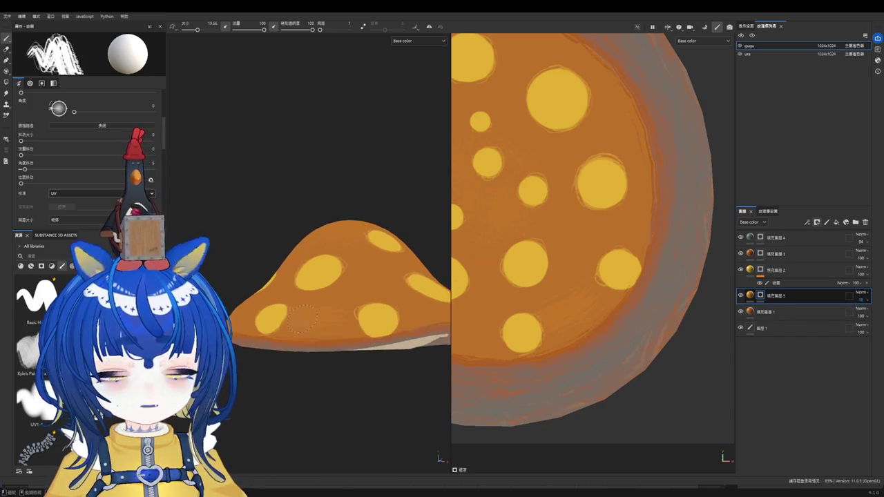
pyautogui.scroll(1, 300, 318)
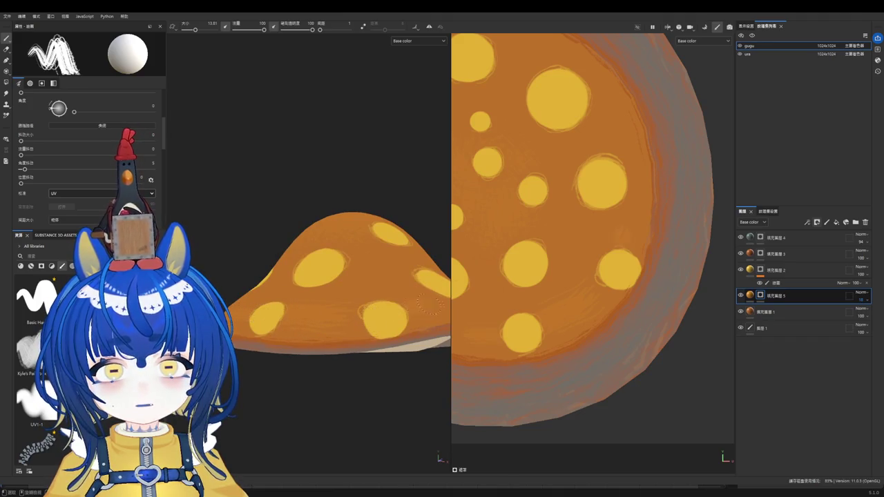
pyautogui.moveTo(437, 298)
pyautogui.keyDown('alt'); pyautogui.mouseDown()
pyautogui.moveTo(379, 339)
pyautogui.moveTo(347, 328)
pyautogui.mouseUp(); pyautogui.keyUp('alt')
pyautogui.scroll(1, 338, 328)
pyautogui.hotkey('ctrl', 'z')
pyautogui.scroll(1, 318, 317)
pyautogui.scroll(1, 304, 311)
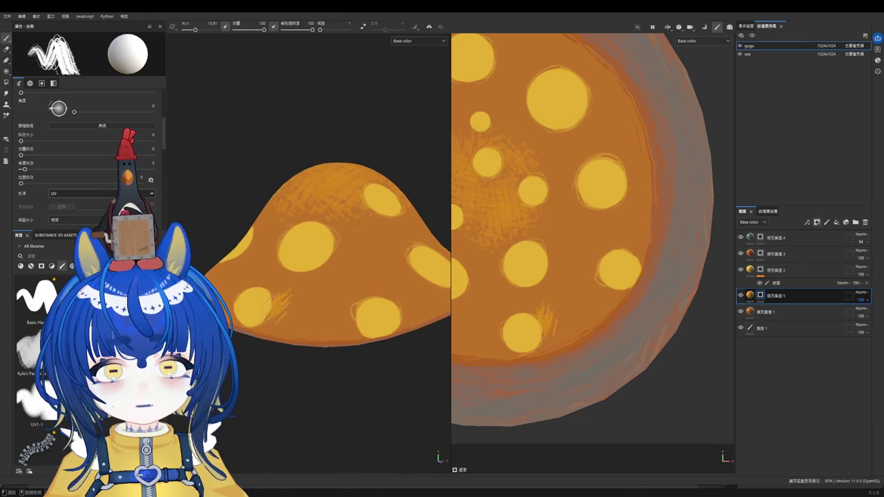
pyautogui.moveTo(284, 304)
pyautogui.mouseDown()
pyautogui.moveTo(300, 311)
pyautogui.moveTo(394, 296)
pyautogui.moveTo(380, 276)
pyautogui.moveTo(286, 316)
pyautogui.moveTo(263, 339)
pyautogui.moveTo(270, 317)
pyautogui.moveTo(283, 331)
pyautogui.moveTo(290, 311)
pyautogui.mouseUp()
pyautogui.hotkey('ctrl', 'z')
pyautogui.hotkey('ctrl', 'z')
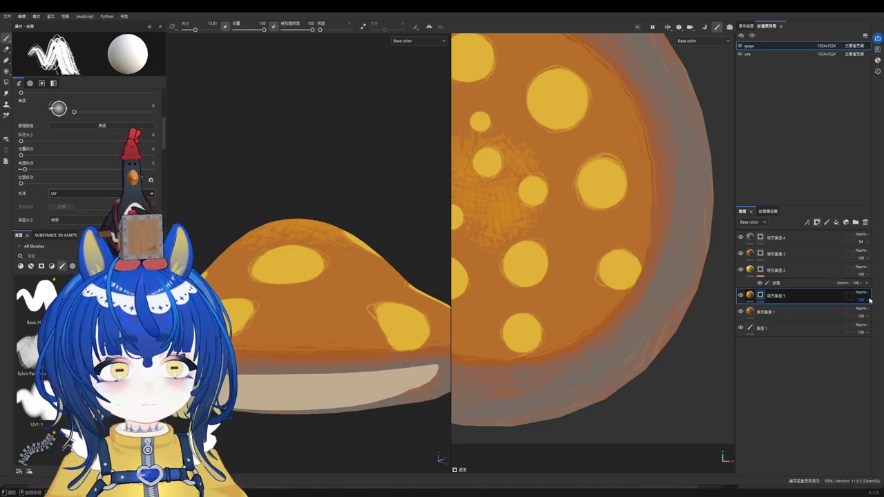
pyautogui.click(796, 298)
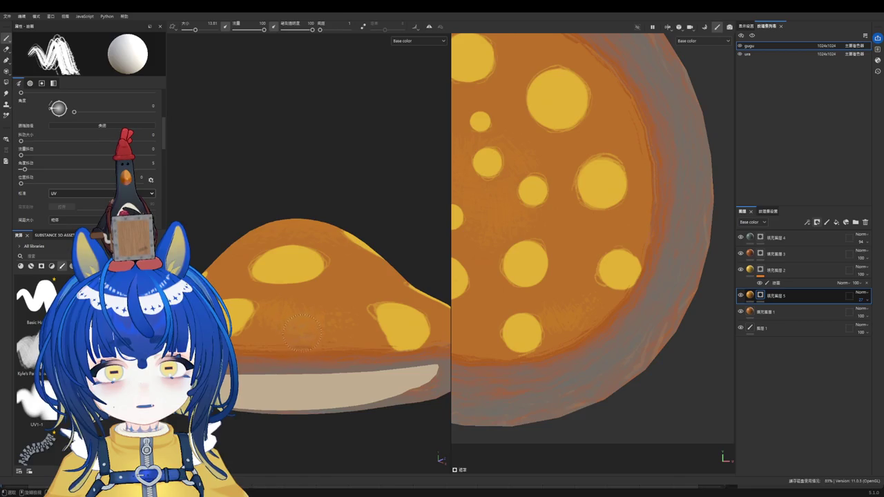
# Step: Toggle the brush colour between black and white while orbiting around the cap
pyautogui.press('x')
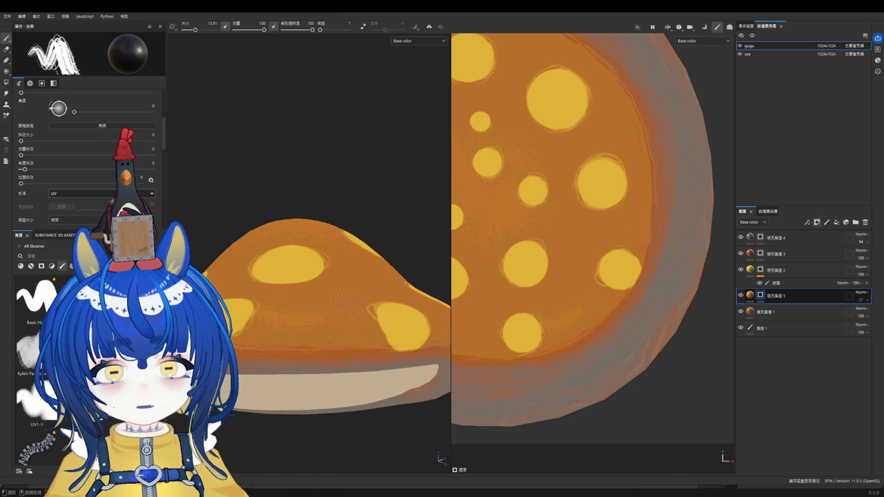
pyautogui.keyDown('alt'); pyautogui.moveTo(347, 302); pyautogui.dragTo(295, 308); pyautogui.keyUp('alt')
pyautogui.press('x')
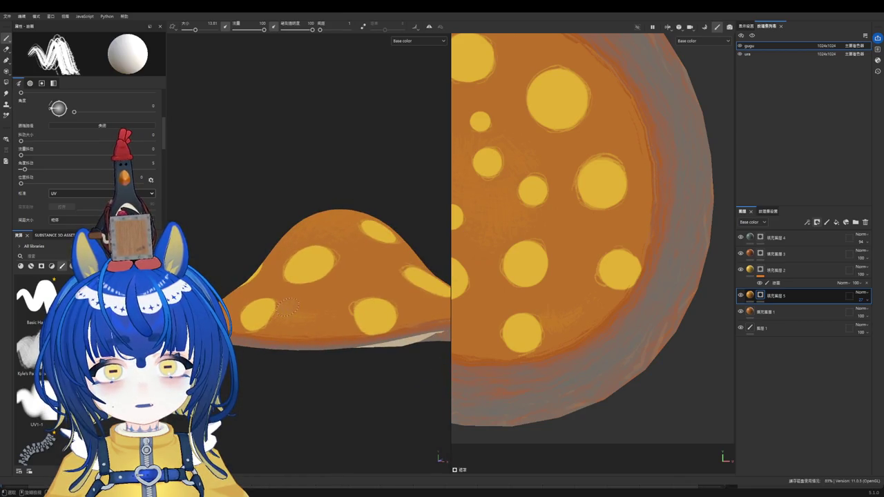
pyautogui.press('x')
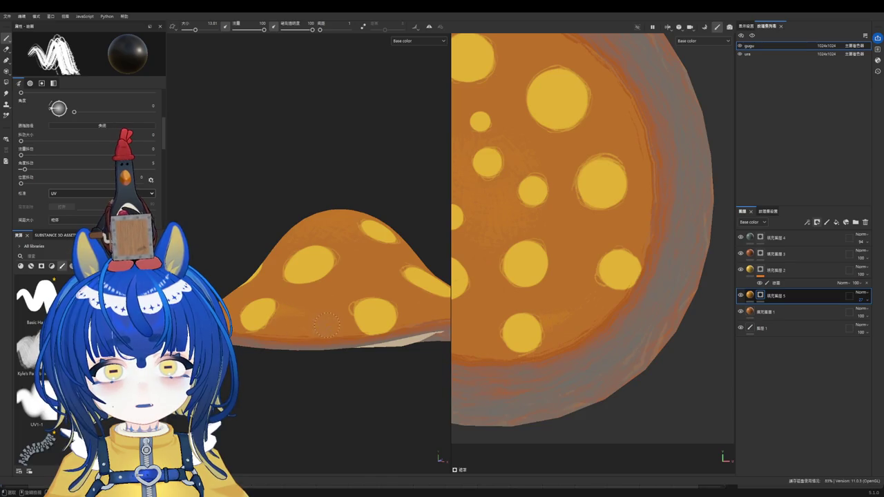
pyautogui.press('x')
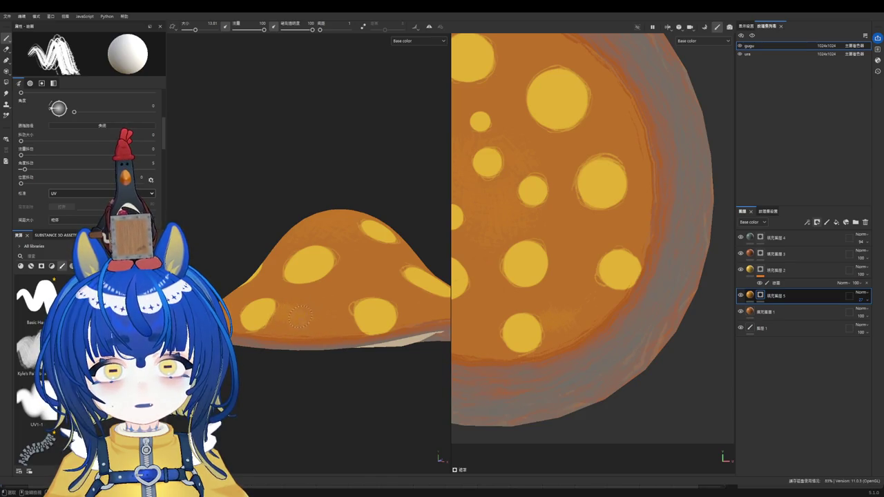
pyautogui.keyDown('alt'); pyautogui.moveTo(375, 311); pyautogui.dragTo(261, 313); pyautogui.keyUp('alt')
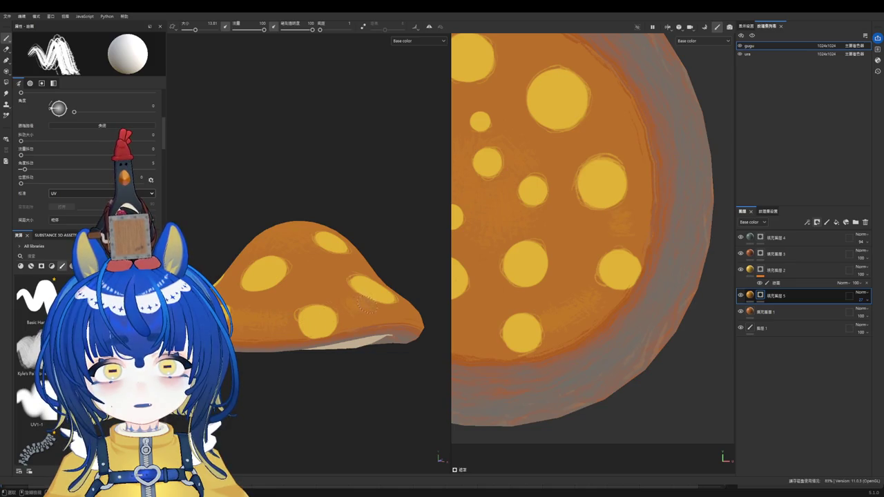
pyautogui.press('x')
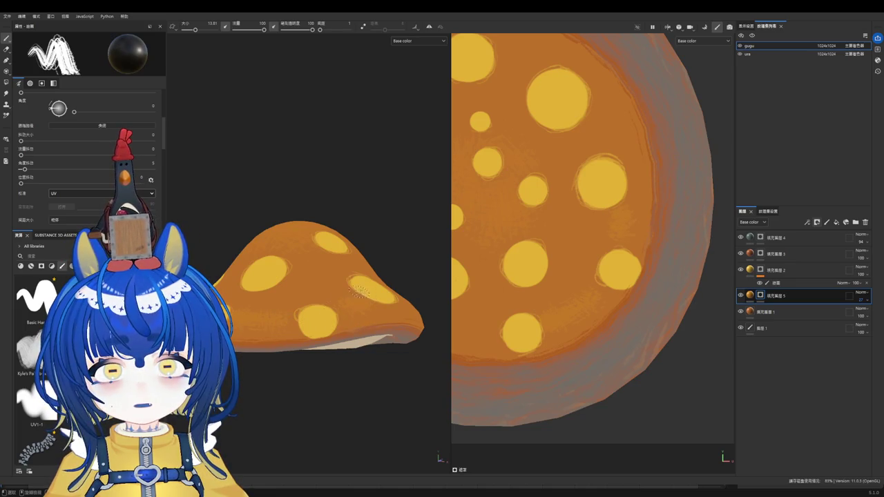
pyautogui.press('x')
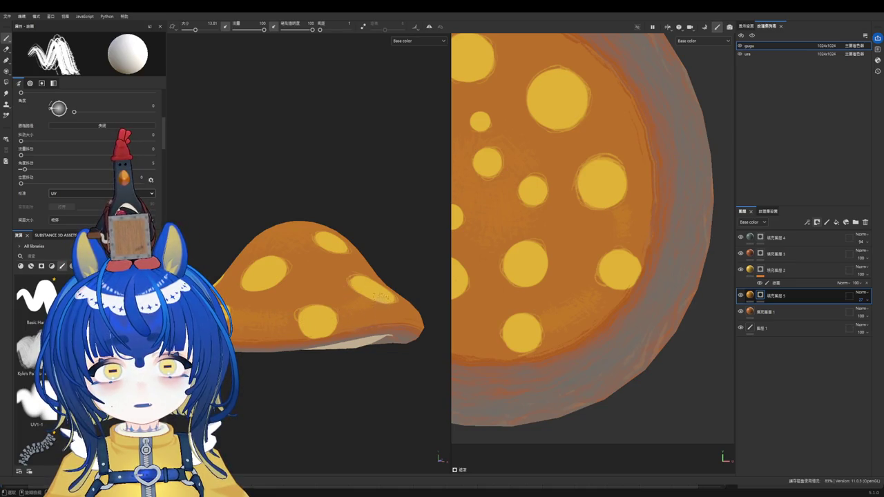
pyautogui.keyDown('alt'); pyautogui.moveTo(385, 298); pyautogui.dragTo(345, 304); pyautogui.keyUp('alt')
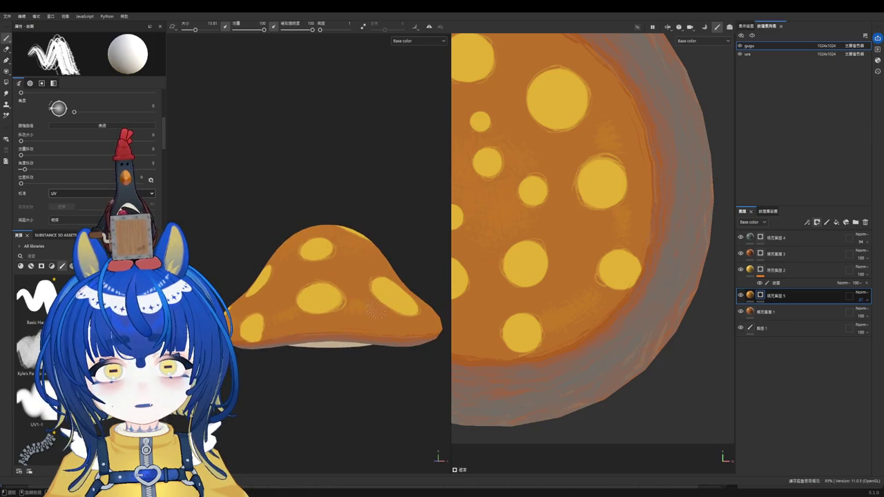
pyautogui.press('x')
pyautogui.press('x')
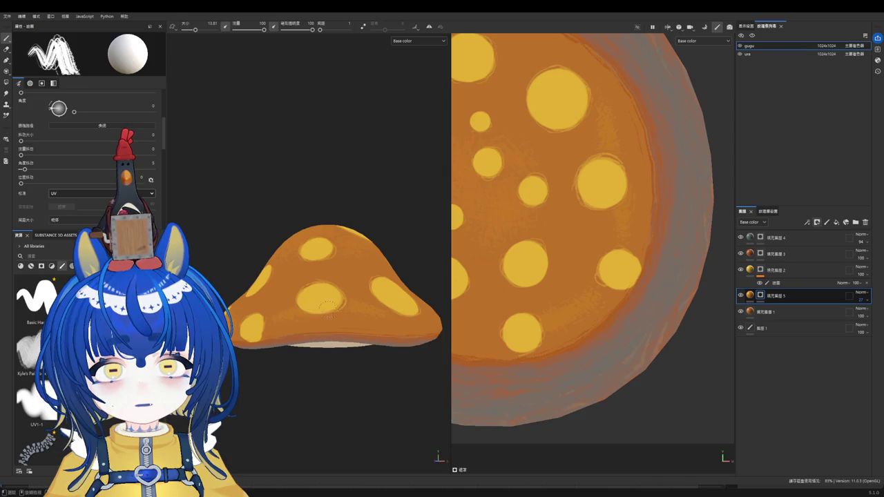
pyautogui.keyDown('alt'); pyautogui.moveTo(350, 309); pyautogui.dragTo(345, 312); pyautogui.keyUp('alt')
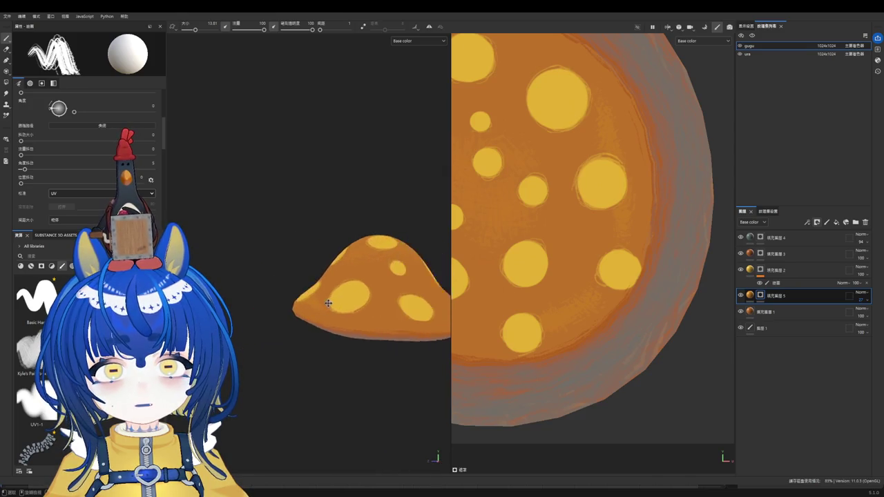
# Step: Zoom and orbit the view to inspect the cap from another angle
pyautogui.scroll(2, 345, 312)
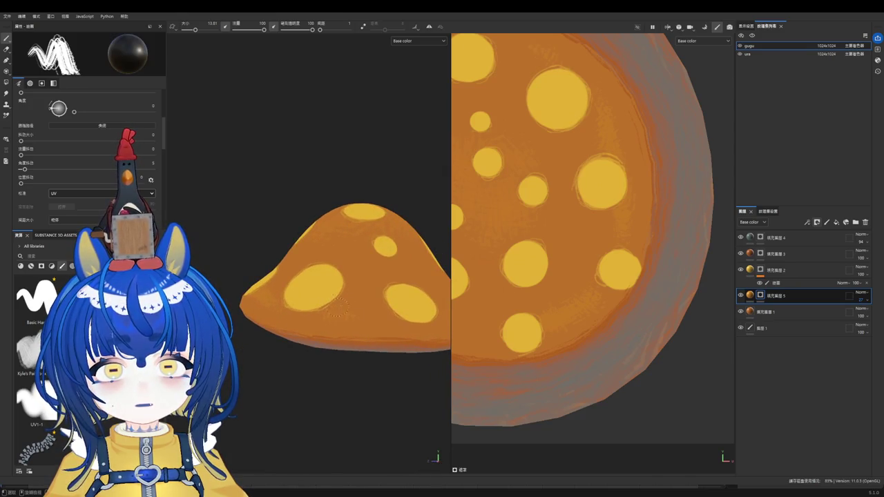
pyautogui.scroll(-2, 356, 324)
pyautogui.keyDown('alt'); pyautogui.moveTo(356, 324); pyautogui.dragTo(367, 275); pyautogui.keyUp('alt')
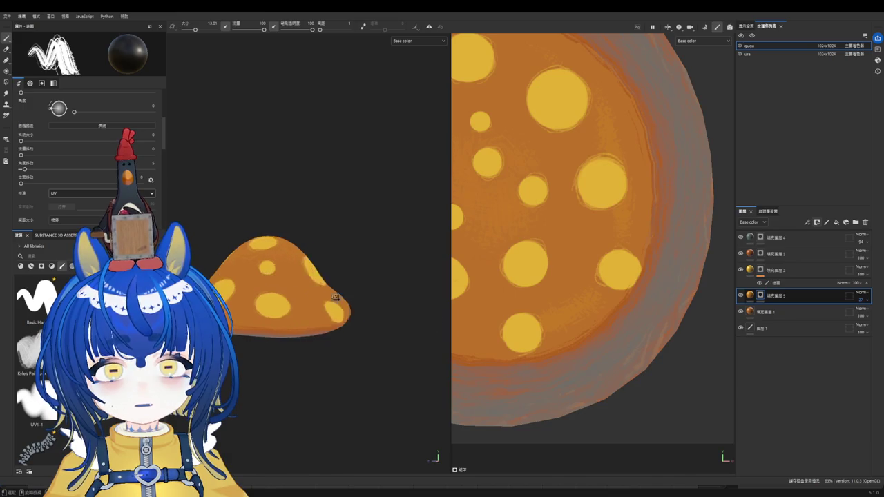
pyautogui.scroll(2, 292, 278)
pyautogui.scroll(2, 241, 277)
pyautogui.scroll(2, 350, 309)
pyautogui.scroll(2, 350, 308)
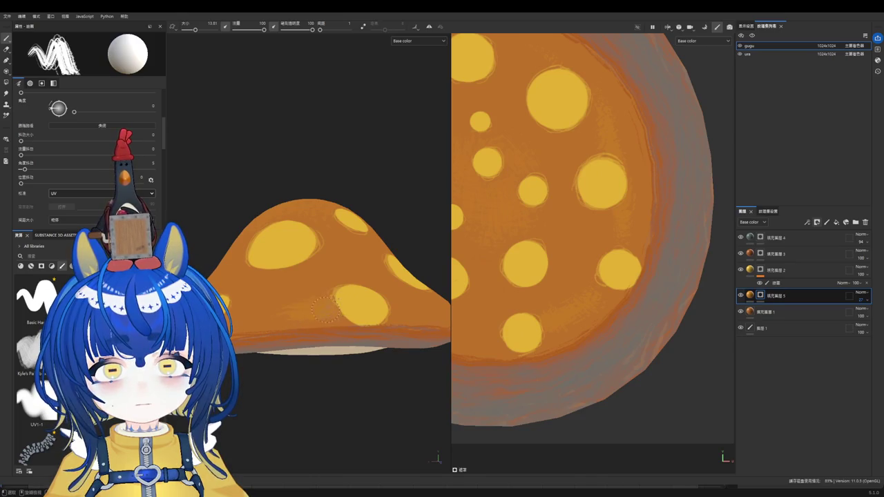
# Step: Orbit to a top view, raise the brush size from 13.81 to 29.34, then return to a close side view
pyautogui.keyDown('alt'); pyautogui.moveTo(316, 330); pyautogui.dragTo(348, 288); pyautogui.keyUp('alt')
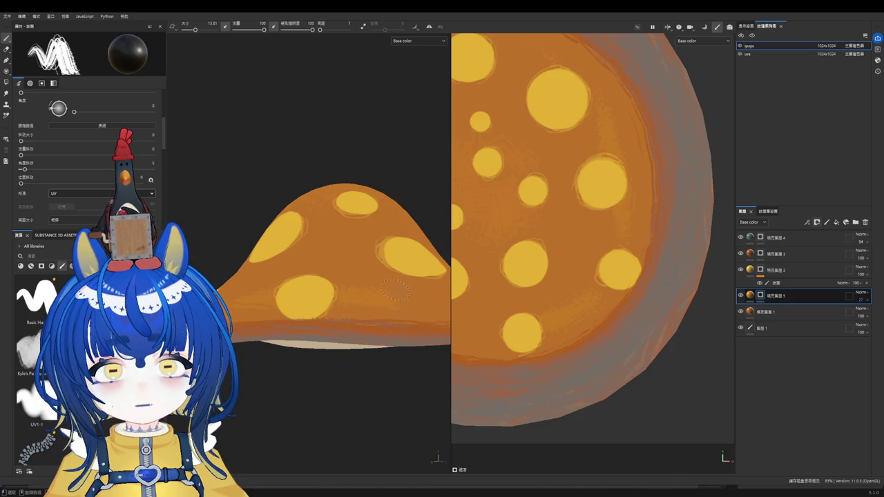
pyautogui.keyDown('alt'); pyautogui.moveTo(386, 292); pyautogui.dragTo(335, 288); pyautogui.keyUp('alt')
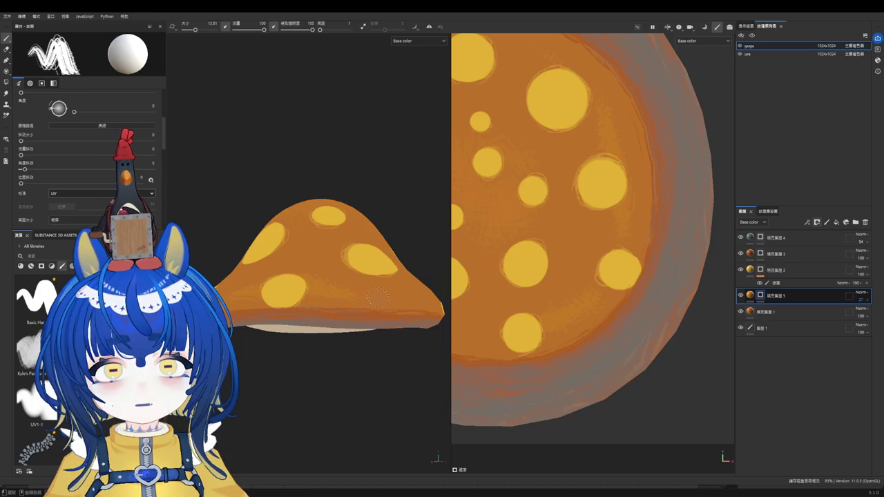
pyautogui.moveTo(352, 306)
pyautogui.keyDown('alt'); pyautogui.mouseDown()
pyautogui.moveTo(348, 291)
pyautogui.moveTo(386, 330)
pyautogui.mouseUp(); pyautogui.keyUp('alt')
pyautogui.scroll(5, 387, 329)
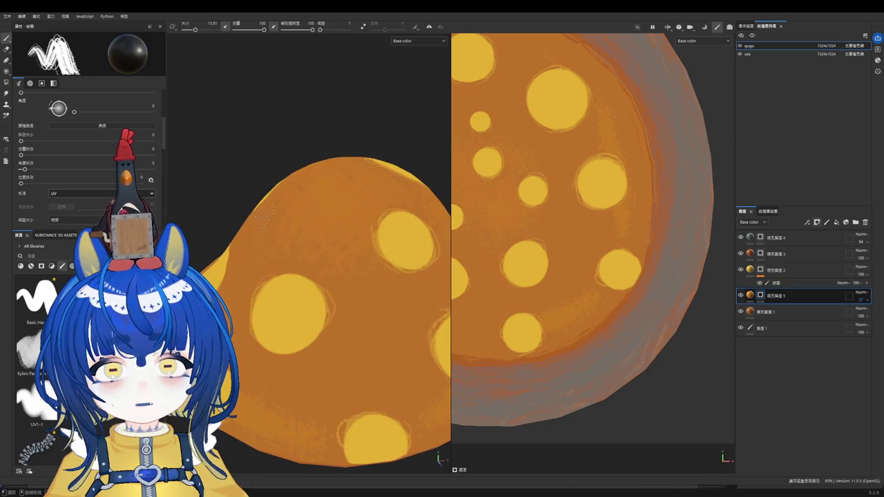
pyautogui.keyDown('alt'); pyautogui.moveTo(308, 255); pyautogui.dragTo(390, 187); pyautogui.keyUp('alt')
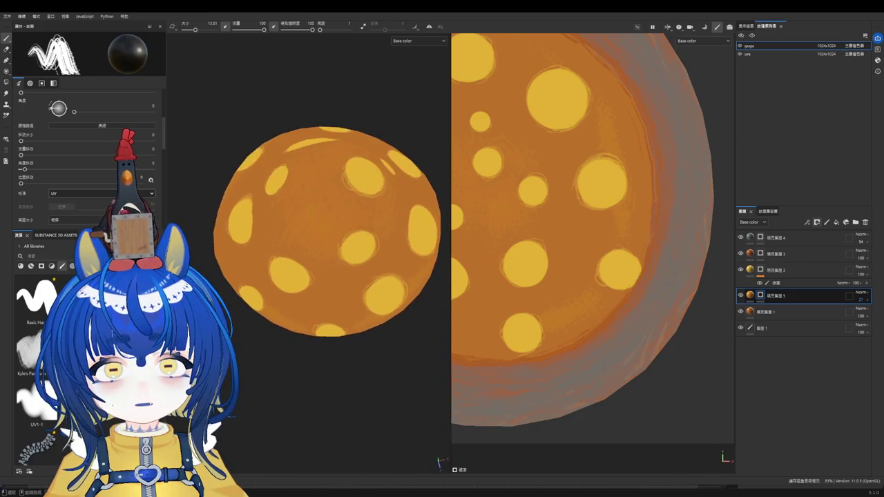
pyautogui.keyDown('ctrl'); pyautogui.moveTo(292, 156); pyautogui.dragTo(358, 152, button='right'); pyautogui.keyUp('ctrl')
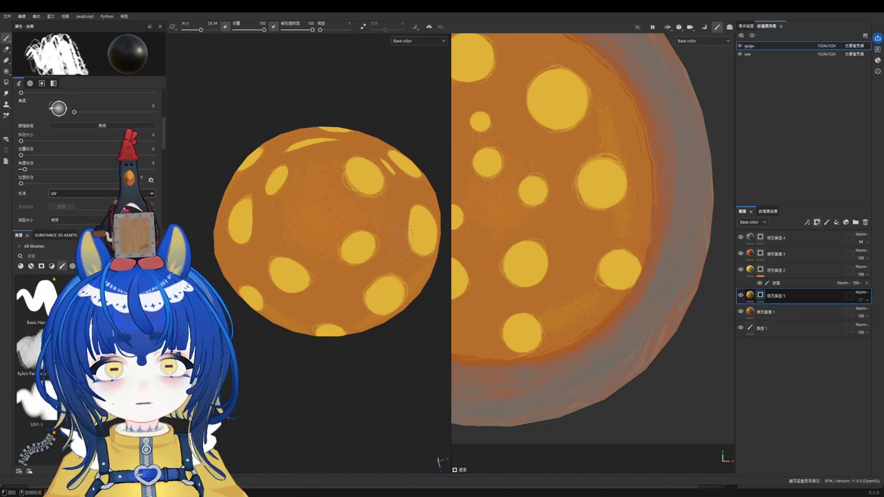
pyautogui.keyDown('alt'); pyautogui.moveTo(401, 239); pyautogui.dragTo(387, 173); pyautogui.keyUp('alt')
pyautogui.keyDown('alt'); pyautogui.moveTo(375, 167); pyautogui.dragTo(718, 308, button='right'); pyautogui.keyUp('alt')
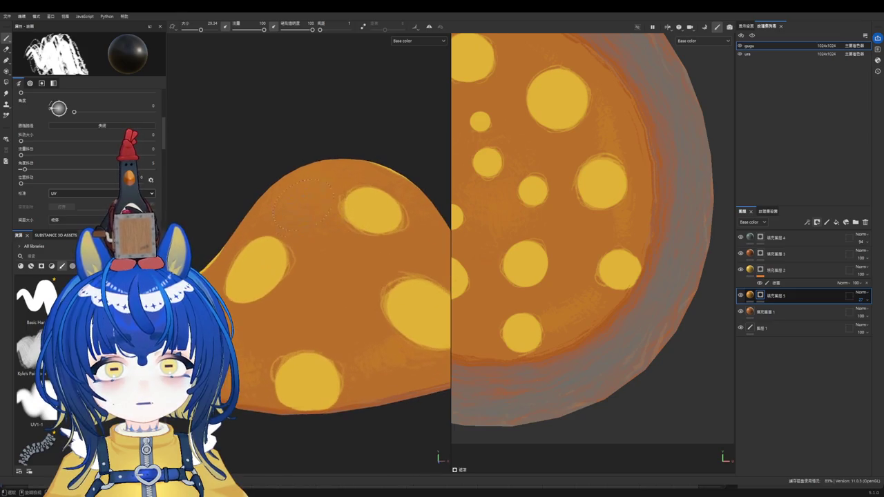
# Step: Add a paint effect to fill layer 5 and set its paint colour to yellow
pyautogui.click(751, 297)
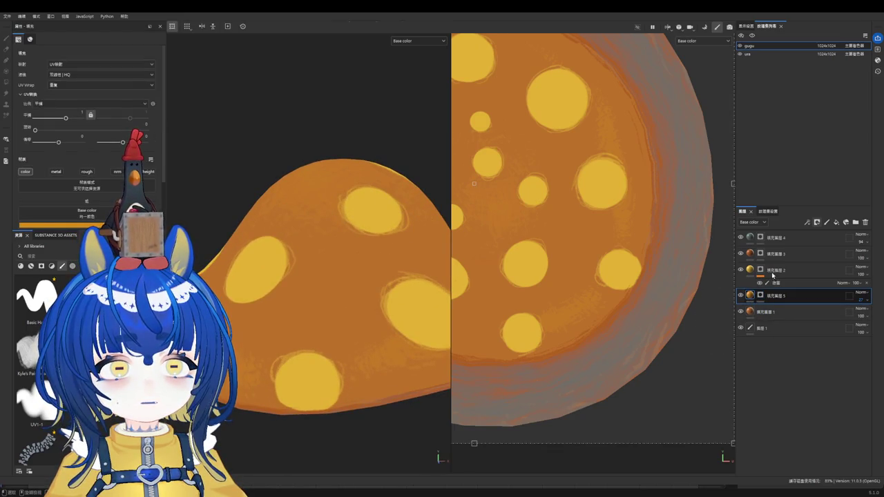
pyautogui.press('1')
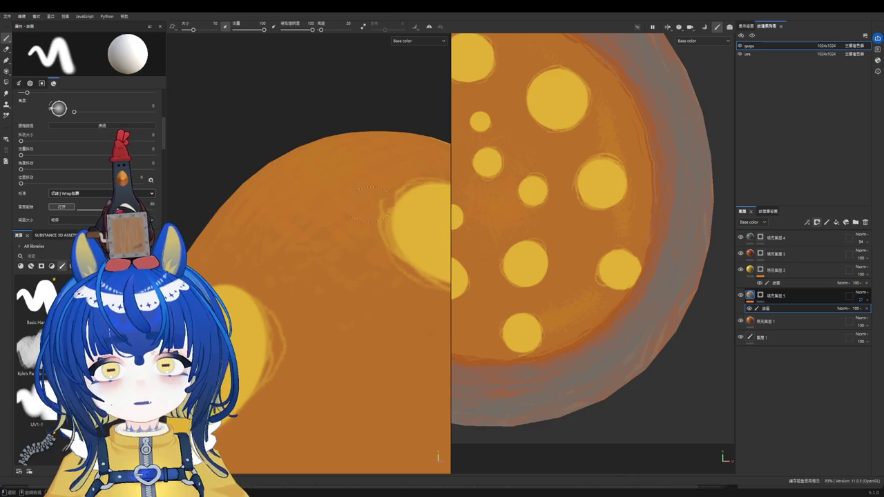
pyautogui.click(812, 322)
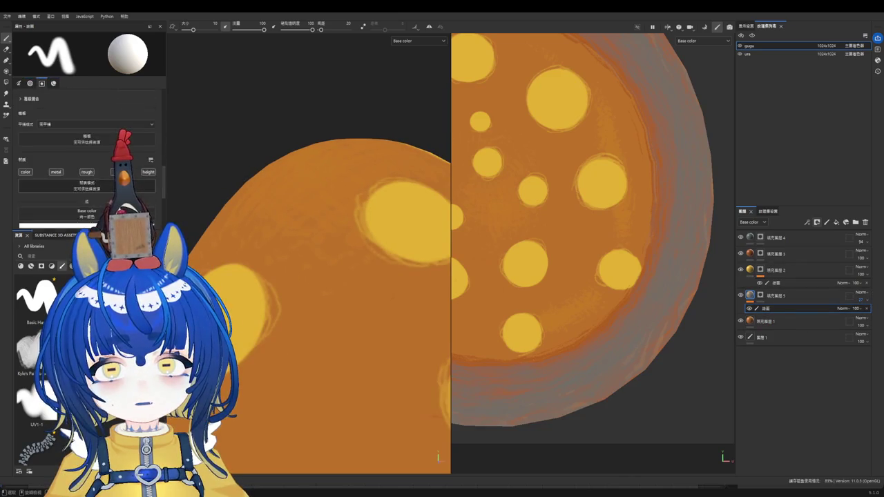
pyautogui.click(207, 271)
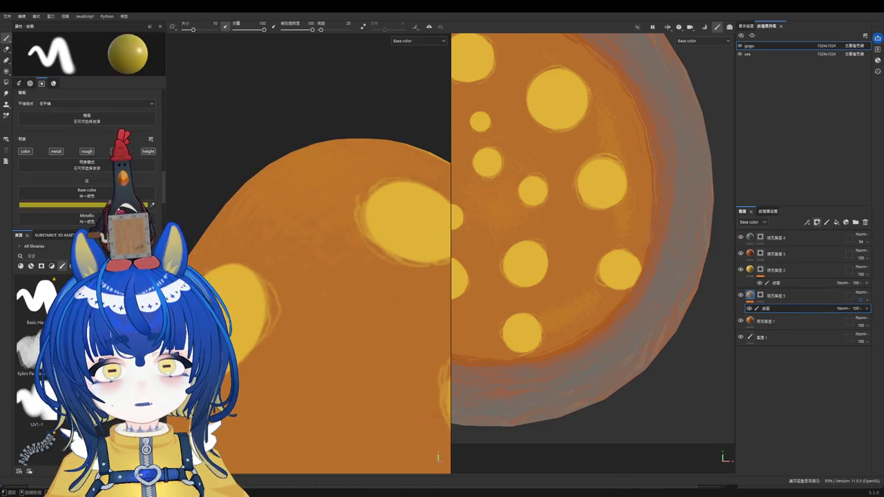
pyautogui.keyDown('ctrl'); pyautogui.moveTo(207, 271); pyautogui.dragTo(311, 186, button='right'); pyautogui.keyUp('ctrl')
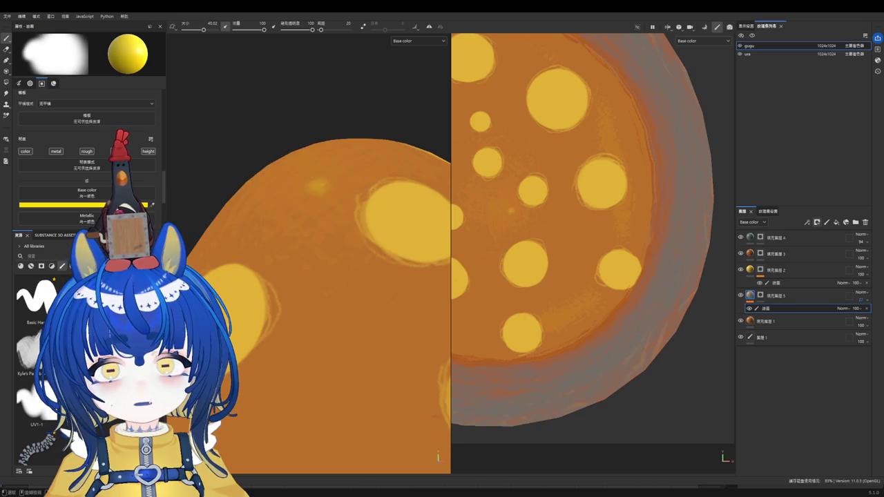
# Step: Paint light streaks across the top of the cap with a textured hand-painted brush
pyautogui.click(35, 349)
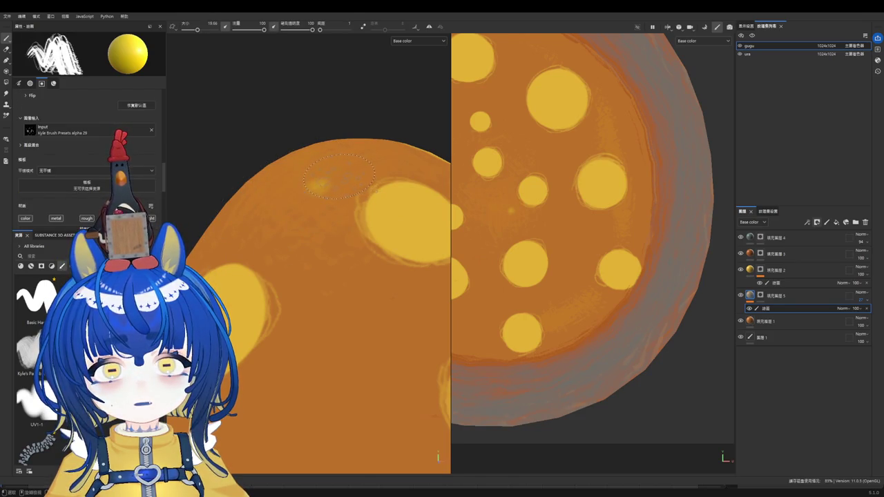
pyautogui.press('2')
pyautogui.press('1')
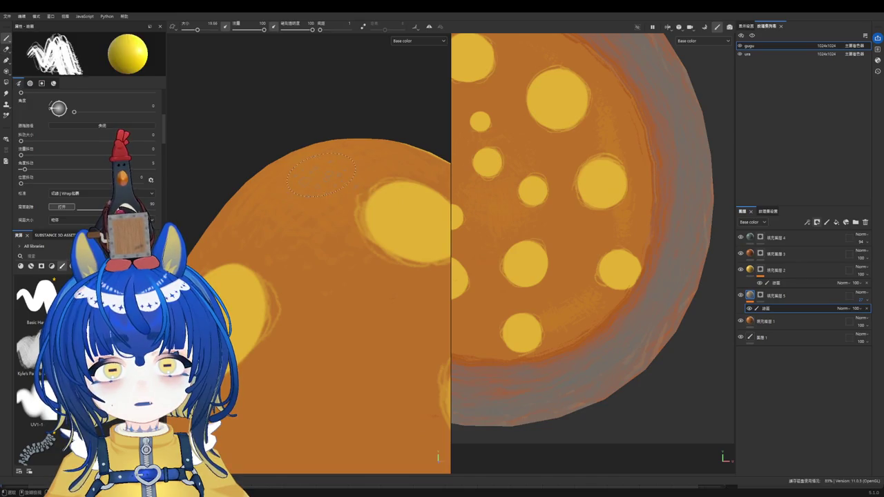
pyautogui.moveTo(283, 187); pyautogui.dragTo(331, 165)
pyautogui.scroll(-3, 338, 169)
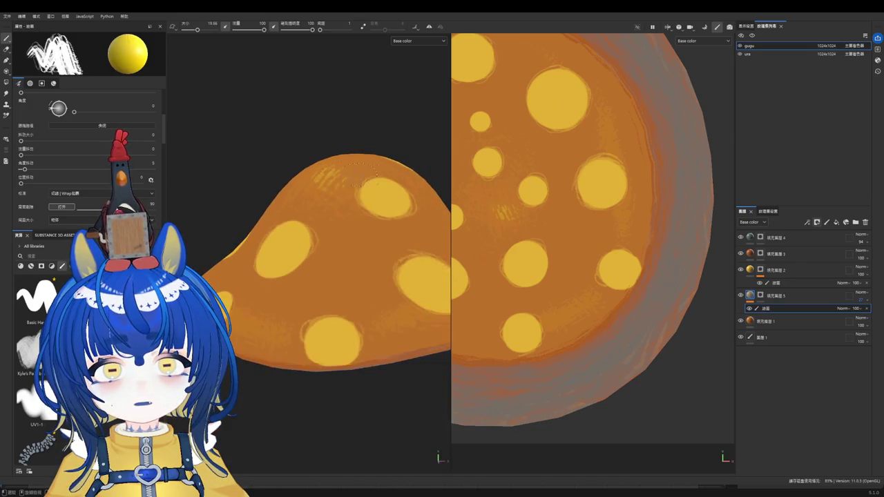
pyautogui.scroll(-1, 276, 187)
pyautogui.scroll(-3, 90, 173)
pyautogui.scroll(-2, 90, 173)
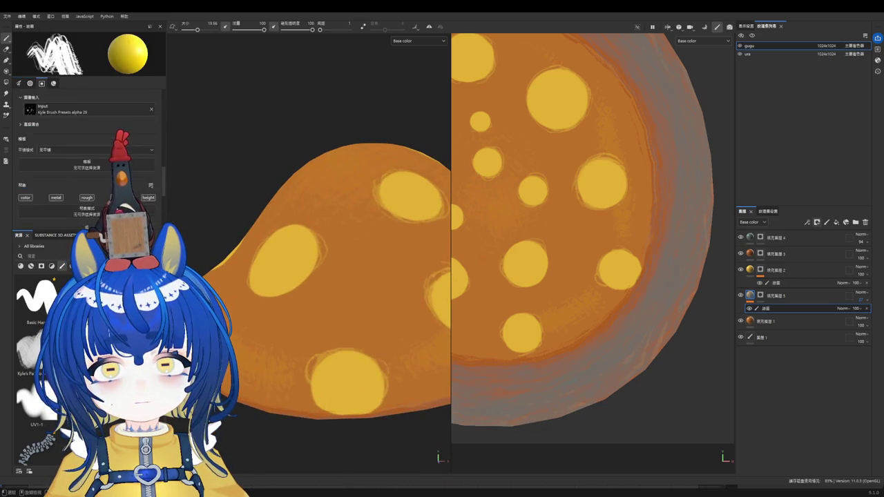
pyautogui.scroll(-3, 90, 173)
# Step: Change the paint colour to orange, inspect the cap from several angles, and select fill layer 1
pyautogui.click(221, 262)
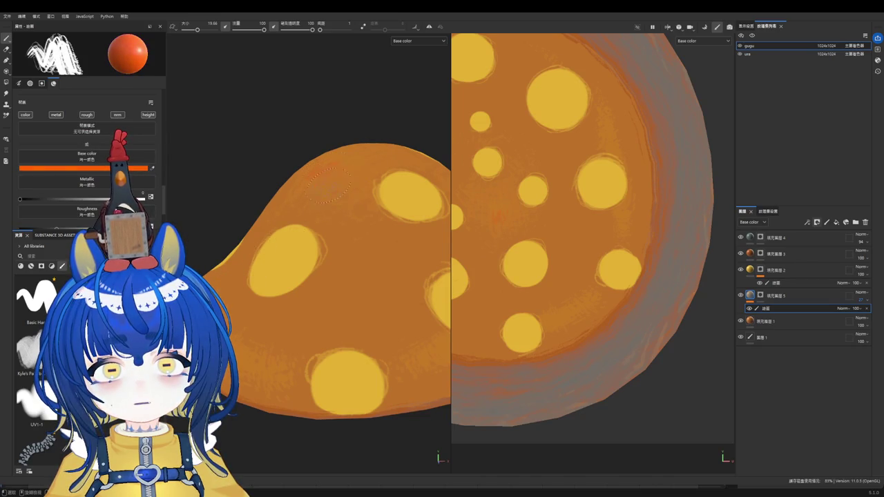
pyautogui.keyDown('alt'); pyautogui.moveTo(349, 193); pyautogui.dragTo(357, 153); pyautogui.keyUp('alt')
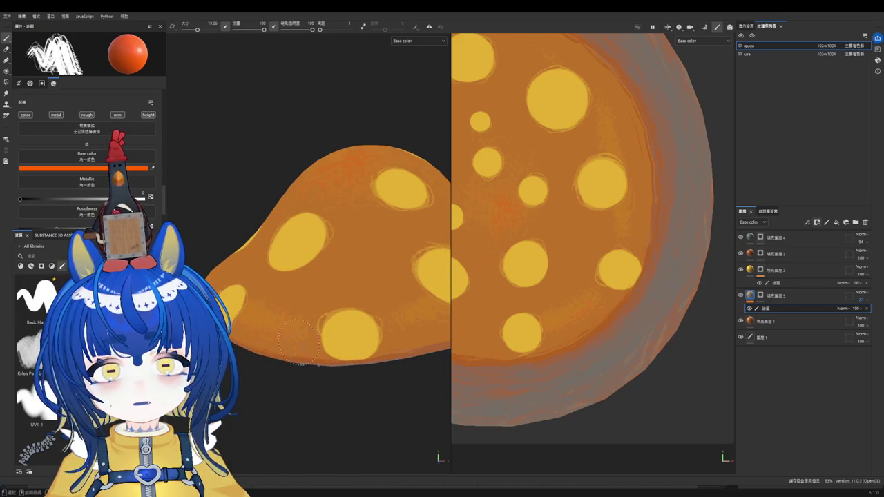
pyautogui.keyDown('alt'); pyautogui.moveTo(254, 263); pyautogui.dragTo(344, 304); pyautogui.keyUp('alt')
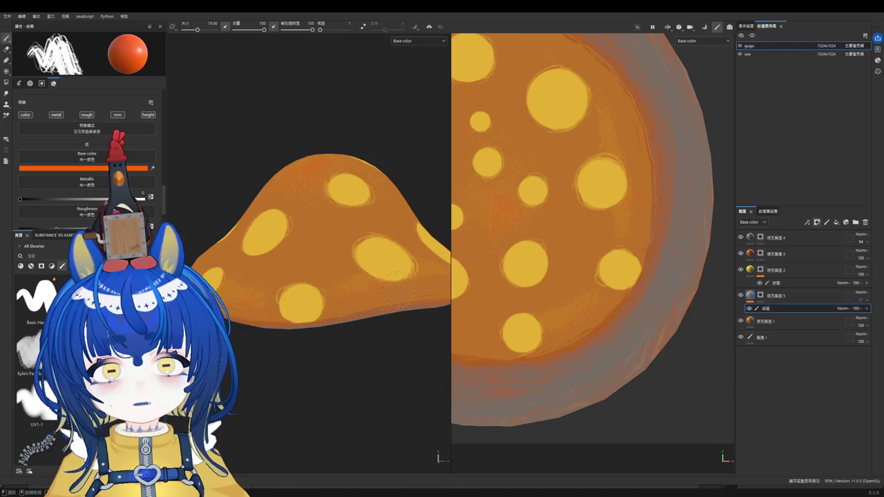
pyautogui.moveTo(423, 281)
pyautogui.keyDown('alt'); pyautogui.mouseDown()
pyautogui.moveTo(244, 222)
pyautogui.moveTo(346, 314)
pyautogui.mouseUp(); pyautogui.keyUp('alt')
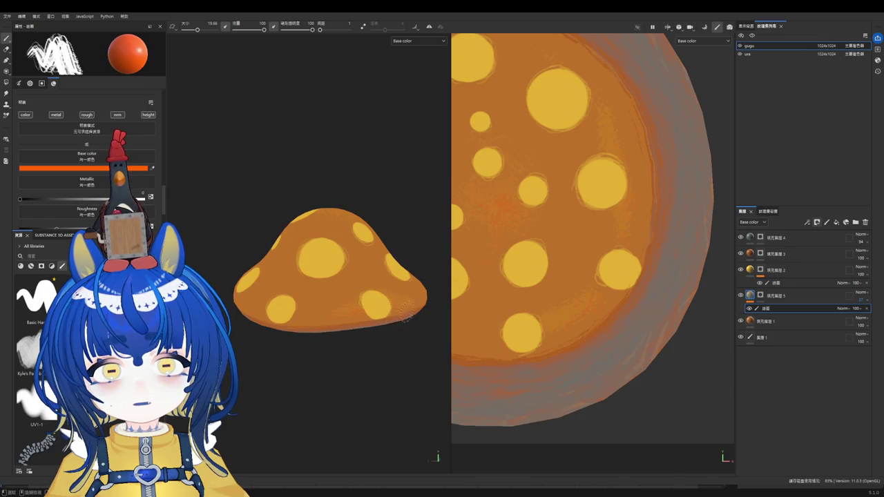
pyautogui.scroll(3, 379, 306)
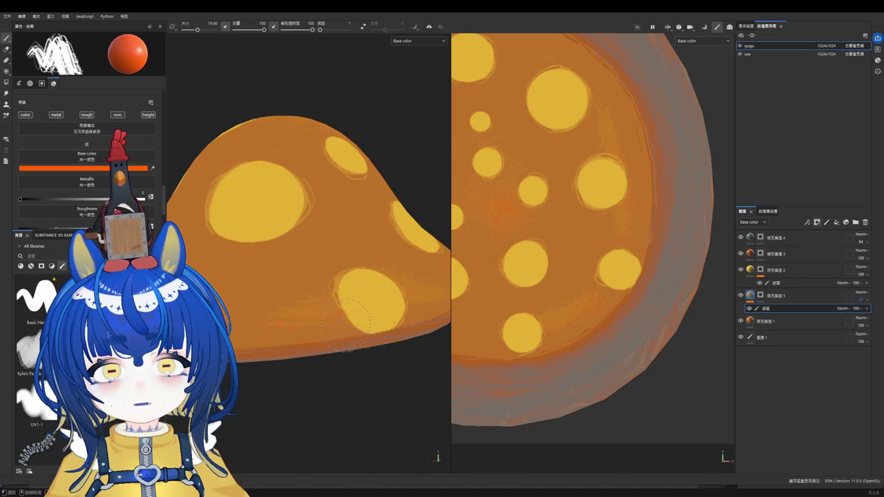
pyautogui.scroll(-2, 433, 305)
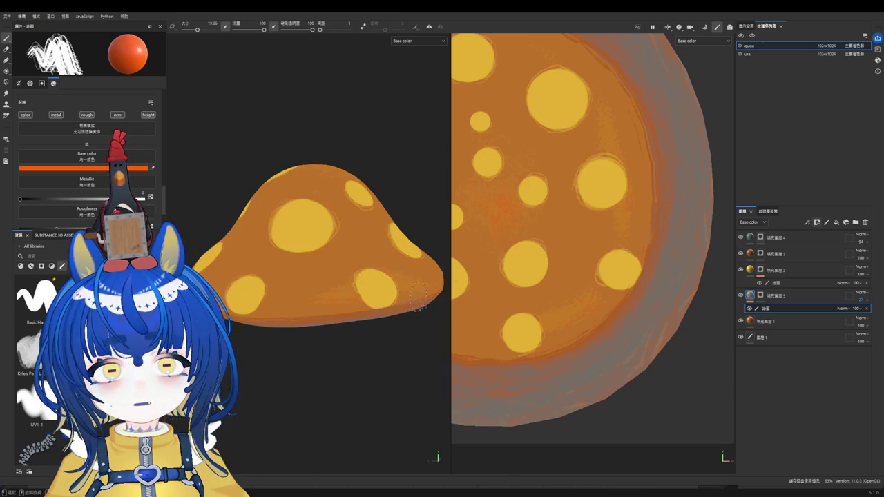
pyautogui.moveTo(344, 297)
pyautogui.keyDown('alt'); pyautogui.mouseDown()
pyautogui.moveTo(432, 250)
pyautogui.moveTo(344, 301)
pyautogui.mouseUp(); pyautogui.keyUp('alt')
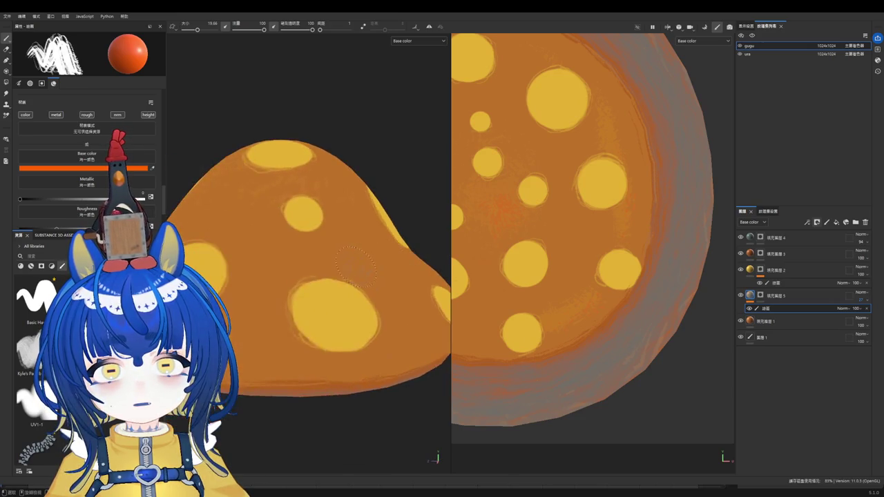
pyautogui.moveTo(259, 320)
pyautogui.keyDown('alt'); pyautogui.mouseDown()
pyautogui.moveTo(360, 325)
pyautogui.moveTo(345, 361)
pyautogui.mouseUp(); pyautogui.keyUp('alt')
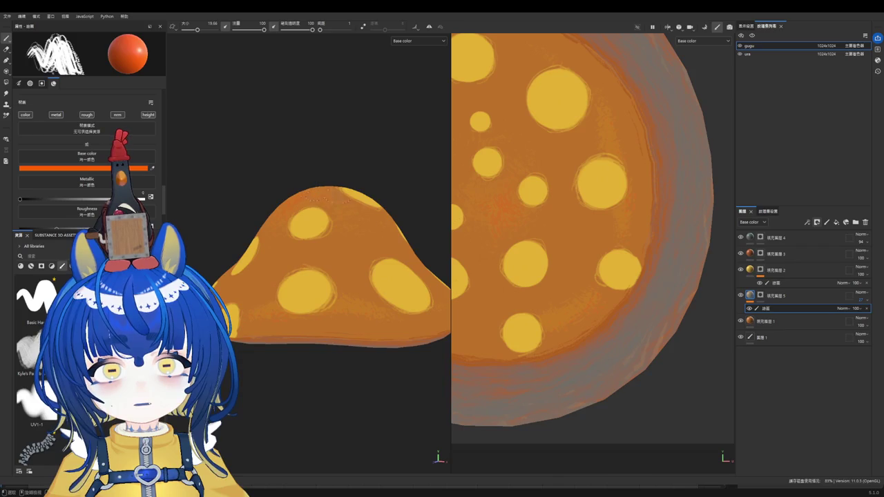
pyautogui.click(766, 321)
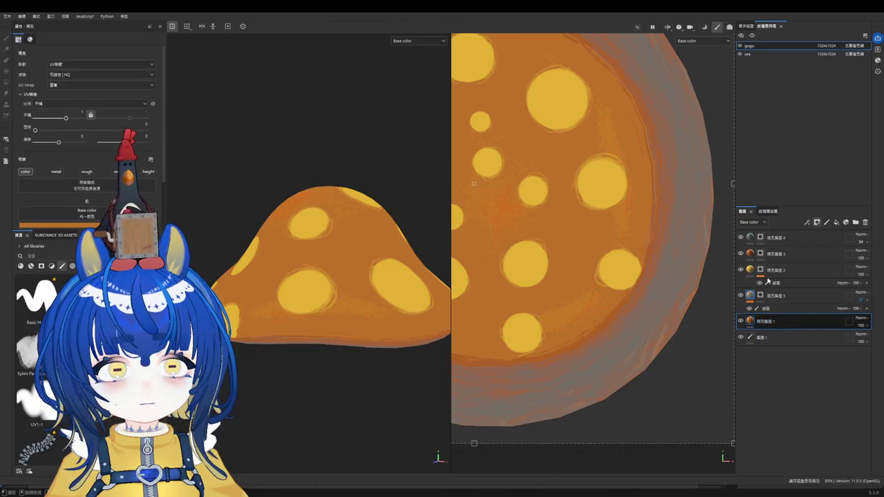
# Step: Paint red-orange dabs and streaks across the mushroom cap
pyautogui.moveTo(279, 266); pyautogui.dragTo(304, 259)
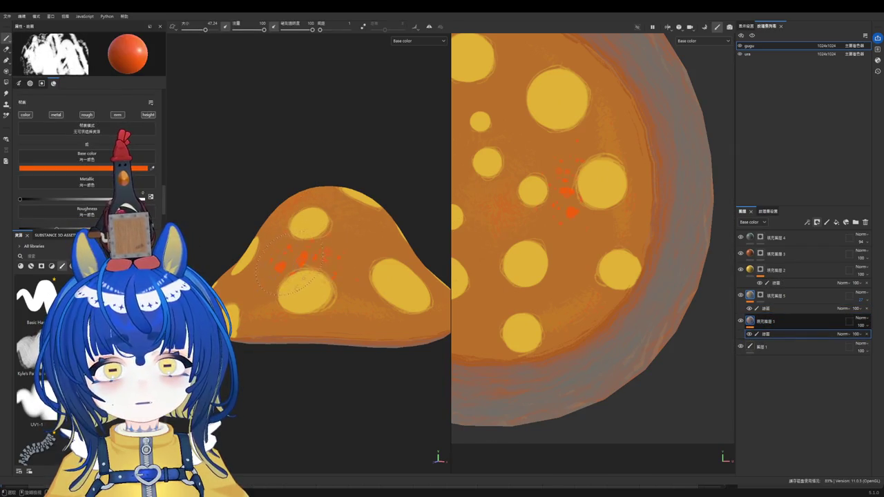
pyautogui.hotkey('ctrl', 'z')
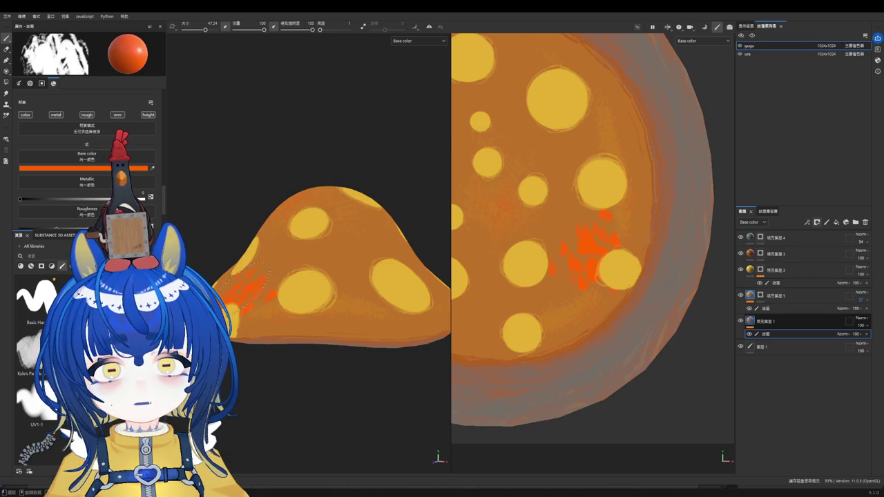
pyautogui.scroll(-1, 87, 159)
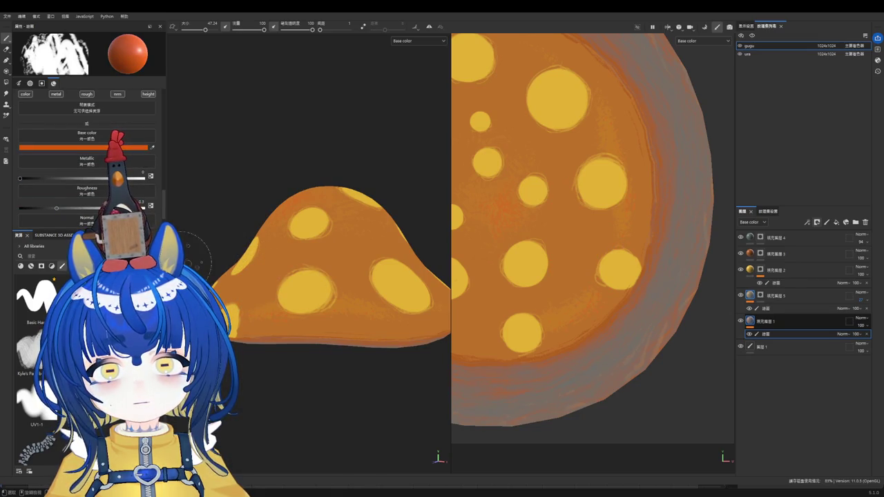
pyautogui.moveTo(254, 280); pyautogui.dragTo(273, 275)
pyautogui.moveTo(570, 223); pyautogui.dragTo(566, 296)
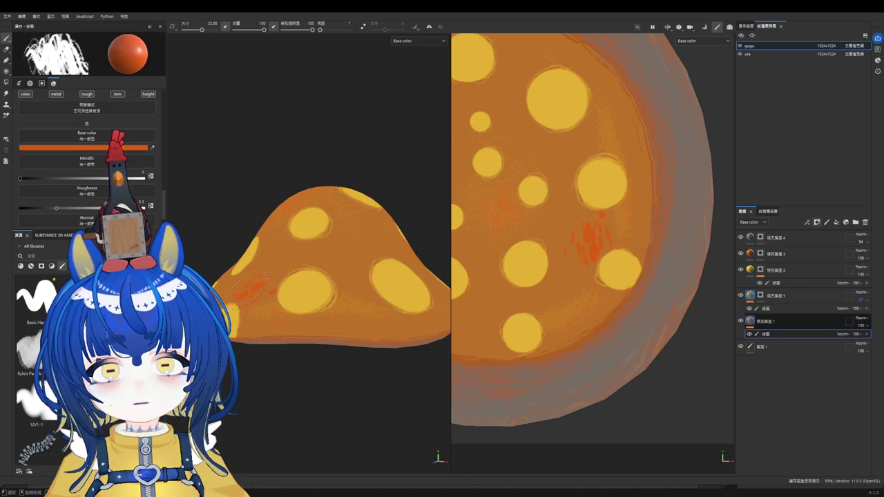
# Step: Fade fill layer 1's red-orange strokes to about 35 opacity and toggle between eraser and brush
pyautogui.click(791, 327)
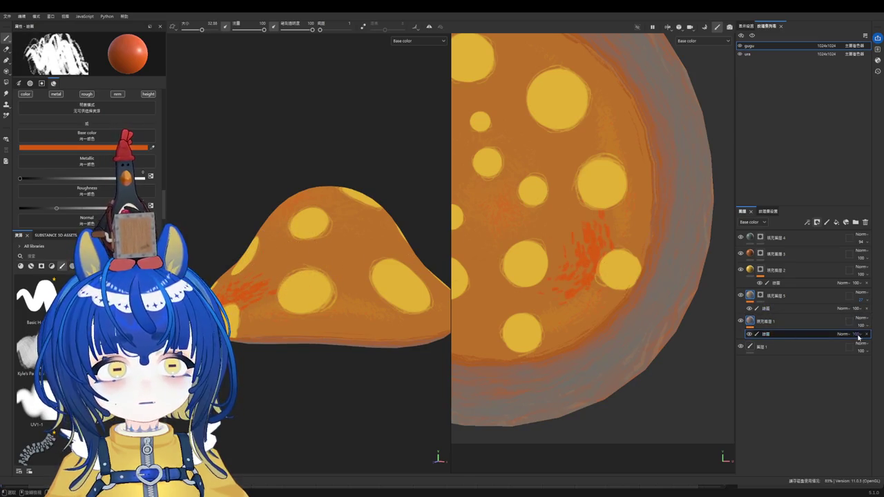
pyautogui.click(801, 333)
pyautogui.moveTo(857, 334); pyautogui.dragTo(859, 348)
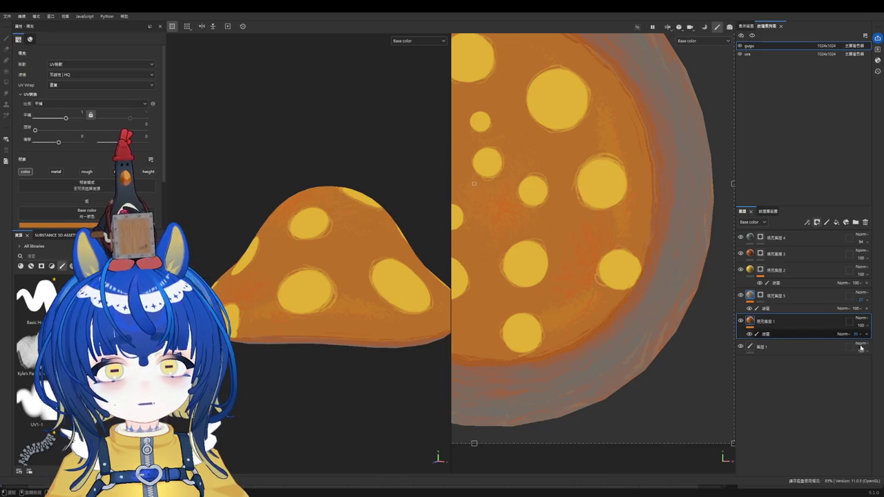
pyautogui.moveTo(330, 295)
pyautogui.keyDown('alt'); pyautogui.mouseDown()
pyautogui.moveTo(327, 309)
pyautogui.moveTo(283, 310)
pyautogui.mouseUp(); pyautogui.keyUp('alt')
pyautogui.click(772, 335)
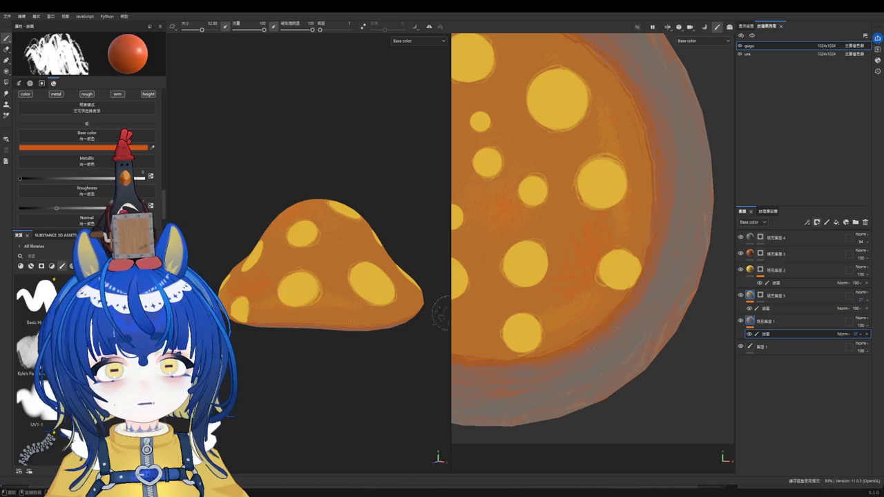
pyautogui.press('e')
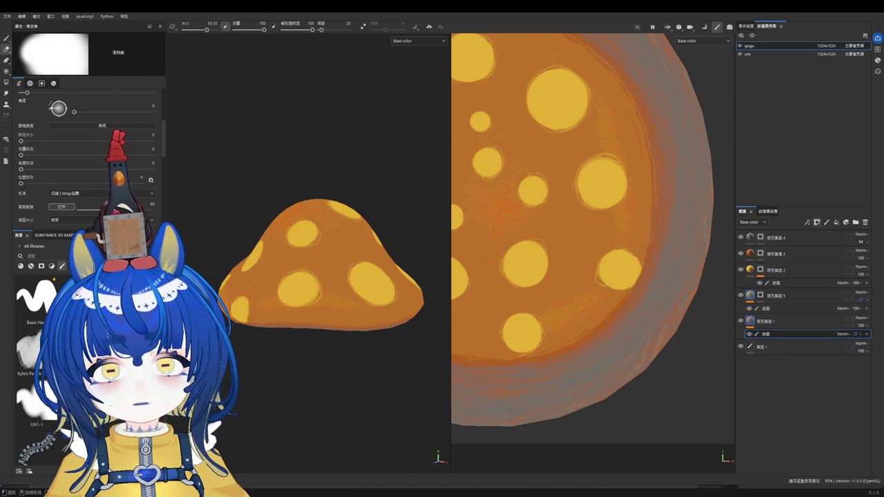
pyautogui.press('p')
# Step: Resize the brush from about 64 down to 1, then select the ura texture set
pyautogui.keyDown('alt'); pyautogui.moveTo(315, 348); pyautogui.dragTo(286, 318); pyautogui.keyUp('alt')
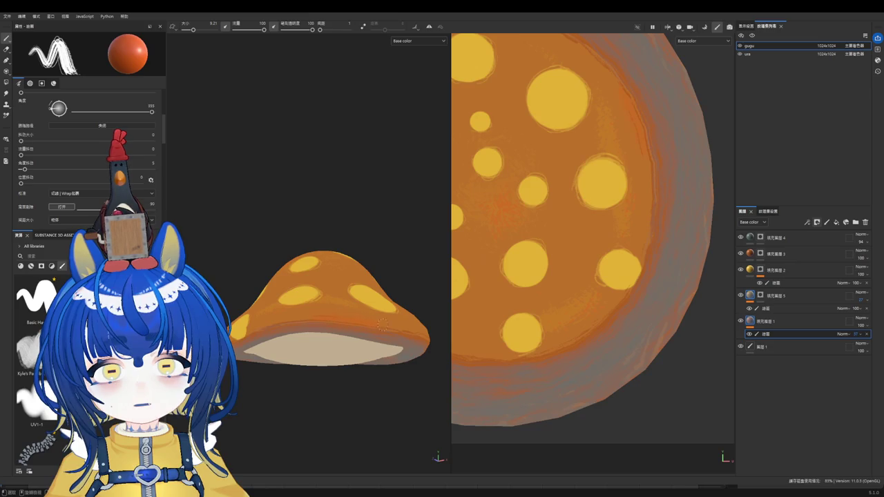
pyautogui.keyDown('alt'); pyautogui.moveTo(379, 324); pyautogui.dragTo(353, 359); pyautogui.keyUp('alt')
pyautogui.scroll(2, 336, 271)
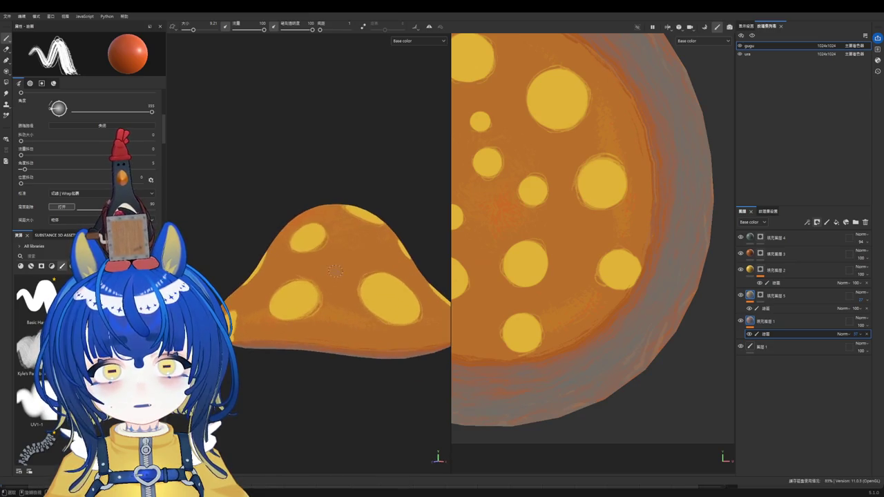
pyautogui.keyDown('ctrl'); pyautogui.moveTo(336, 270); pyautogui.dragTo(326, 243, button='right'); pyautogui.keyUp('ctrl')
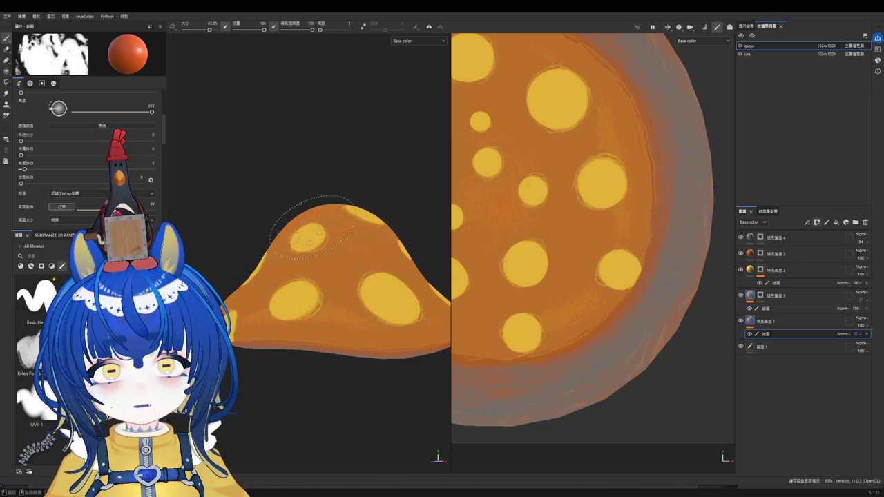
pyautogui.scroll(2, 315, 228)
pyautogui.scroll(2, 325, 256)
pyautogui.keyDown('ctrl'); pyautogui.moveTo(337, 279); pyautogui.dragTo(304, 279, button='right'); pyautogui.keyUp('ctrl')
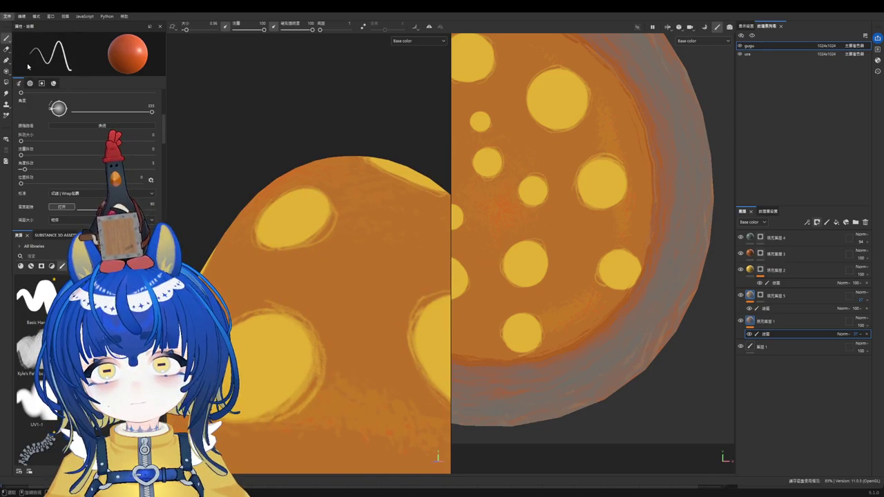
pyautogui.click(749, 54)
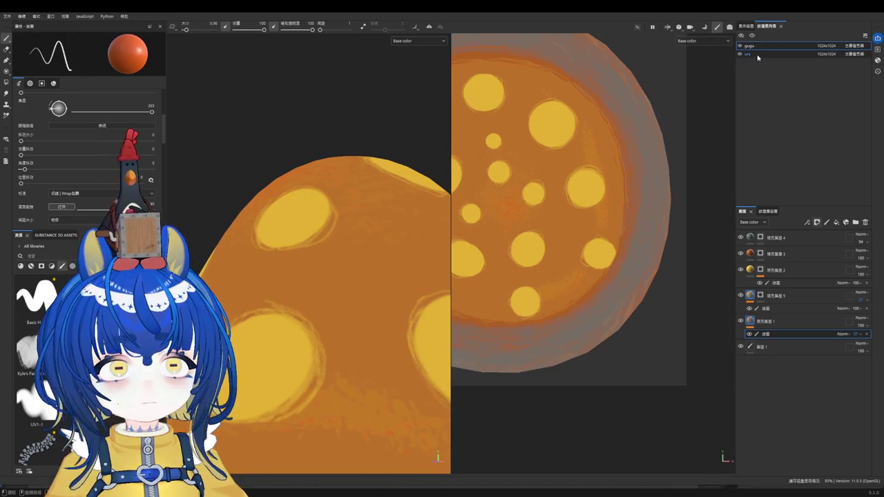
# Step: On the ura underside, add fill layer 2 with a black mask and a 3D Linear Gradient generator
pyautogui.scroll(-3, 434, 332)
pyautogui.moveTo(345, 292)
pyautogui.keyDown('alt'); pyautogui.mouseDown()
pyautogui.moveTo(353, 192)
pyautogui.moveTo(357, 283)
pyautogui.moveTo(343, 267)
pyautogui.moveTo(346, 231)
pyautogui.mouseUp(); pyautogui.keyUp('alt')
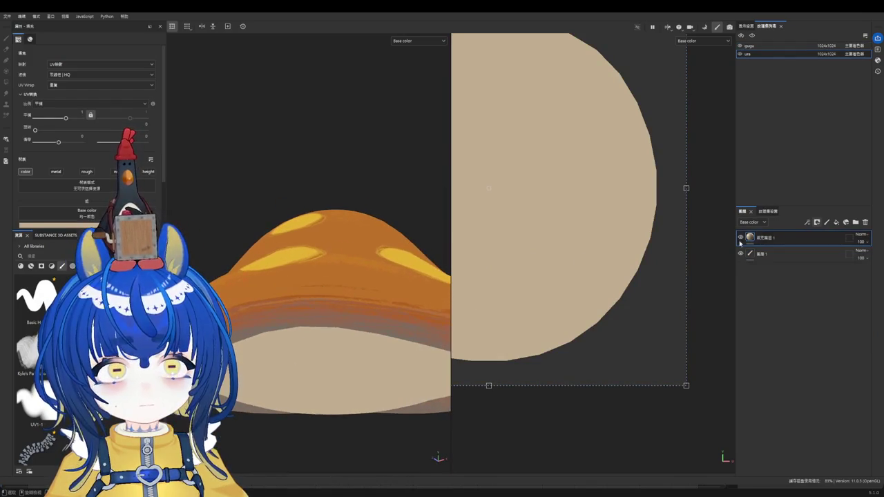
pyautogui.click(836, 223)
pyautogui.moveTo(351, 262)
pyautogui.keyDown('alt'); pyautogui.mouseDown()
pyautogui.moveTo(329, 241)
pyautogui.moveTo(351, 301)
pyautogui.mouseUp(); pyautogui.keyUp('alt')
pyautogui.moveTo(341, 256)
pyautogui.keyDown('alt'); pyautogui.mouseDown()
pyautogui.moveTo(302, 209)
pyautogui.moveTo(329, 206)
pyautogui.mouseUp(); pyautogui.keyUp('alt')
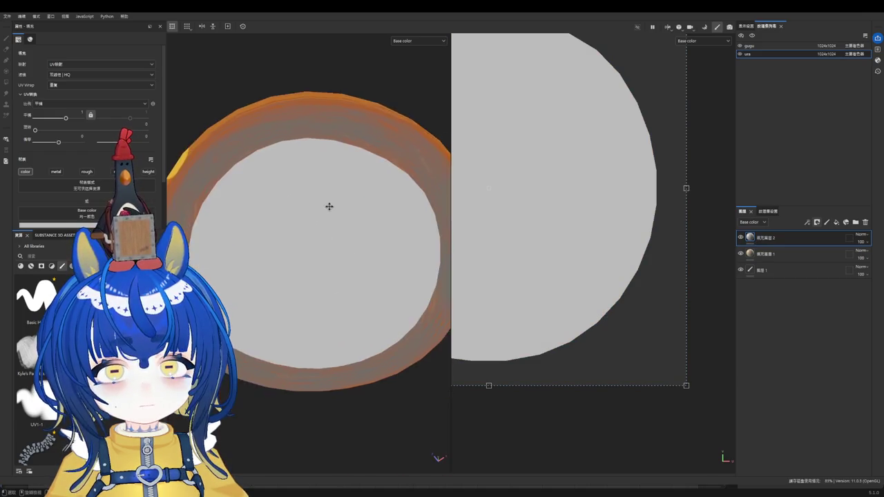
pyautogui.click(817, 223)
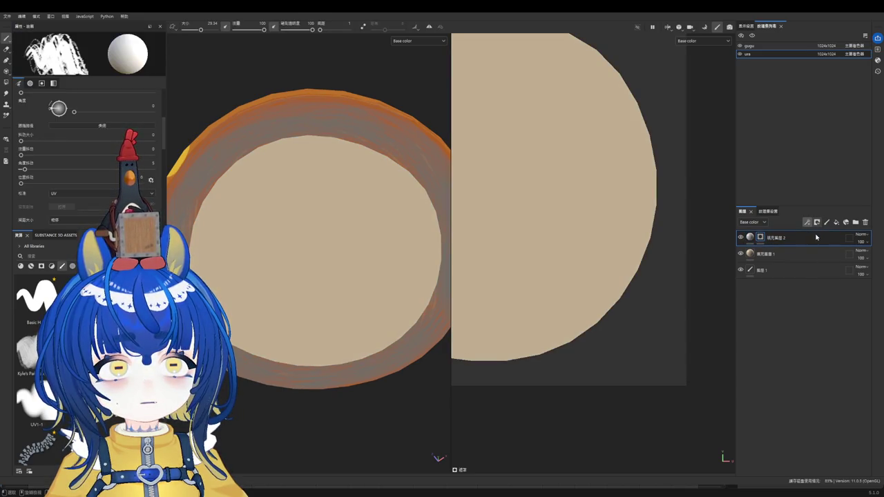
pyautogui.click(808, 222)
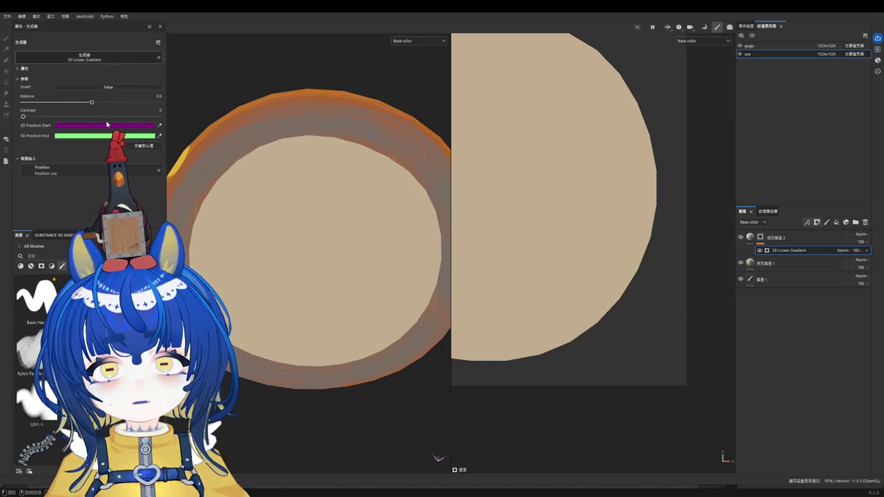
# Step: Switch fill layer 2's mask generator to an inverted 3D Distance and inspect the underside
pyautogui.hotkey('ctrl', 'z')
pyautogui.click(111, 88)
pyautogui.moveTo(369, 273)
pyautogui.keyDown('alt'); pyautogui.mouseDown()
pyautogui.moveTo(377, 338)
pyautogui.moveTo(390, 341)
pyautogui.mouseUp(); pyautogui.keyUp('alt')
pyautogui.scroll(-2, 483, 297)
pyautogui.scroll(1, 519, 290)
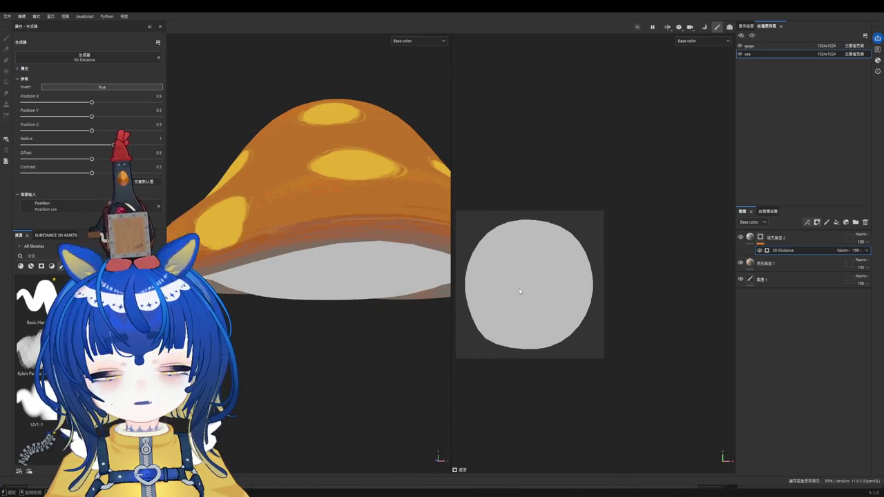
pyautogui.scroll(1, 521, 291)
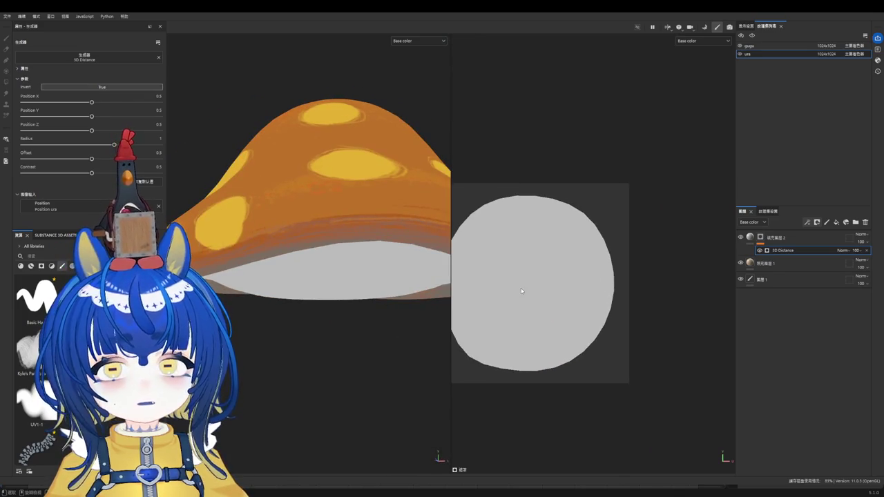
pyautogui.click(751, 238)
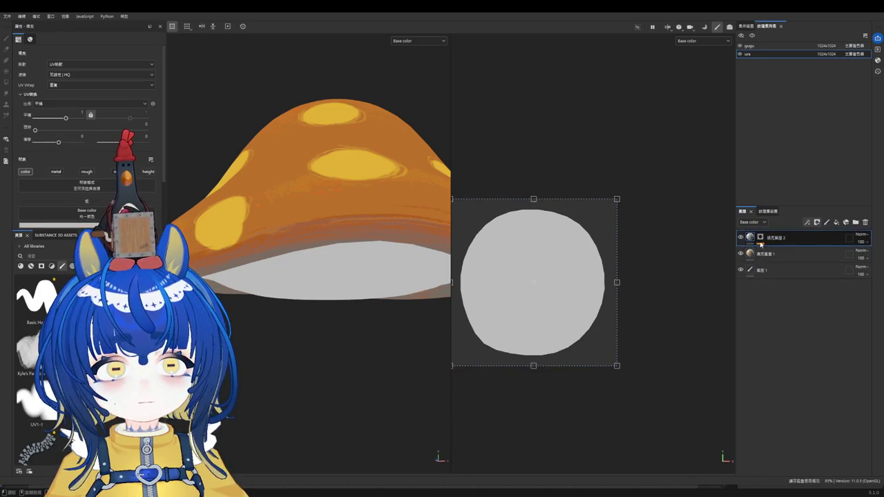
pyautogui.click(760, 241)
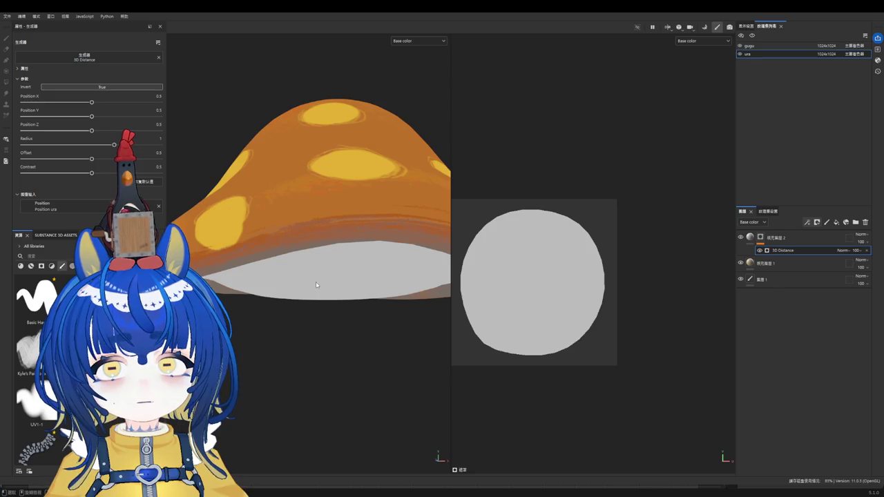
pyautogui.keyDown('alt'); pyautogui.moveTo(317, 282); pyautogui.dragTo(239, 201); pyautogui.keyUp('alt')
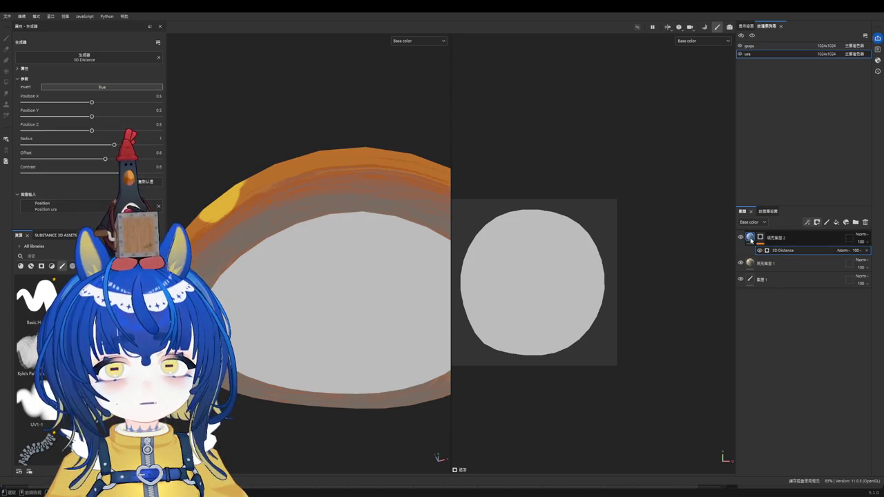
# Step: Tune 3D Distance (no invert, X 0.55, contrast 0.58, radius 1.27), then delete the generator
pyautogui.moveTo(101, 173)
pyautogui.mouseDown()
pyautogui.moveTo(123, 173)
pyautogui.moveTo(29, 145)
pyautogui.mouseUp()
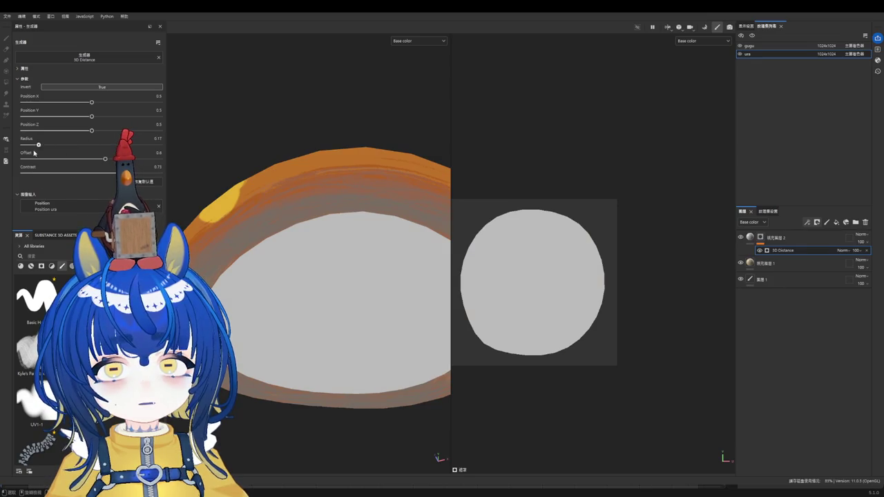
pyautogui.click(76, 87)
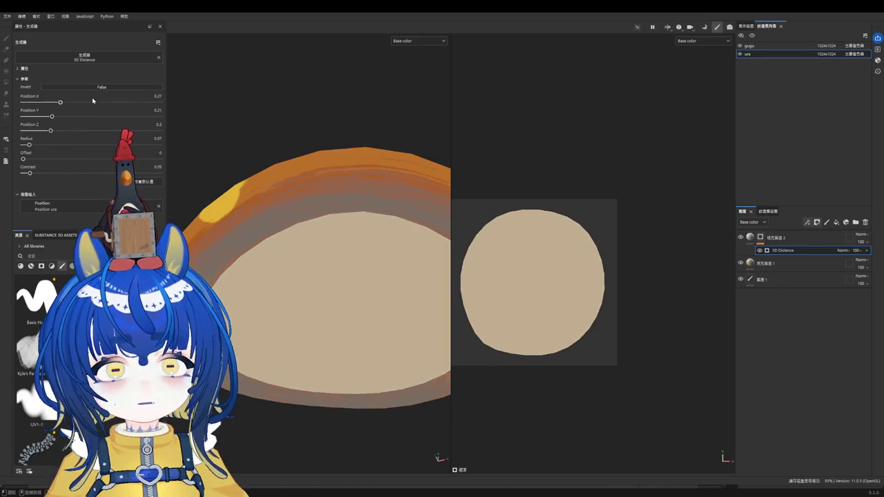
pyautogui.moveTo(60, 103); pyautogui.dragTo(98, 116)
pyautogui.moveTo(70, 174); pyautogui.dragTo(114, 173)
pyautogui.moveTo(29, 144); pyautogui.dragTo(116, 144)
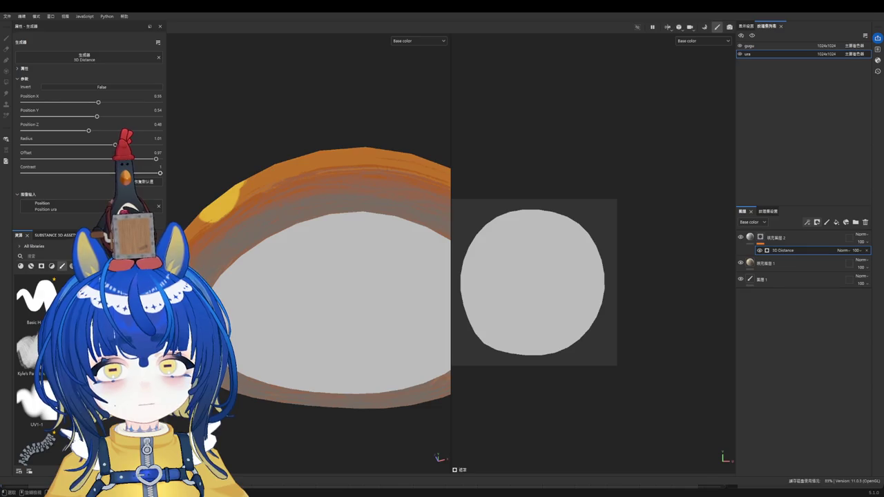
pyautogui.moveTo(114, 144); pyautogui.dragTo(145, 146)
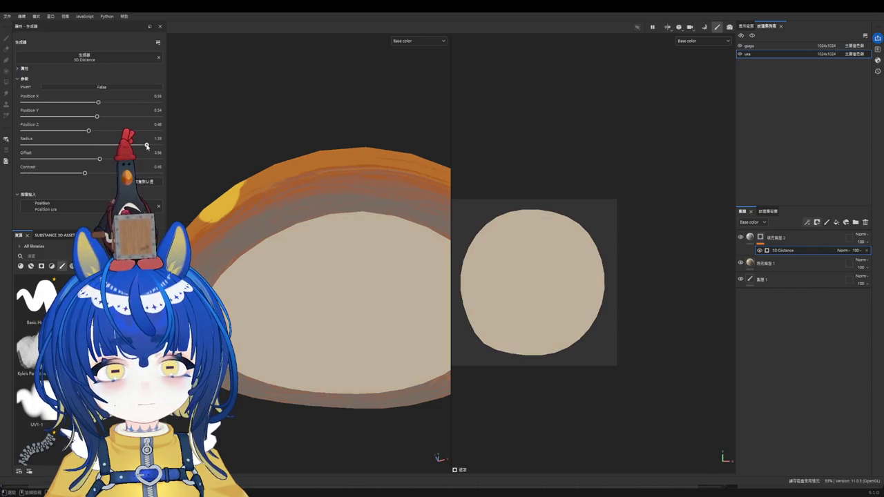
pyautogui.click(139, 150)
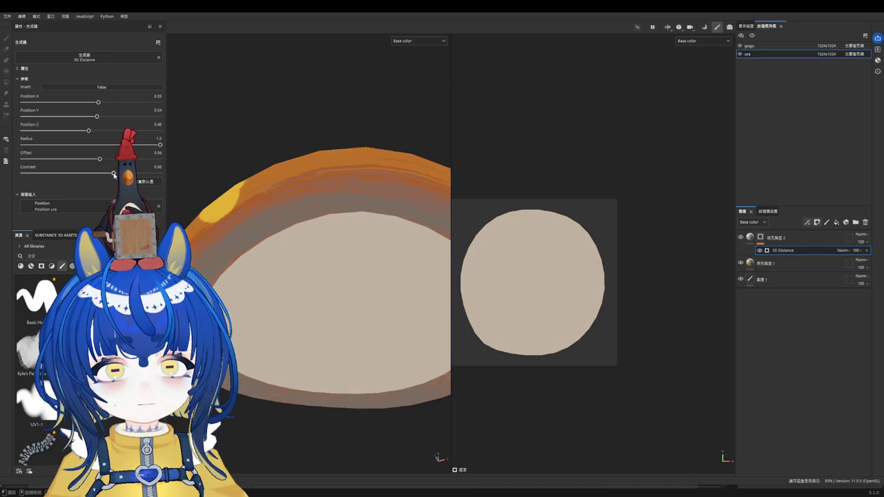
pyautogui.scroll(1, 311, 207)
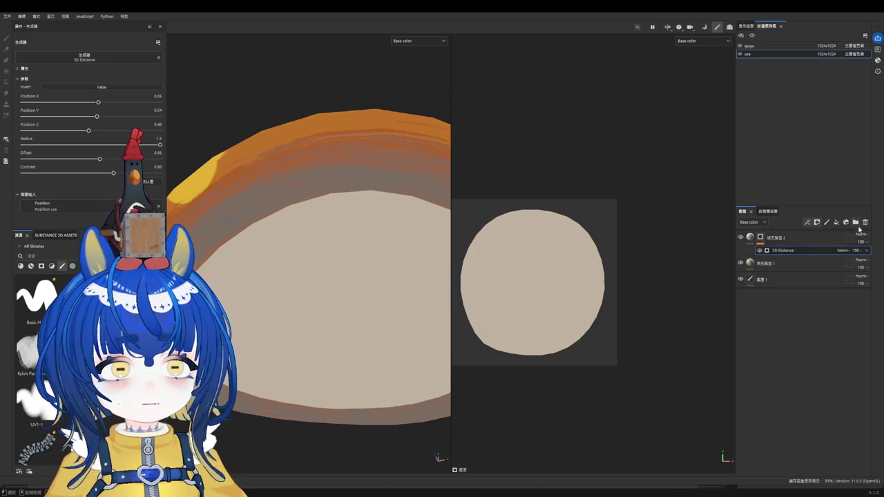
pyautogui.click(815, 238)
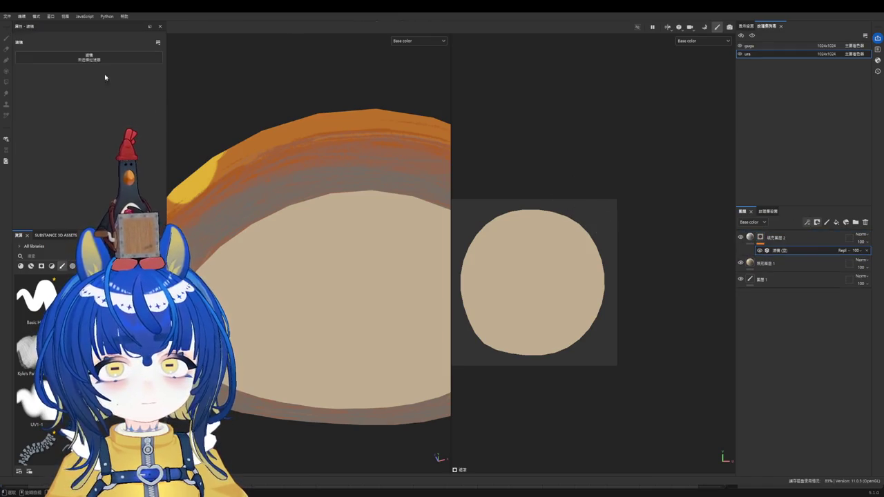
# Step: Paint a soft white patch at the underside centre with the UV1-1 brush at size 49
pyautogui.click(760, 237)
pyautogui.press('1')
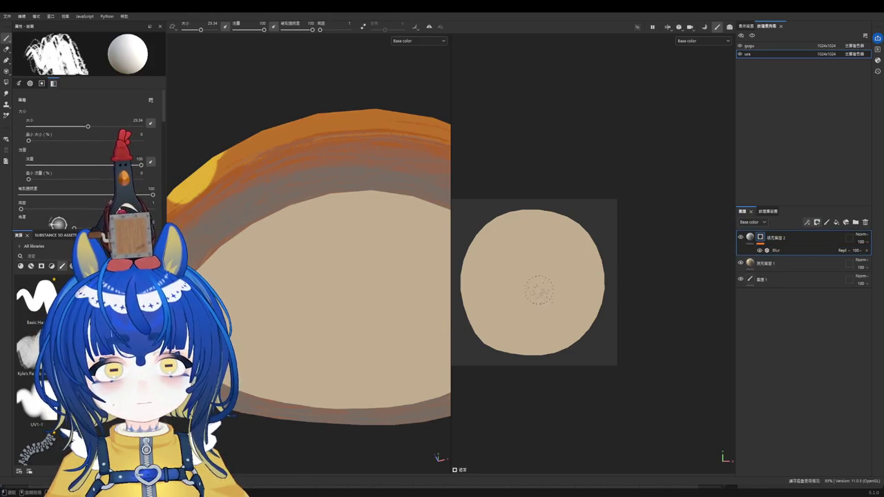
pyautogui.scroll(2, 543, 291)
pyautogui.click(36, 399)
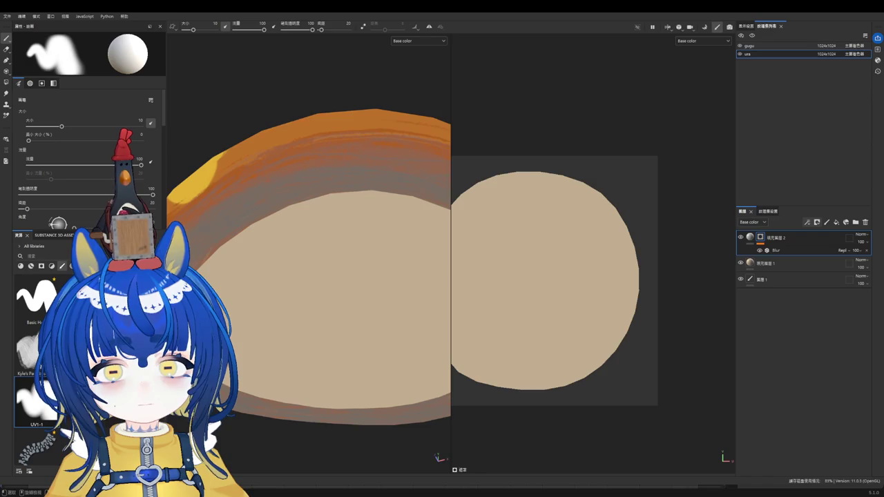
pyautogui.keyDown('ctrl'); pyautogui.moveTo(521, 282); pyautogui.dragTo(532, 279, button='right'); pyautogui.keyUp('ctrl')
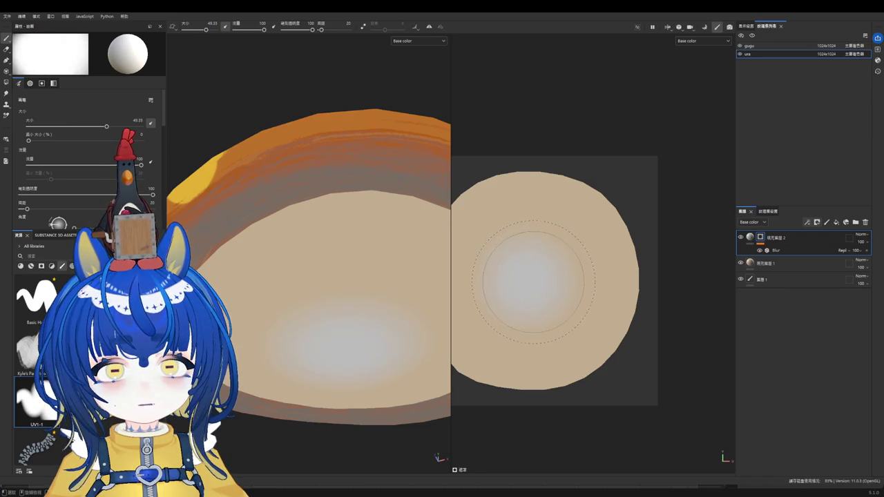
pyautogui.moveTo(532, 280); pyautogui.dragTo(522, 275)
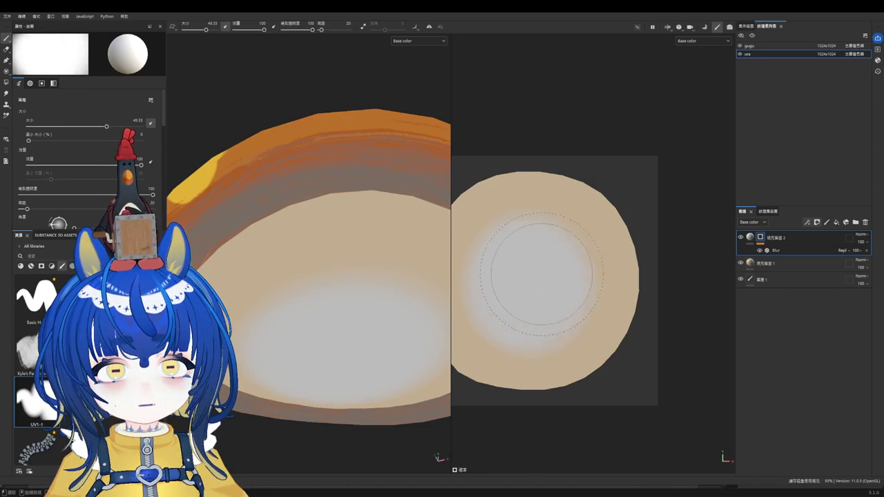
pyautogui.scroll(-3, 538, 279)
pyautogui.scroll(3, 538, 279)
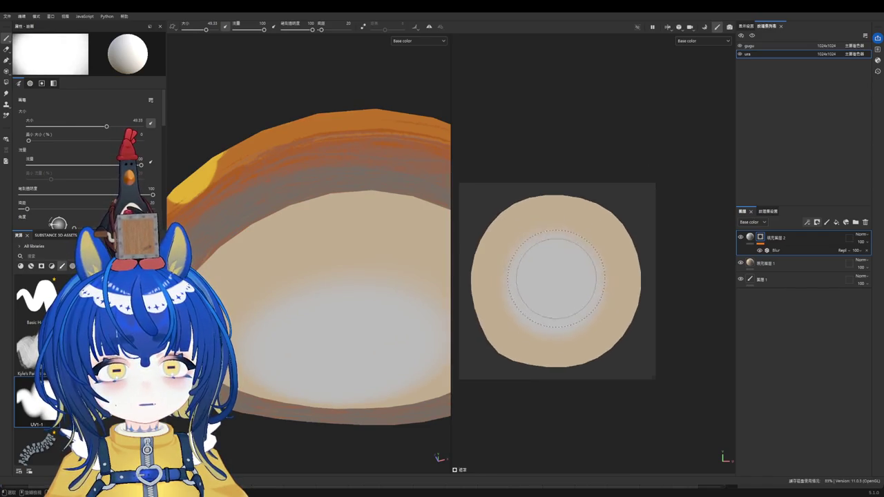
# Step: Set the blur filter's strength on fill layer 2 to about 7.34
pyautogui.click(773, 250)
pyautogui.moveTo(30, 93)
pyautogui.mouseDown()
pyautogui.moveTo(99, 93)
pyautogui.moveTo(12, 103)
pyautogui.mouseUp()
pyautogui.scroll(-2, 542, 301)
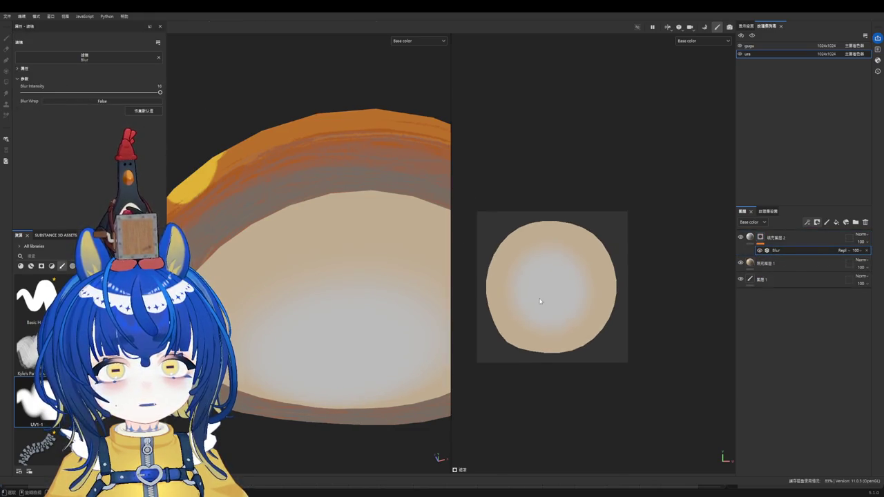
pyautogui.moveTo(252, 262)
pyautogui.keyDown('alt'); pyautogui.mouseDown()
pyautogui.moveTo(319, 201)
pyautogui.moveTo(349, 317)
pyautogui.moveTo(331, 331)
pyautogui.mouseUp(); pyautogui.keyUp('alt')
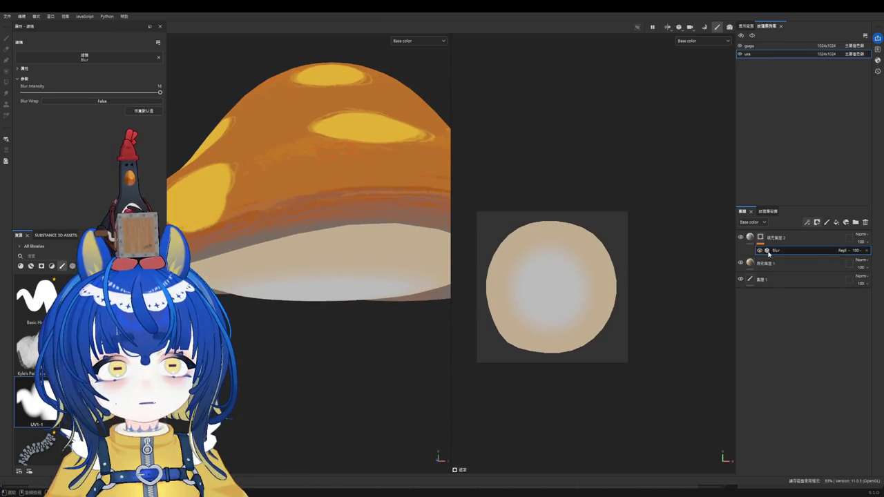
pyautogui.scroll(2, 570, 244)
pyautogui.scroll(-1, 569, 245)
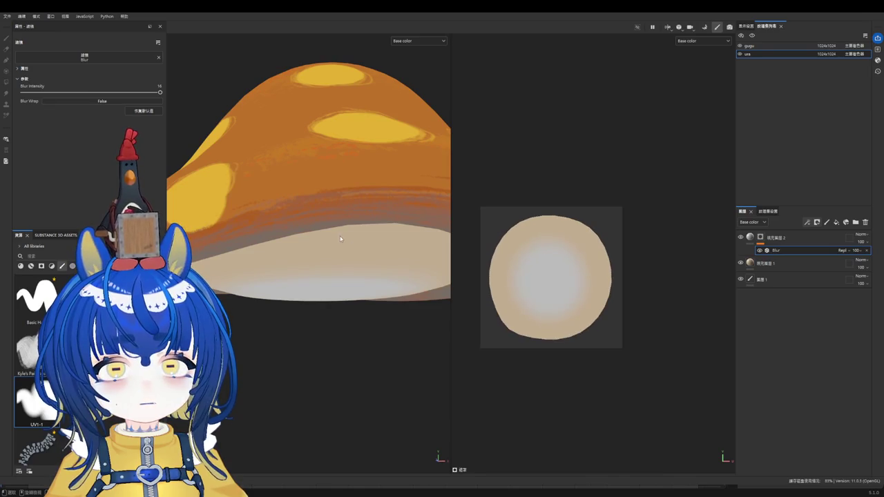
# Step: Orbit around the mushroom to check the spotted cap and the blurred underside
pyautogui.click(759, 263)
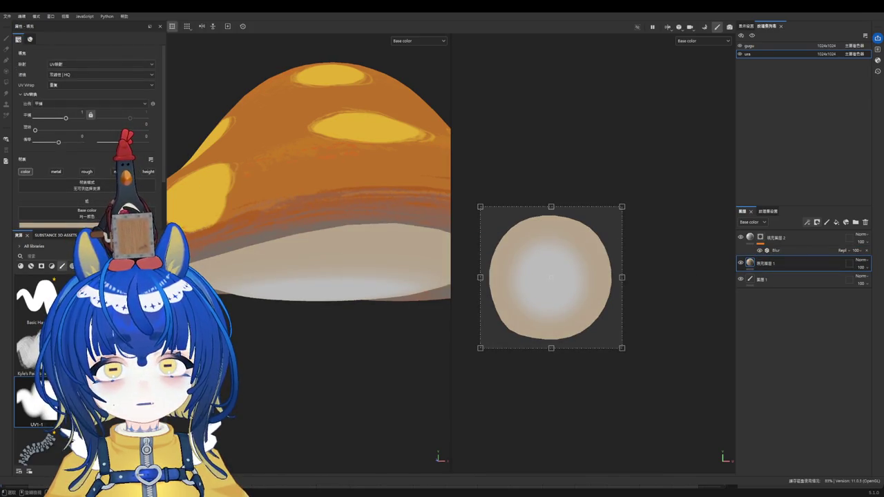
pyautogui.keyDown('alt'); pyautogui.moveTo(194, 232); pyautogui.dragTo(249, 207); pyautogui.keyUp('alt')
pyautogui.click(760, 237)
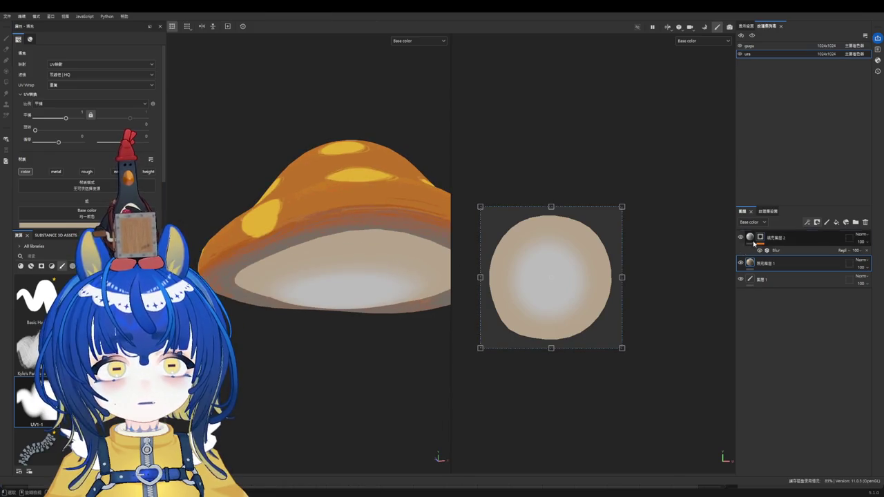
pyautogui.press('1')
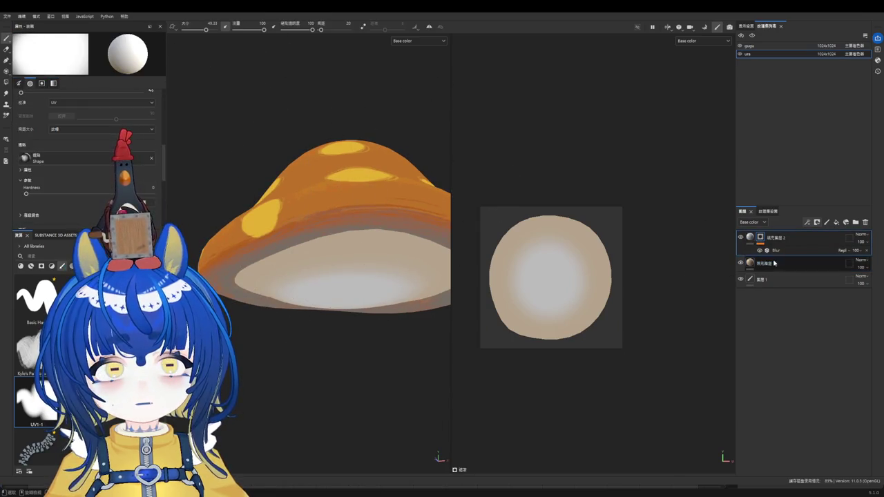
pyautogui.click(750, 237)
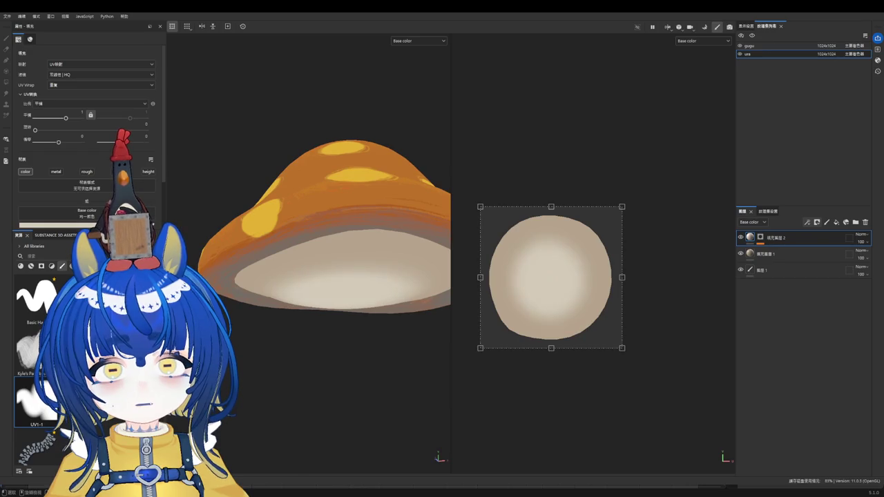
pyautogui.keyDown('alt'); pyautogui.moveTo(198, 235); pyautogui.dragTo(275, 252); pyautogui.keyUp('alt')
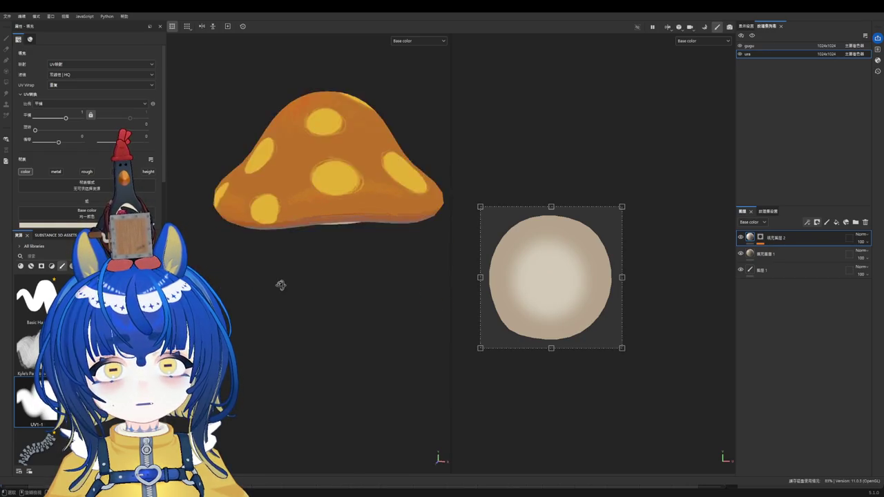
pyautogui.scroll(3, 319, 221)
pyautogui.moveTo(344, 237)
pyautogui.keyDown('alt'); pyautogui.mouseDown()
pyautogui.moveTo(352, 200)
pyautogui.moveTo(402, 257)
pyautogui.mouseUp(); pyautogui.keyUp('alt')
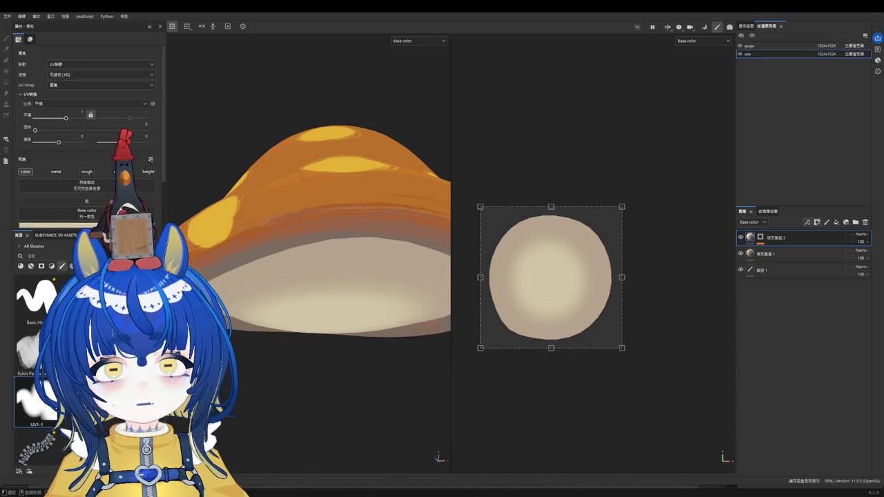
pyautogui.click(760, 238)
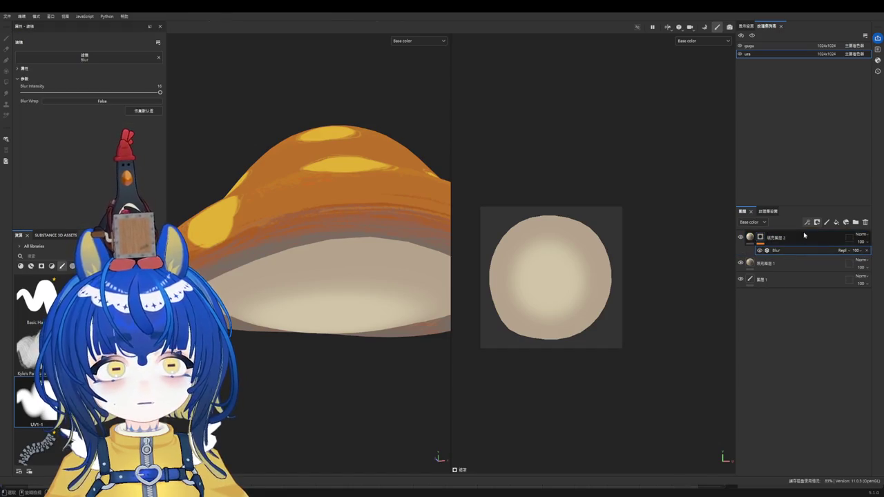
# Step: Duplicate the blur filter and set the copy's strength to 16
pyautogui.hotkey('ctrl', 'v')
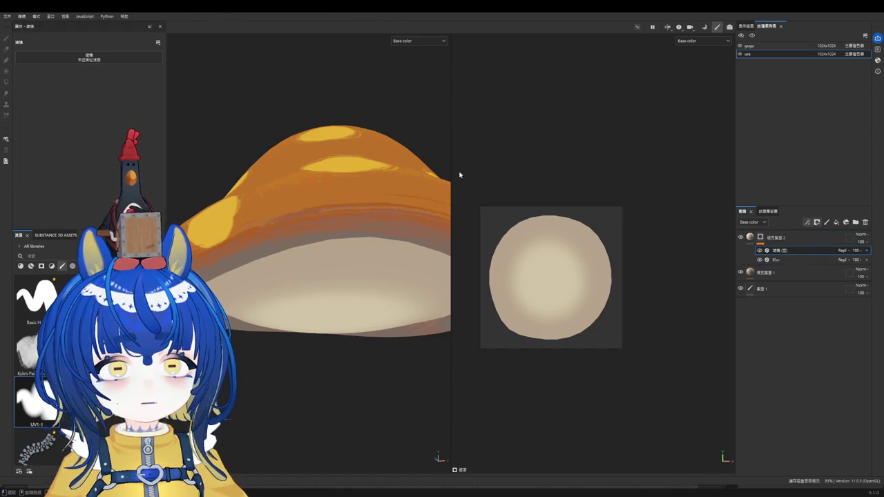
pyautogui.moveTo(28, 92); pyautogui.dragTo(160, 92)
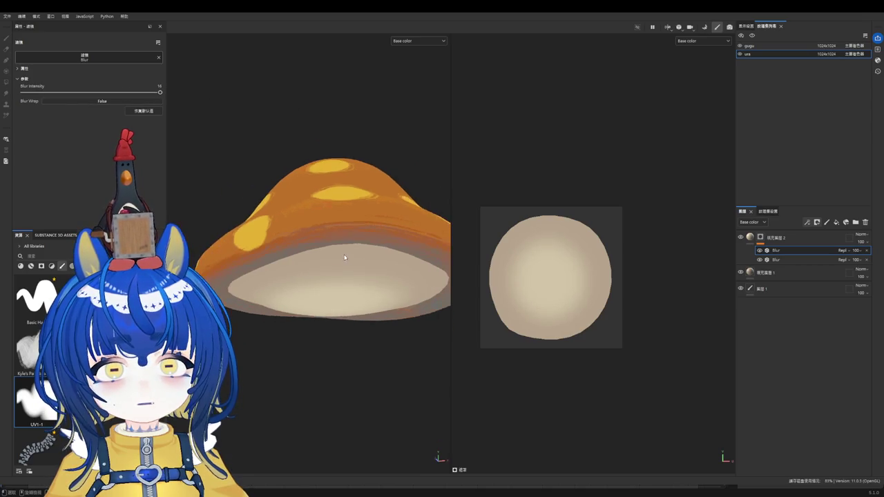
pyautogui.keyDown('alt'); pyautogui.moveTo(344, 258); pyautogui.dragTo(353, 295); pyautogui.keyUp('alt')
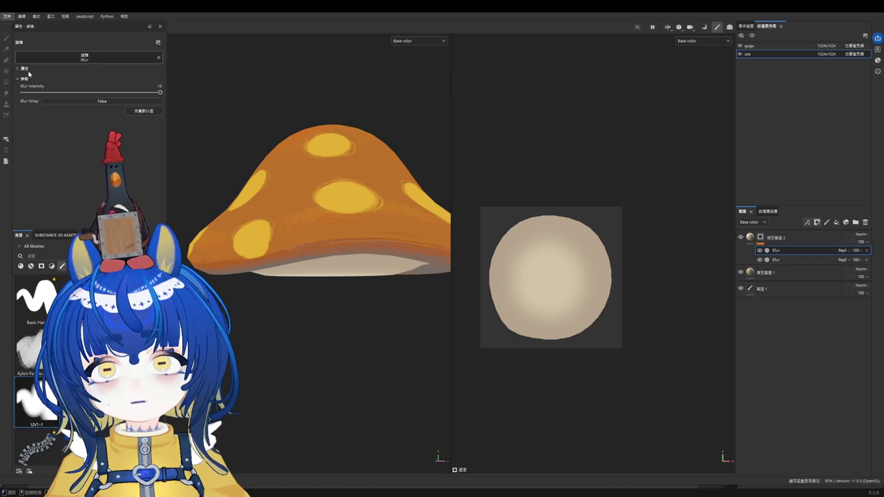
pyautogui.moveTo(337, 201)
pyautogui.keyDown('alt'); pyautogui.mouseDown()
pyautogui.moveTo(343, 113)
pyautogui.moveTo(371, 134)
pyautogui.mouseUp(); pyautogui.keyUp('alt')
# Step: Add a new fill layer above fill layer 2
pyautogui.click(801, 238)
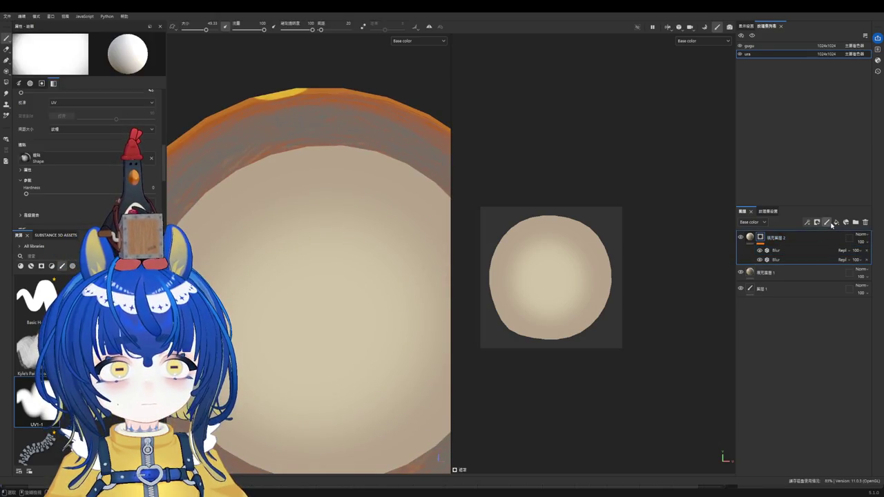
pyautogui.click(831, 224)
pyautogui.hotkey('ctrl', 'z')
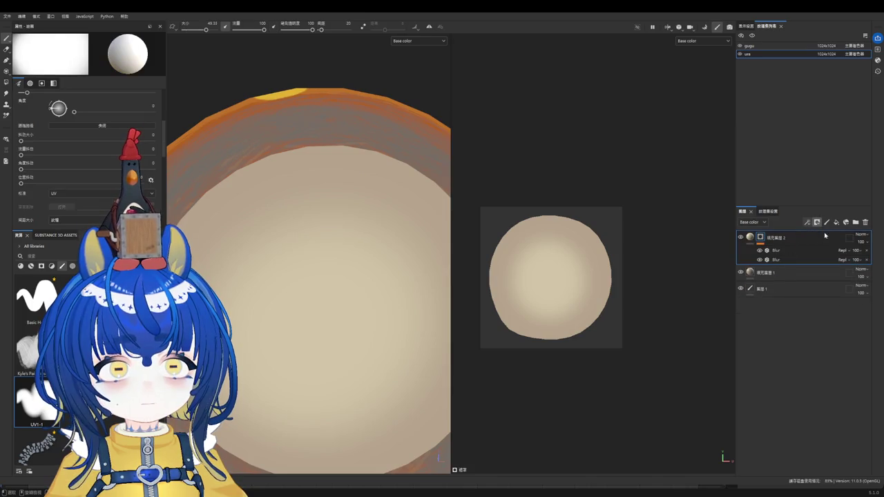
pyautogui.click(836, 222)
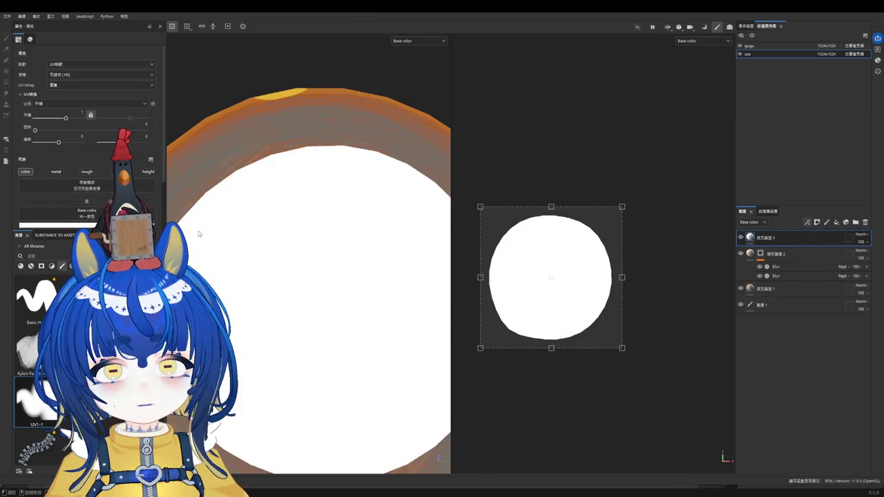
# Step: Give fill layer 3 a black mask and trial a scribble-shaped brush
pyautogui.click(816, 222)
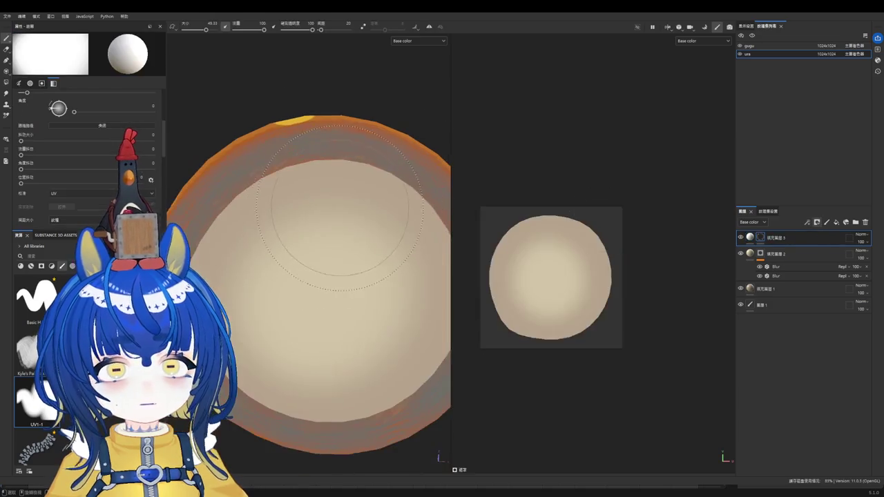
pyautogui.scroll(1, 338, 207)
pyautogui.click(28, 352)
pyautogui.moveTo(221, 207)
pyautogui.mouseDown()
pyautogui.moveTo(257, 221)
pyautogui.moveTo(297, 273)
pyautogui.mouseUp()
pyautogui.hotkey('ctrl', 'z')
# Step: Try the Kyle's Paintbox brush with trial rake strokes on the underside, undoing them
pyautogui.scroll(-5, 38, 359)
pyautogui.scroll(-3, 38, 359)
pyautogui.scroll(-3, 38, 359)
pyautogui.scroll(1, 38, 359)
pyautogui.scroll(2, 38, 359)
pyautogui.scroll(2, 38, 359)
pyautogui.scroll(1, 38, 359)
pyautogui.scroll(1, 38, 359)
pyautogui.scroll(1, 38, 359)
pyautogui.scroll(1, 38, 359)
pyautogui.scroll(1, 38, 360)
pyautogui.scroll(1, 38, 359)
pyautogui.scroll(1, 38, 360)
pyautogui.scroll(1, 38, 359)
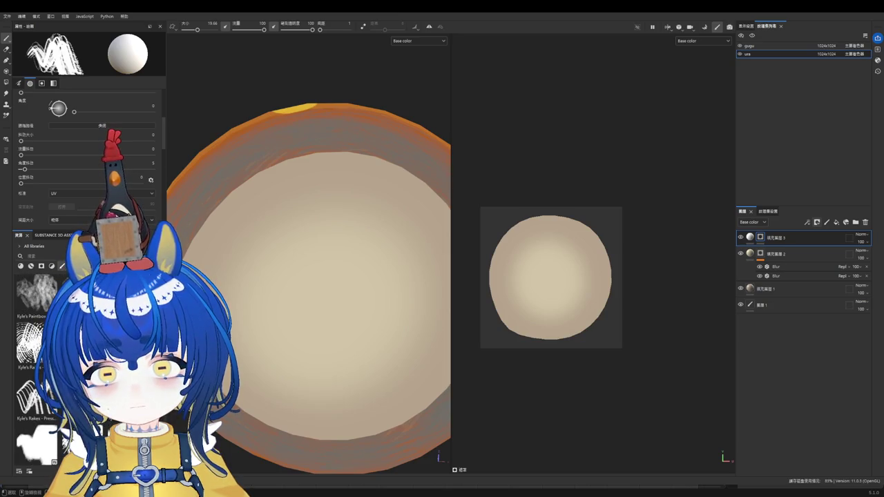
pyautogui.click(36, 294)
pyautogui.moveTo(279, 204); pyautogui.dragTo(221, 266)
pyautogui.hotkey('ctrl', 'z')
pyautogui.keyDown('ctrl'); pyautogui.moveTo(276, 264); pyautogui.dragTo(304, 264, button='right'); pyautogui.keyUp('ctrl')
pyautogui.moveTo(276, 228); pyautogui.dragTo(307, 280)
pyautogui.hotkey('ctrl', 'z')
# Step: Set up the Kyle's Rakes brush with angle 264 and size about 22.72
pyautogui.click(36, 397)
pyautogui.moveTo(208, 231); pyautogui.dragTo(286, 273)
pyautogui.hotkey('ctrl', 'z')
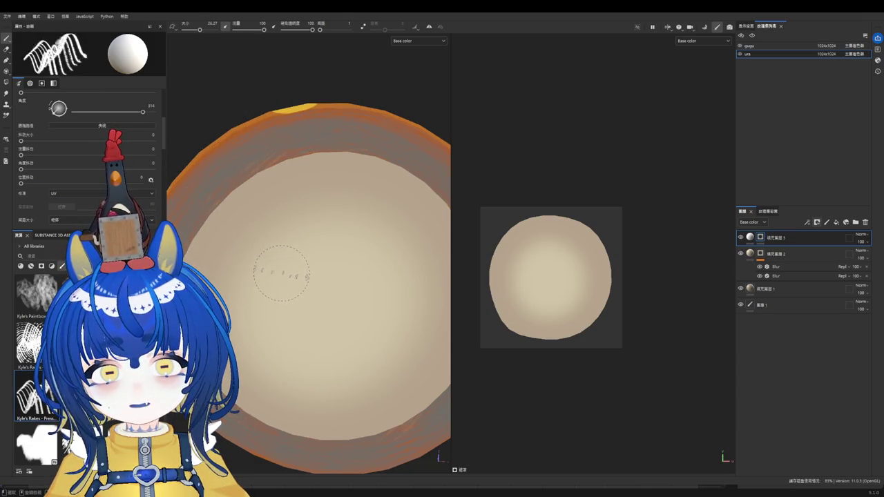
pyautogui.keyDown('shift'); pyautogui.moveTo(281, 273); pyautogui.dragTo(283, 263, button='right'); pyautogui.keyUp('shift')
pyautogui.moveTo(235, 200); pyautogui.dragTo(276, 259)
pyautogui.hotkey('ctrl', 'z')
pyautogui.keyDown('ctrl'); pyautogui.moveTo(271, 252); pyautogui.dragTo(262, 253, button='right'); pyautogui.keyUp('ctrl')
pyautogui.moveTo(225, 200); pyautogui.dragTo(269, 273)
pyautogui.hotkey('ctrl', 'z')
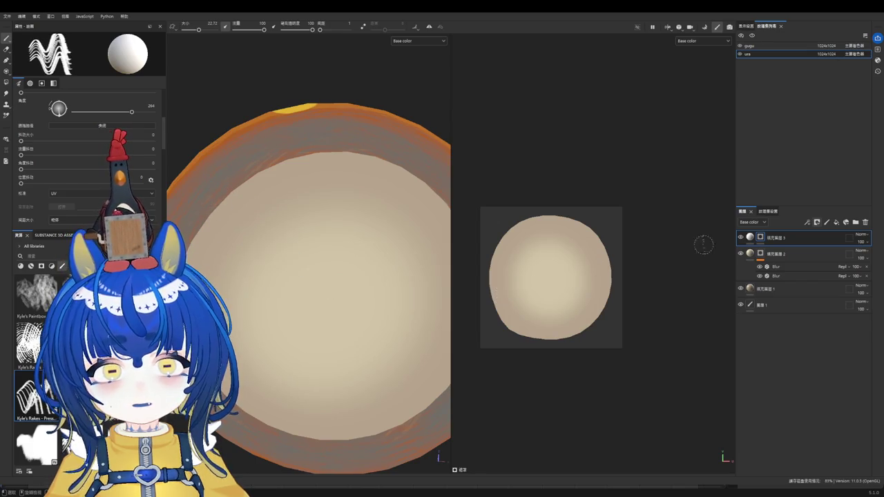
# Step: Trial diagonal gill lines, including at brush size about 47.71, undoing them
pyautogui.click(750, 237)
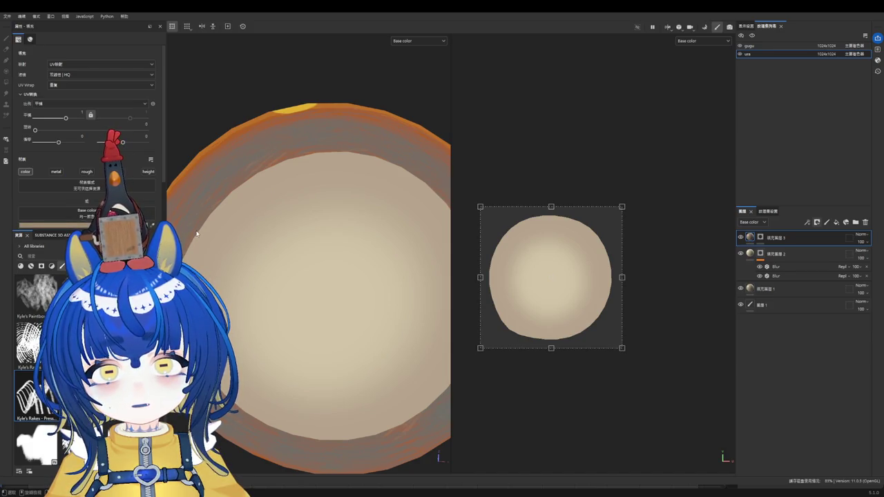
pyautogui.press('1')
pyautogui.moveTo(228, 201); pyautogui.dragTo(286, 263)
pyautogui.hotkey('ctrl', 'z')
pyautogui.press(']')
pyautogui.moveTo(221, 214); pyautogui.dragTo(286, 279)
pyautogui.hotkey('ctrl', 'z')
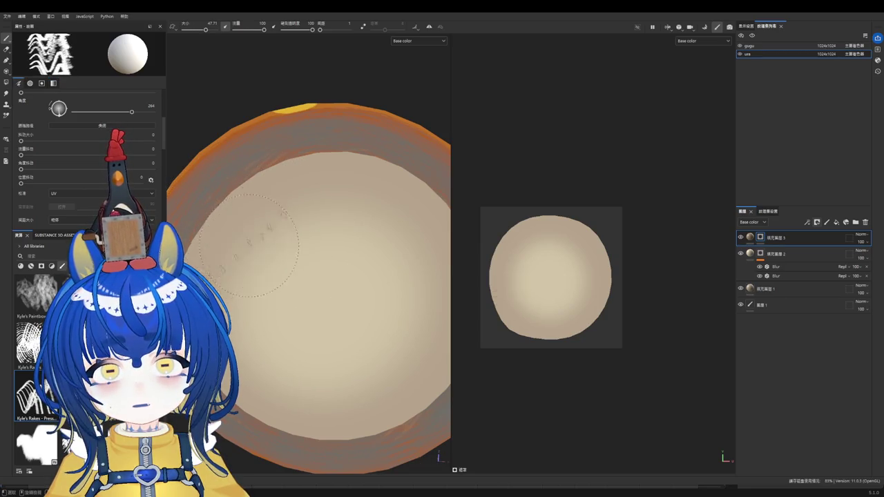
# Step: Retry gill lines at sizes 36.57 and 26.5 with a rotated angle, then undo
pyautogui.press('[')
pyautogui.hotkey('ctrl', 'z')
pyautogui.moveTo(242, 200); pyautogui.dragTo(303, 264)
pyautogui.keyDown('ctrl'); pyautogui.moveTo(282, 183); pyautogui.dragTo(270, 183, button='right'); pyautogui.keyUp('ctrl')
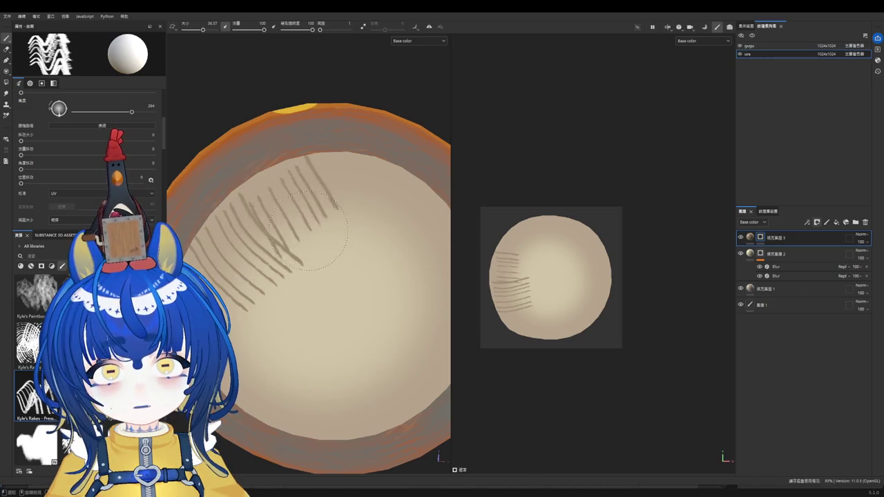
pyautogui.moveTo(290, 178)
pyautogui.keyDown('ctrl'); pyautogui.mouseDown()
pyautogui.moveTo(290, 169)
pyautogui.moveTo(319, 255)
pyautogui.mouseUp(); pyautogui.keyUp('ctrl')
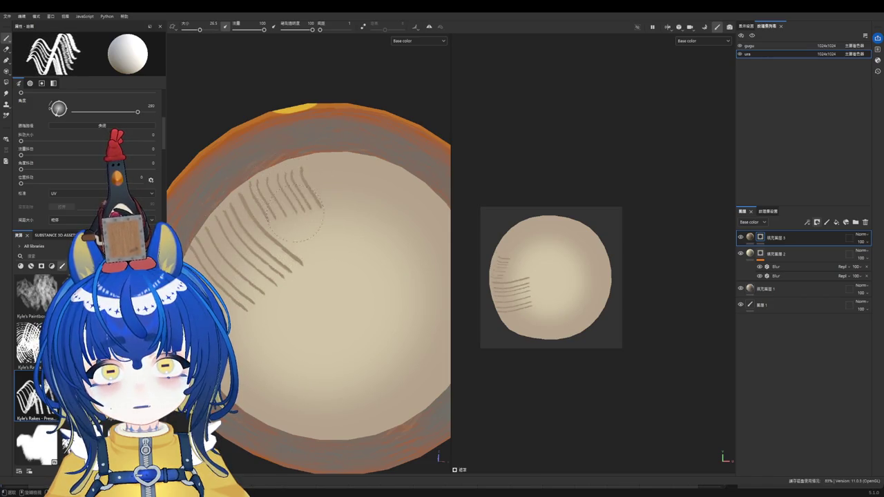
pyautogui.hotkey('ctrl', 'z')
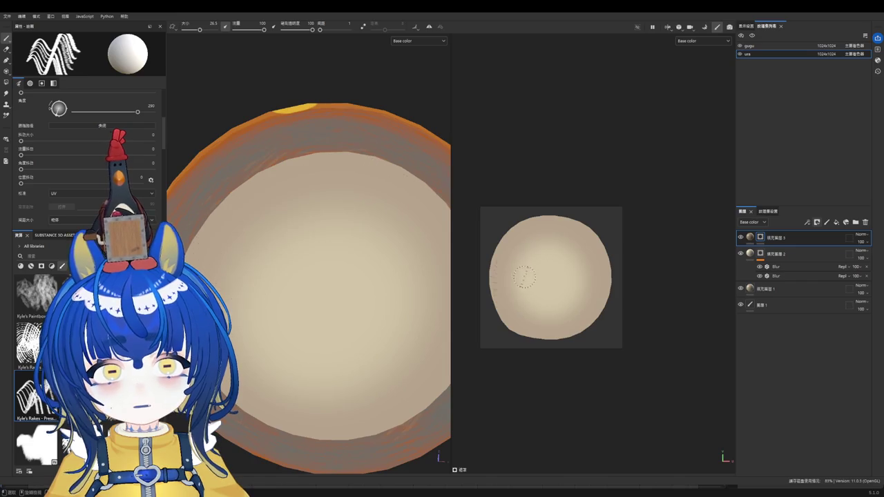
# Step: Test a rake stroke at brush size 71.72 and angle 237, then undo it
pyautogui.scroll(-3, 297, 235)
pyautogui.moveTo(288, 238)
pyautogui.keyDown('ctrl'); pyautogui.mouseDown(button='right')
pyautogui.moveTo(312, 232)
pyautogui.moveTo(263, 238)
pyautogui.mouseUp(button='right'); pyautogui.keyUp('ctrl')
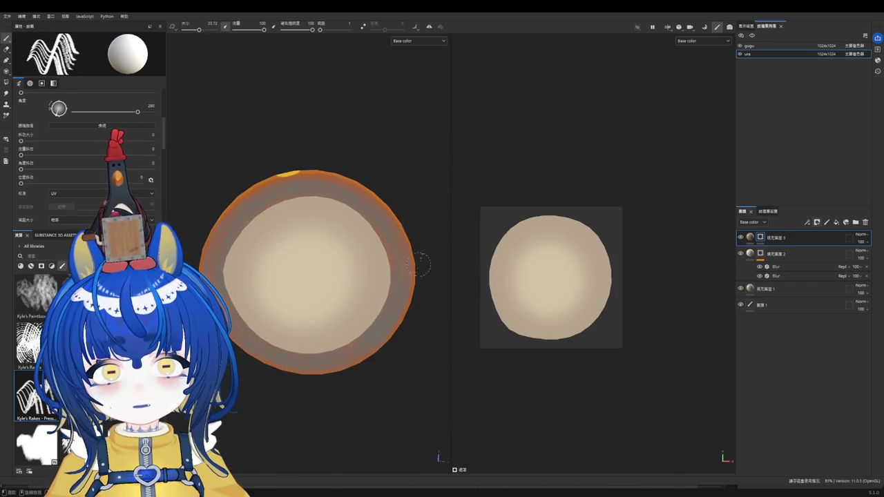
pyautogui.scroll(2, 525, 295)
pyautogui.moveTo(502, 306)
pyautogui.keyDown('ctrl'); pyautogui.mouseDown()
pyautogui.moveTo(493, 366)
pyautogui.moveTo(559, 262)
pyautogui.mouseUp(); pyautogui.keyUp('ctrl')
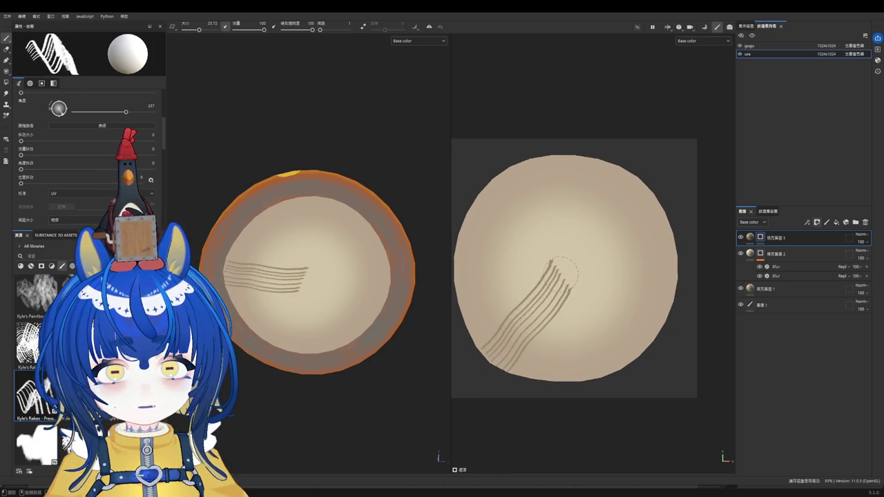
pyautogui.hotkey('ctrl', 'z')
pyautogui.keyDown('ctrl'); pyautogui.moveTo(530, 312); pyautogui.dragTo(511, 312, button='right'); pyautogui.keyUp('ctrl')
# Step: Pick a thin hand-painted line brush from the shelf and shrink it to about 5
pyautogui.scroll(3, 38, 345)
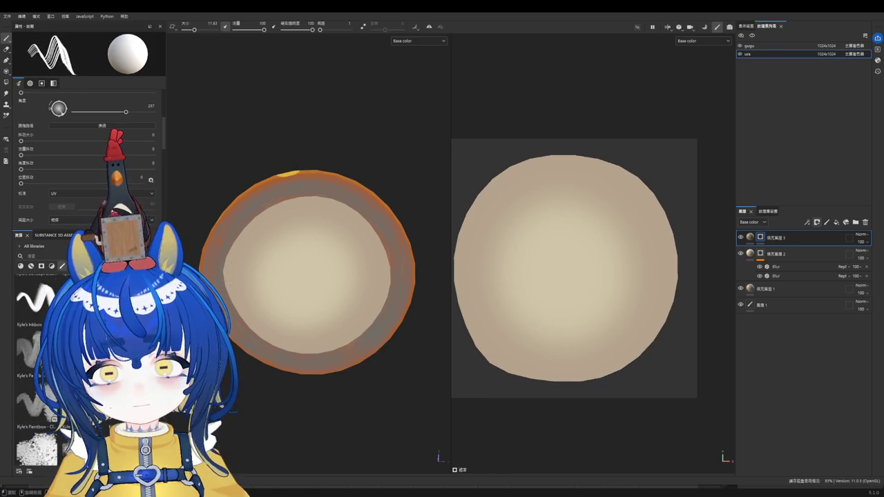
pyautogui.scroll(2, 38, 345)
pyautogui.scroll(2, 38, 346)
pyautogui.scroll(2, 38, 345)
pyautogui.scroll(2, 38, 345)
pyautogui.scroll(2, 38, 346)
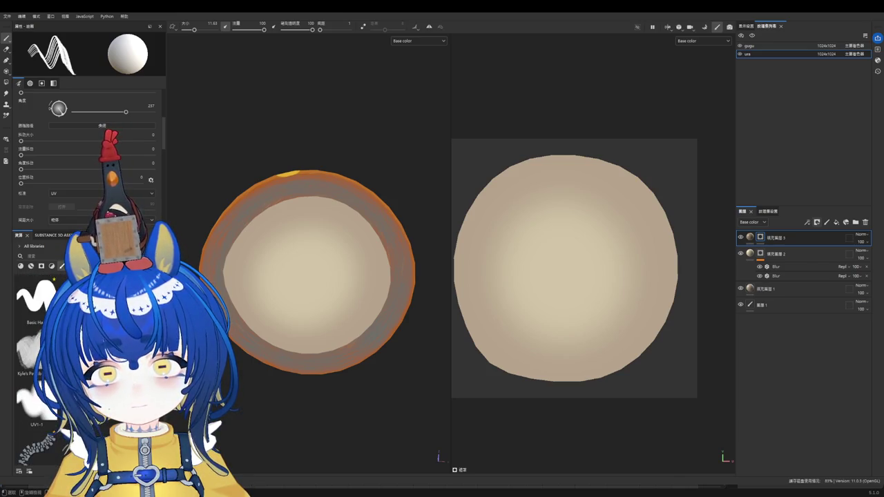
pyautogui.click(31, 352)
pyautogui.keyDown('ctrl'); pyautogui.moveTo(489, 357); pyautogui.dragTo(470, 356, button='right'); pyautogui.keyUp('ctrl')
# Step: Paint thin gill lines fanning toward the underside centre, undoing misplaced ones
pyautogui.moveTo(487, 359); pyautogui.dragTo(554, 283)
pyautogui.moveTo(475, 345)
pyautogui.mouseDown()
pyautogui.moveTo(543, 301)
pyautogui.moveTo(554, 283)
pyautogui.moveTo(531, 299)
pyautogui.moveTo(554, 283)
pyautogui.mouseUp()
pyautogui.hotkey('ctrl', 'z')
pyautogui.moveTo(466, 323); pyautogui.dragTo(560, 279)
pyautogui.moveTo(457, 304); pyautogui.dragTo(587, 273)
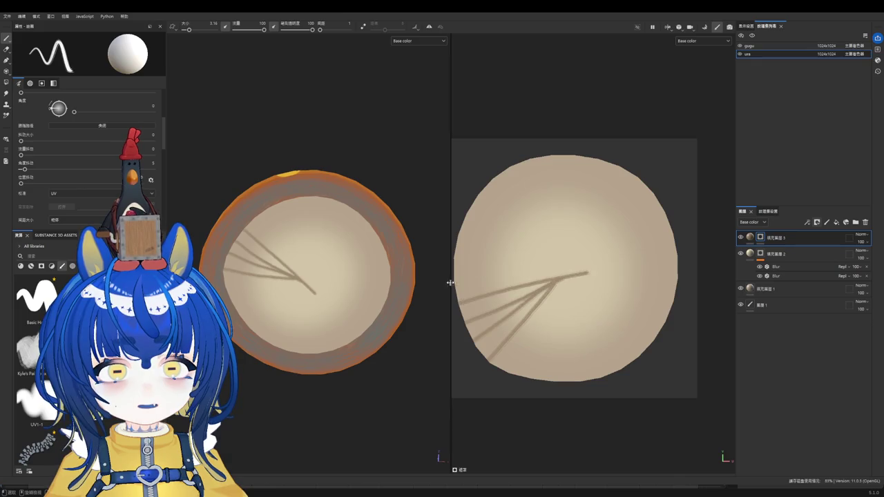
pyautogui.moveTo(454, 278); pyautogui.dragTo(564, 267)
pyautogui.hotkey('ctrl', 'z')
pyautogui.hotkey('ctrl', 'z')
pyautogui.hotkey('ctrl', 'z')
pyautogui.hotkey('ctrl', 'z')
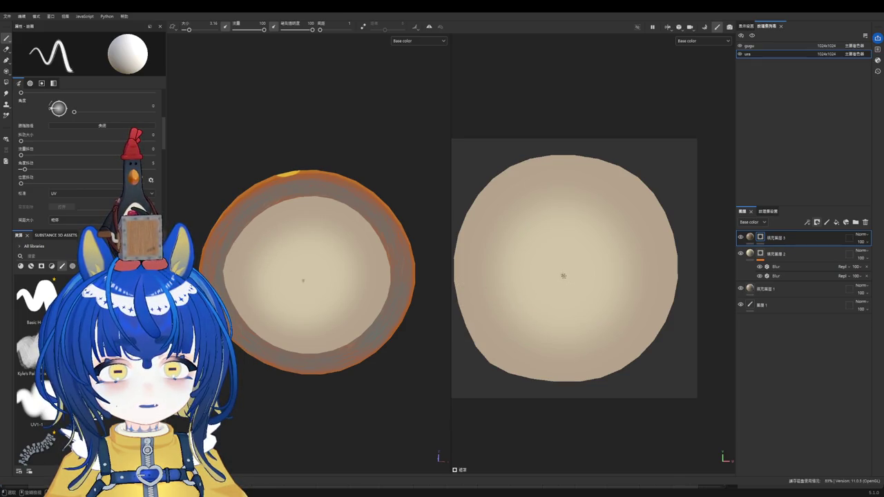
# Step: Try a few gill strokes below the underside's centre, then undo them
pyautogui.moveTo(563, 274); pyautogui.dragTo(521, 375)
pyautogui.moveTo(563, 278); pyautogui.dragTo(560, 380)
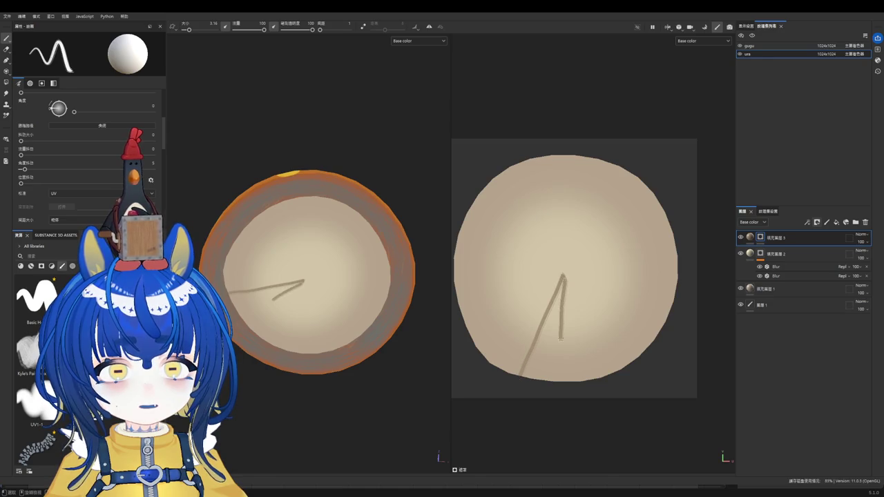
pyautogui.scroll(-3, 537, 297)
pyautogui.scroll(1, 537, 297)
pyautogui.moveTo(530, 297); pyautogui.dragTo(543, 373)
pyautogui.hotkey('ctrl', 'z')
pyautogui.hotkey('ctrl', 'z')
pyautogui.scroll(2, 541, 319)
pyautogui.hotkey('ctrl', 'z')
pyautogui.scroll(1, 523, 290)
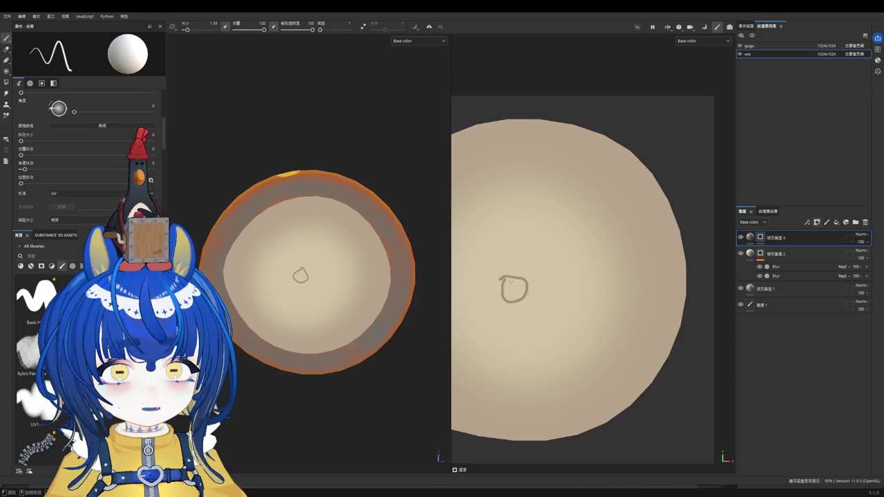
pyautogui.scroll(-3, 527, 284)
pyautogui.scroll(1, 528, 285)
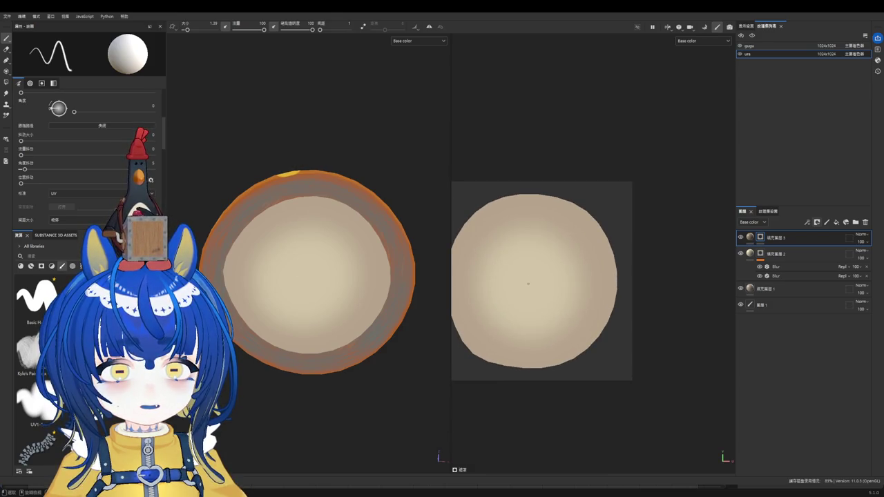
pyautogui.hotkey('ctrl', 'z')
pyautogui.hotkey('ctrl', 'y')
pyautogui.hotkey('ctrl', 'z')
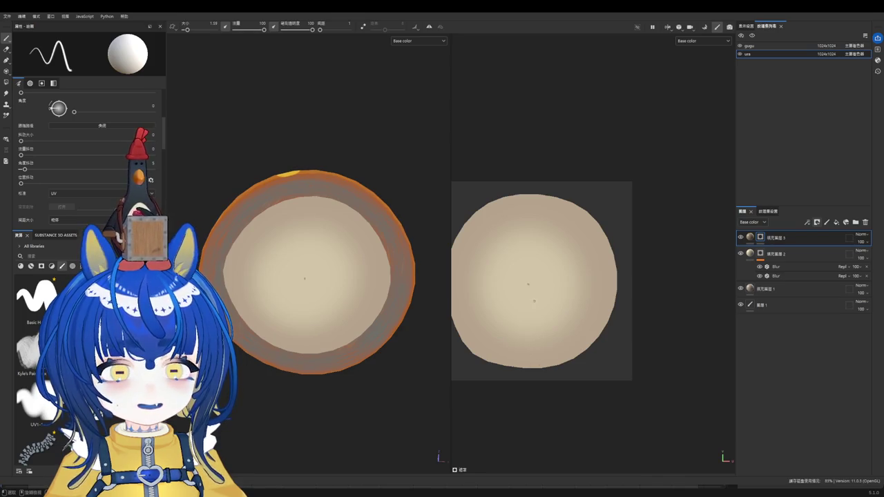
# Step: Paint gill lines radiating down, diagonally and down-right from the centre
pyautogui.moveTo(527, 296); pyautogui.dragTo(526, 363)
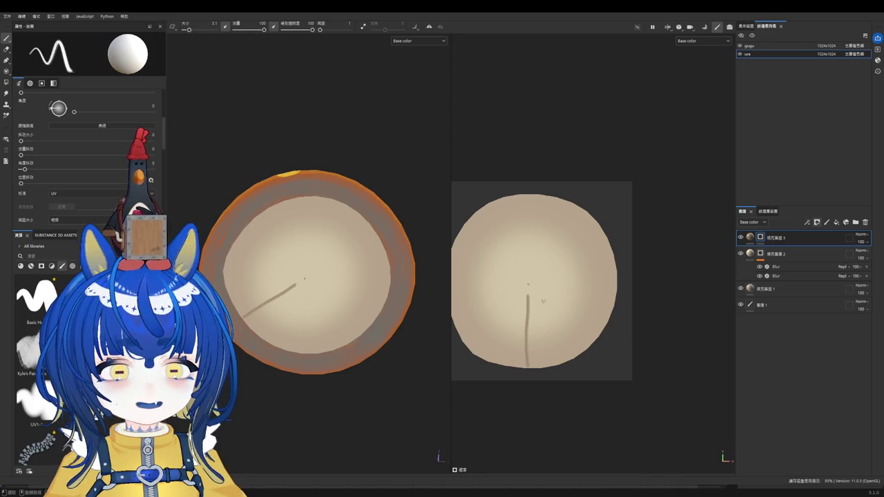
pyautogui.moveTo(538, 302); pyautogui.dragTo(556, 363)
pyautogui.moveTo(544, 291); pyautogui.dragTo(602, 330)
pyautogui.scroll(-2, 587, 324)
pyautogui.scroll(2, 587, 325)
pyautogui.moveTo(528, 304); pyautogui.dragTo(565, 334)
pyautogui.hotkey('ctrl', 'z')
pyautogui.moveTo(521, 293); pyautogui.dragTo(554, 346)
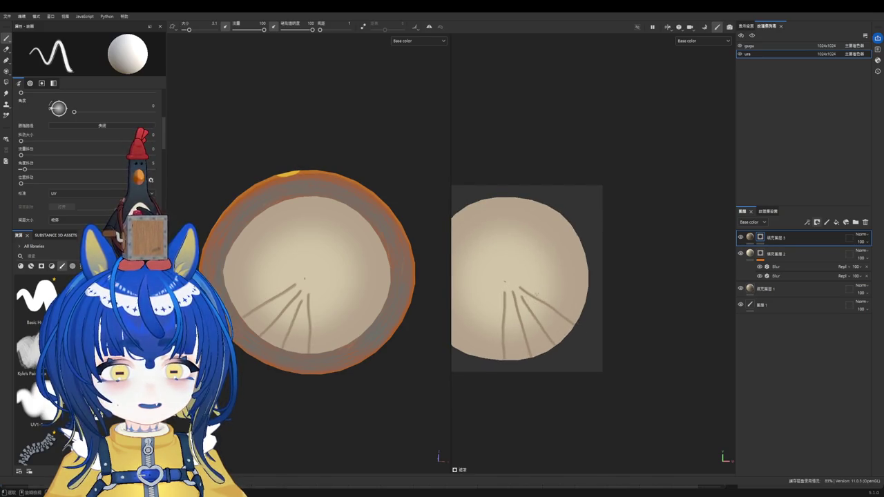
# Step: Fan gill lines from the centre to the right and upper right
pyautogui.moveTo(522, 283); pyautogui.dragTo(598, 295)
pyautogui.moveTo(522, 276)
pyautogui.mouseDown()
pyautogui.moveTo(588, 268)
pyautogui.moveTo(587, 249)
pyautogui.mouseUp()
pyautogui.moveTo(521, 263); pyautogui.dragTo(561, 214)
pyautogui.hotkey('ctrl', 'z')
pyautogui.hotkey('ctrl', 'z')
pyautogui.moveTo(519, 269); pyautogui.dragTo(583, 242)
pyautogui.hotkey('ctrl', 'z')
pyautogui.moveTo(520, 269); pyautogui.dragTo(578, 233)
pyautogui.moveTo(521, 262); pyautogui.dragTo(553, 205)
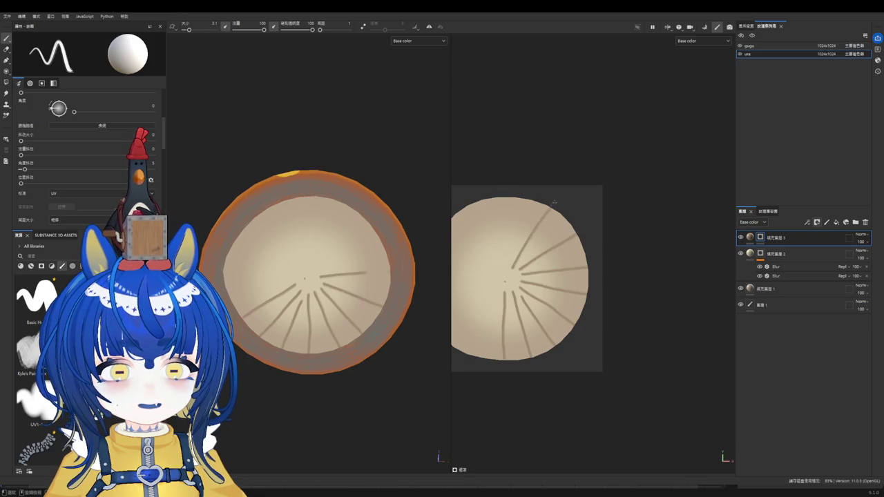
# Step: Paint radial gill lines across the upper part, redrawing the misplaced ones
pyautogui.moveTo(509, 267); pyautogui.dragTo(507, 197)
pyautogui.scroll(2, 524, 276)
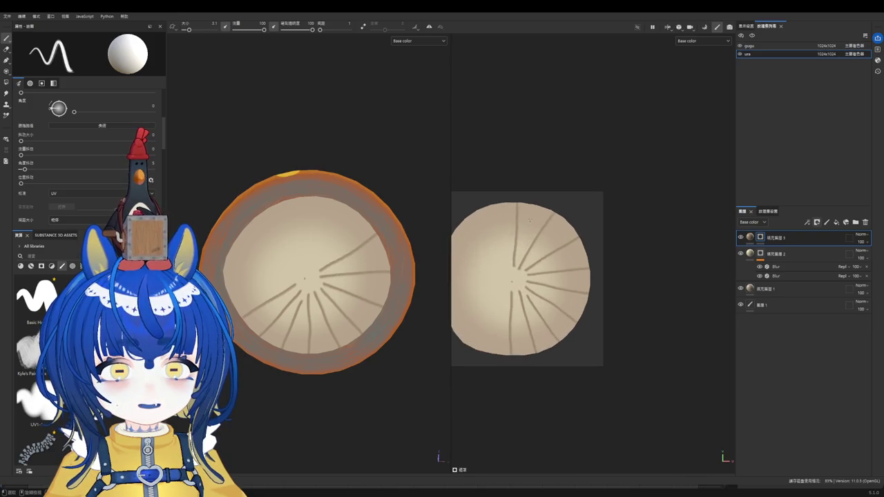
pyautogui.moveTo(525, 260); pyautogui.dragTo(535, 205)
pyautogui.hotkey('ctrl', 'z')
pyautogui.moveTo(524, 259); pyautogui.dragTo(532, 206)
pyautogui.hotkey('ctrl', 'z')
pyautogui.moveTo(517, 271); pyautogui.dragTo(532, 206)
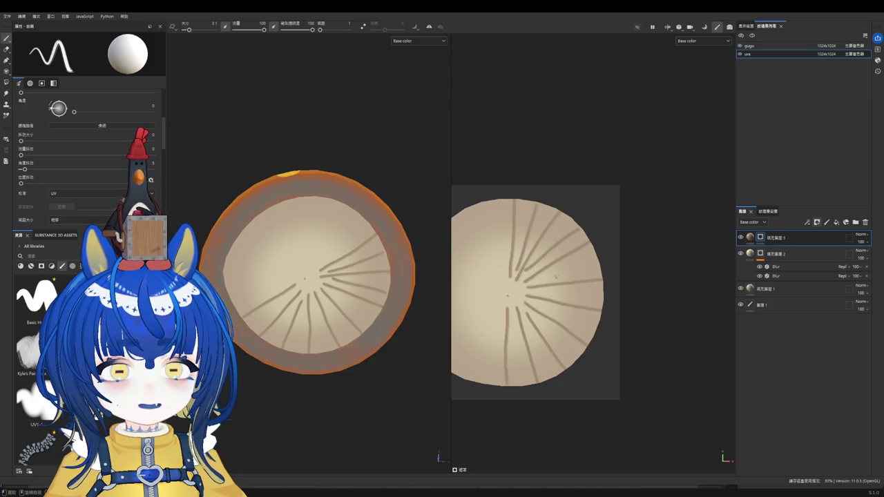
pyautogui.moveTo(535, 278)
pyautogui.mouseDown()
pyautogui.moveTo(598, 256)
pyautogui.moveTo(507, 286)
pyautogui.moveTo(491, 219)
pyautogui.moveTo(529, 291)
pyautogui.mouseUp()
pyautogui.hotkey('ctrl', 'z')
pyautogui.hotkey('ctrl', 'z')
pyautogui.hotkey('ctrl', 'z')
# Step: Redraw the upper-left gill lines until they meet the centre cleanly
pyautogui.hotkey('ctrl', 'z')
pyautogui.scroll(2, 486, 252)
pyautogui.hotkey('ctrl', 'z')
pyautogui.hotkey('ctrl', 'z')
pyautogui.moveTo(513, 212); pyautogui.dragTo(525, 272)
pyautogui.hotkey('ctrl', 'z')
pyautogui.moveTo(512, 208); pyautogui.dragTo(529, 290)
pyautogui.hotkey('ctrl', 'z')
pyautogui.moveTo(511, 205); pyautogui.dragTo(528, 282)
pyautogui.moveTo(480, 223); pyautogui.dragTo(526, 293)
pyautogui.hotkey('ctrl', 'z')
pyautogui.moveTo(480, 226); pyautogui.dragTo(528, 290)
pyautogui.scroll(-1, 479, 311)
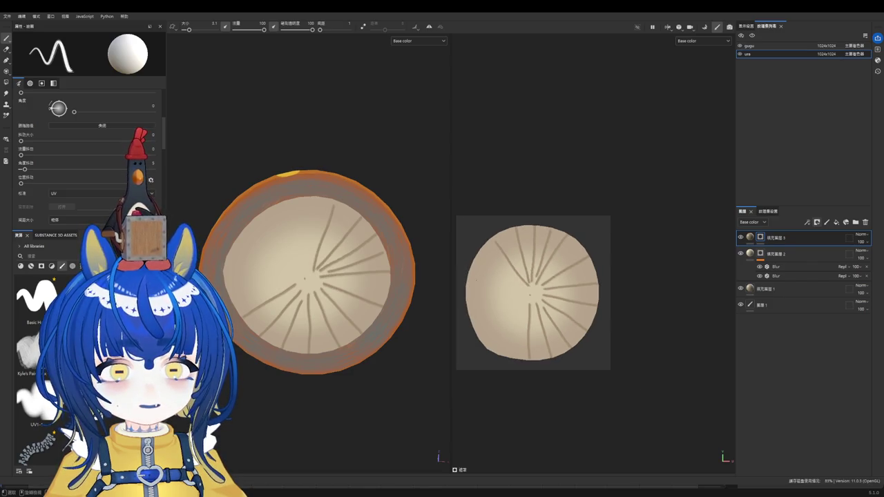
pyautogui.scroll(2, 477, 274)
pyautogui.hotkey('ctrl', 'z')
pyautogui.moveTo(499, 212); pyautogui.dragTo(559, 293)
pyautogui.hotkey('ctrl', 'z')
pyautogui.moveTo(498, 215); pyautogui.dragTo(556, 293)
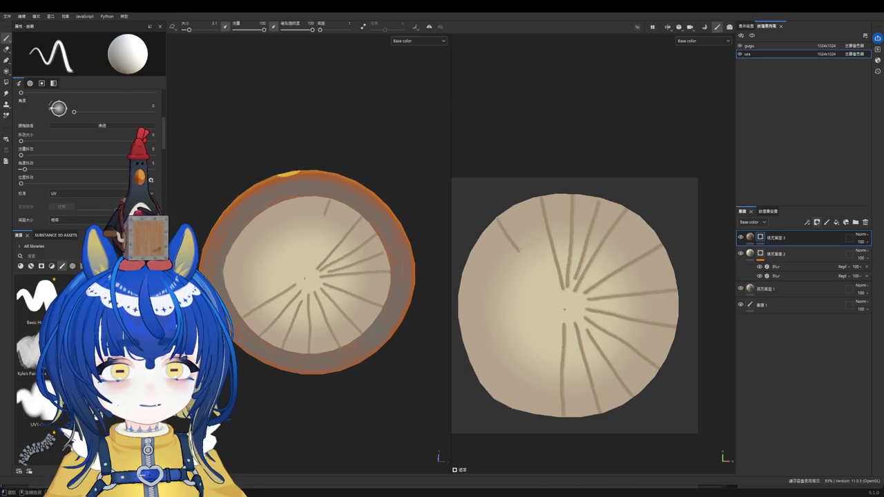
# Step: Paint gill lines on the left and lower-left sides converging on the centre
pyautogui.moveTo(470, 250); pyautogui.dragTo(552, 299)
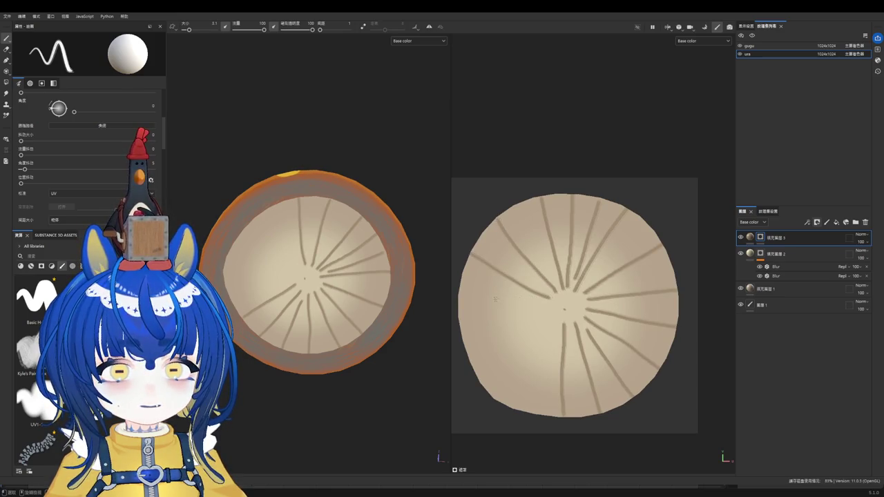
pyautogui.moveTo(462, 288); pyautogui.dragTo(547, 301)
pyautogui.moveTo(458, 319); pyautogui.dragTo(547, 310)
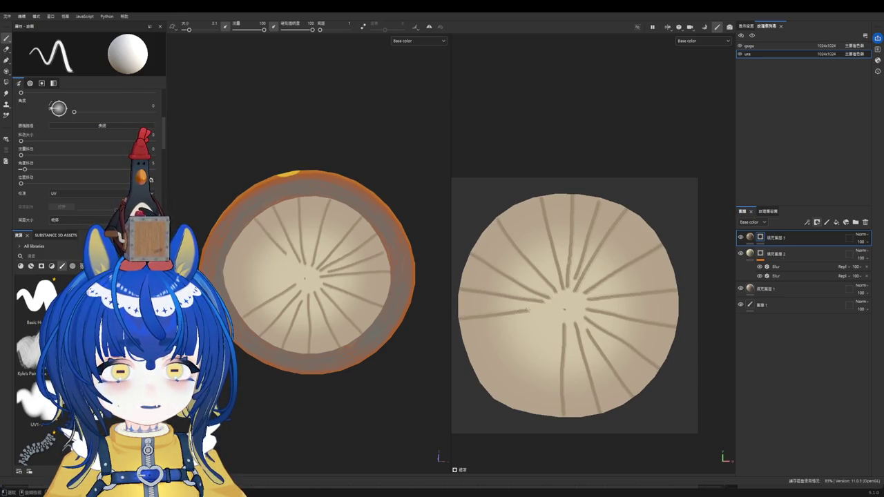
pyautogui.moveTo(465, 354); pyautogui.dragTo(531, 326)
pyautogui.hotkey('ctrl', 'z')
pyautogui.moveTo(472, 355); pyautogui.dragTo(540, 322)
pyautogui.hotkey('ctrl', 'z')
pyautogui.moveTo(463, 357); pyautogui.dragTo(547, 315)
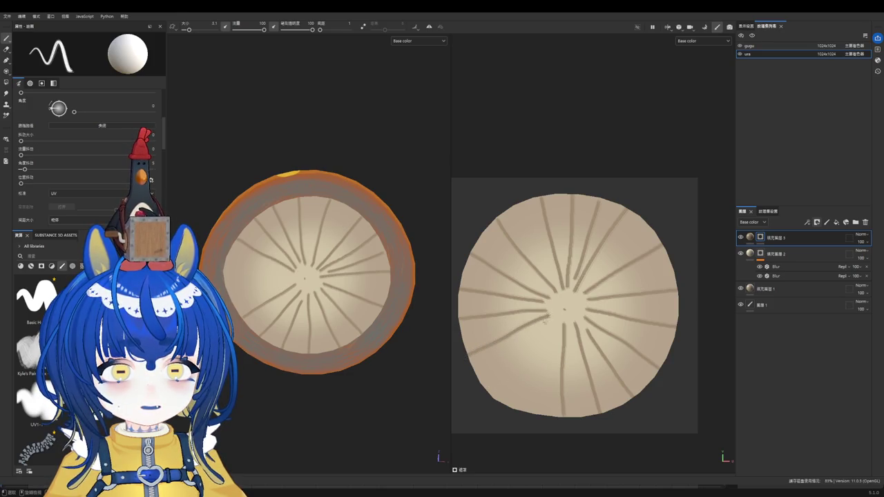
pyautogui.moveTo(485, 395); pyautogui.dragTo(552, 321)
pyautogui.moveTo(527, 410); pyautogui.dragTo(561, 325)
pyautogui.hotkey('ctrl', 'z')
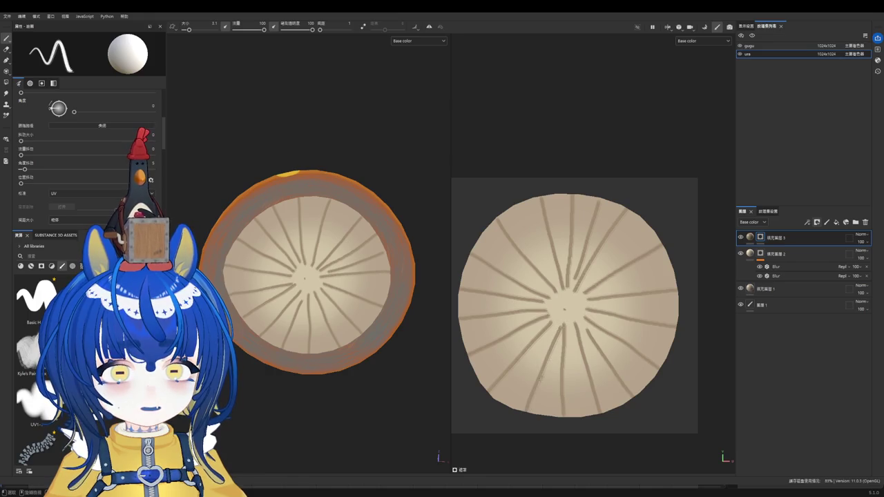
pyautogui.hotkey('ctrl', 'z')
pyautogui.moveTo(531, 389); pyautogui.dragTo(560, 322)
# Step: Orbit and zoom the mushroom to inspect the spotted cap from the side
pyautogui.scroll(-3, 561, 322)
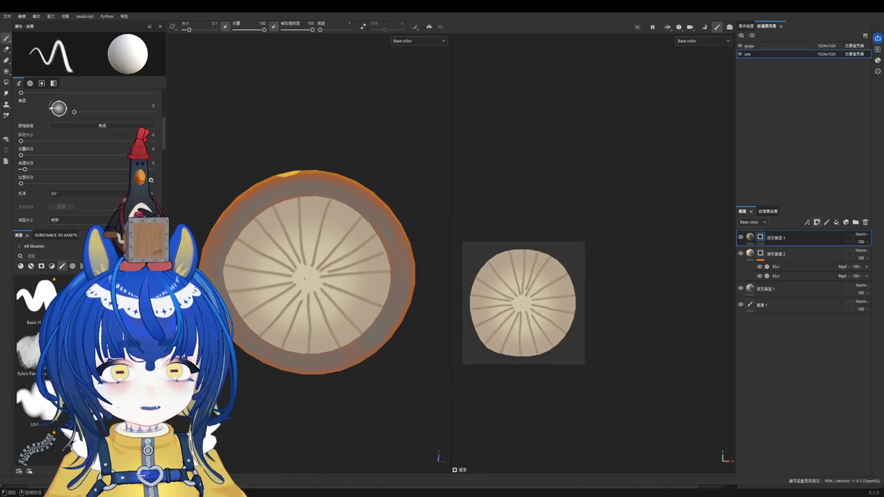
pyautogui.scroll(3, 568, 307)
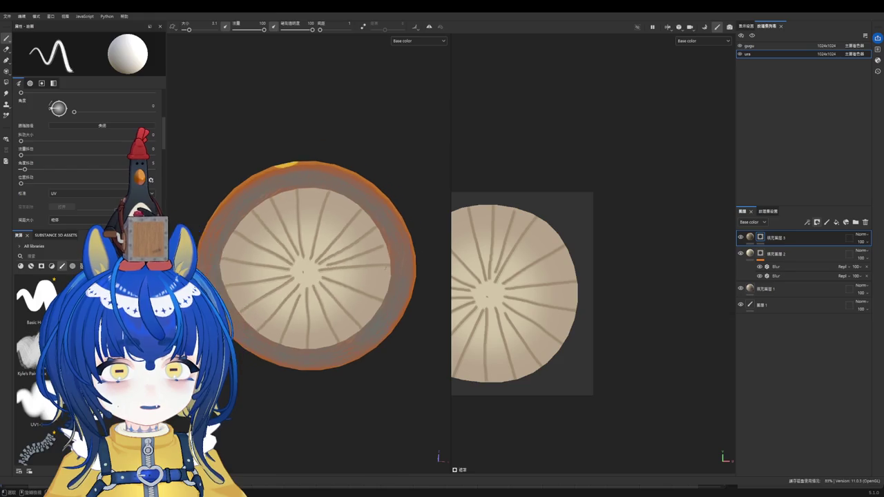
pyautogui.scroll(-3, 346, 251)
pyautogui.scroll(-2, 347, 251)
pyautogui.scroll(4, 357, 267)
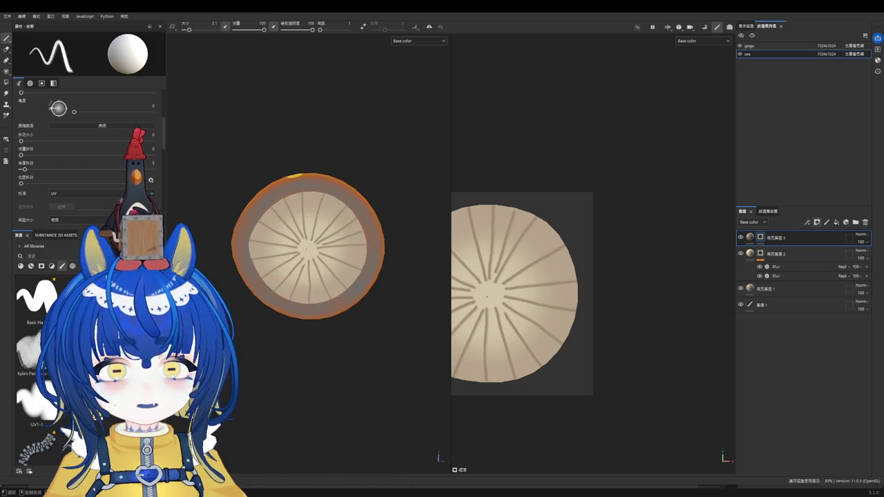
pyautogui.keyDown('alt'); pyautogui.moveTo(357, 357); pyautogui.dragTo(355, 383); pyautogui.keyUp('alt')
pyautogui.scroll(2, 355, 361)
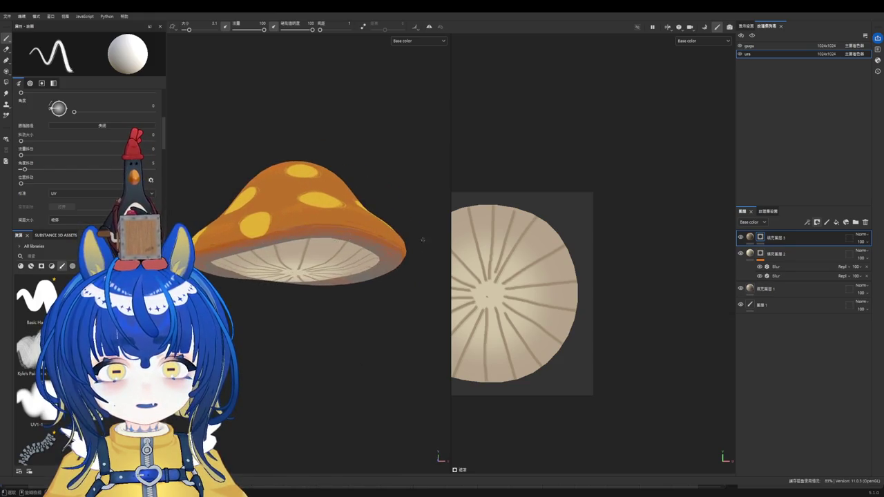
pyautogui.scroll(2, 553, 311)
pyautogui.scroll(-1, 552, 311)
pyautogui.scroll(2, 552, 311)
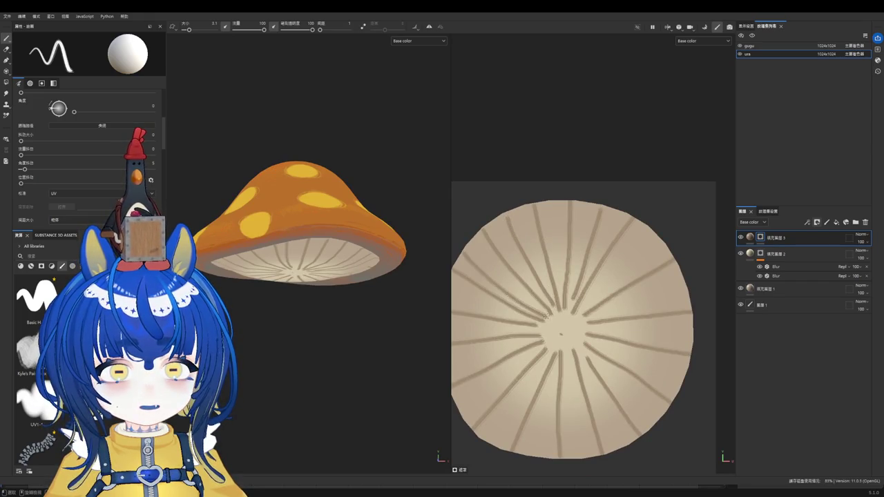
pyautogui.scroll(-2, 460, 302)
pyautogui.scroll(1, 475, 295)
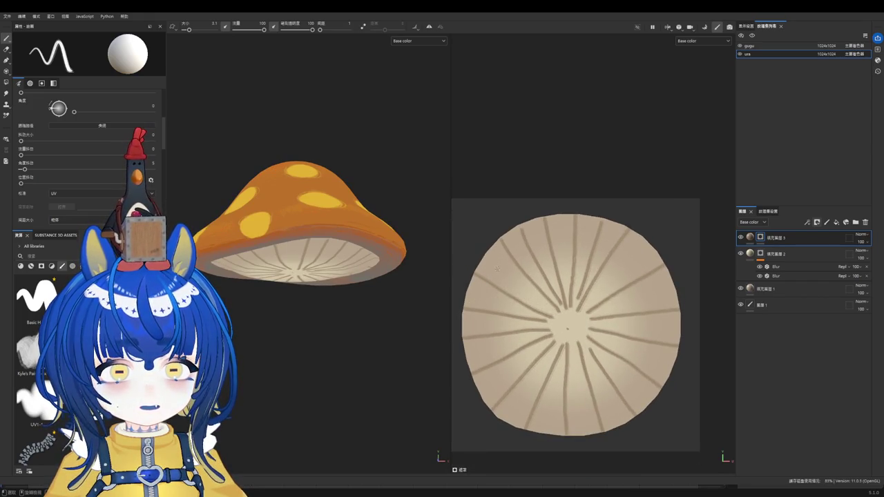
pyautogui.scroll(-1, 575, 266)
pyautogui.scroll(1, 574, 266)
pyautogui.scroll(-1, 552, 290)
pyautogui.scroll(1, 552, 290)
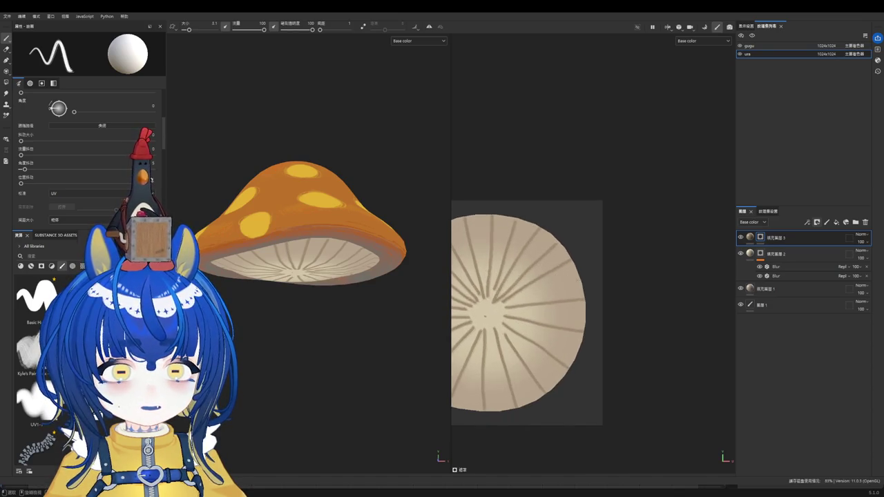
# Step: Toggle the latest gill line off and on to compare, keeping it
pyautogui.hotkey('ctrl', 'z')
pyautogui.hotkey('ctrl', 'y')
pyautogui.hotkey('ctrl', 'z')
pyautogui.hotkey('ctrl', 'y')
pyautogui.hotkey('ctrl', 'z')
pyautogui.hotkey('ctrl', 'y')
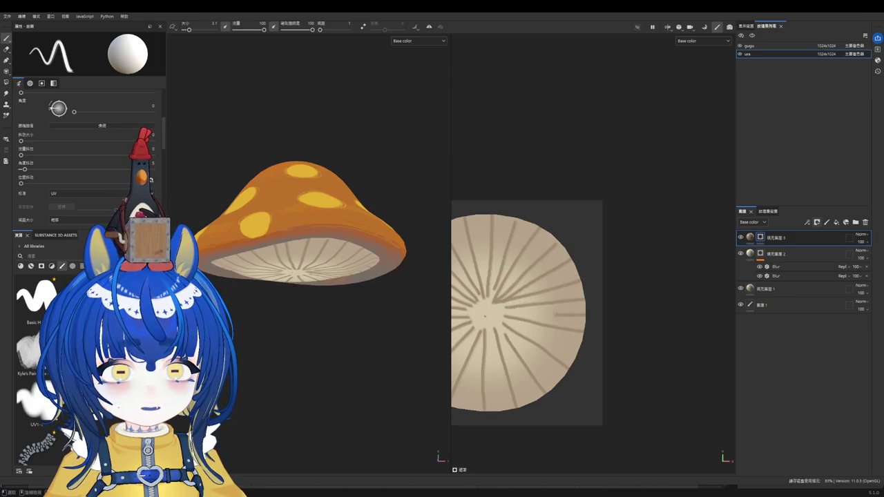
pyautogui.scroll(-2, 543, 352)
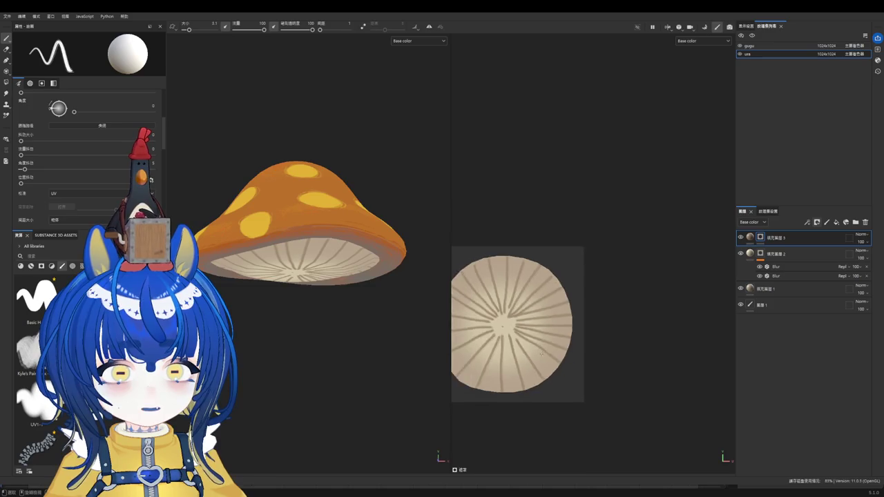
pyautogui.scroll(1, 543, 352)
pyautogui.scroll(1, 493, 362)
pyautogui.hotkey('ctrl', 'y')
pyautogui.hotkey('ctrl', 'z')
pyautogui.hotkey('ctrl', 'y')
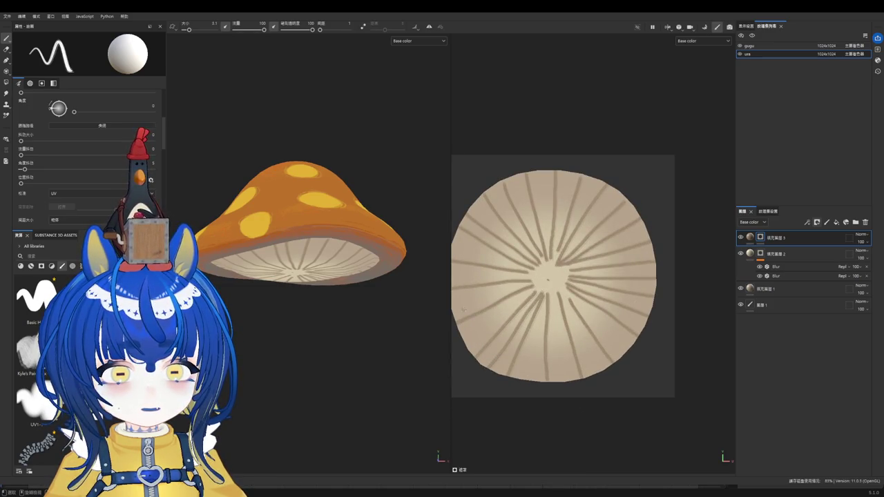
# Step: Add darker gill strokes across the underside's left side and centre
pyautogui.moveTo(458, 335); pyautogui.dragTo(523, 293)
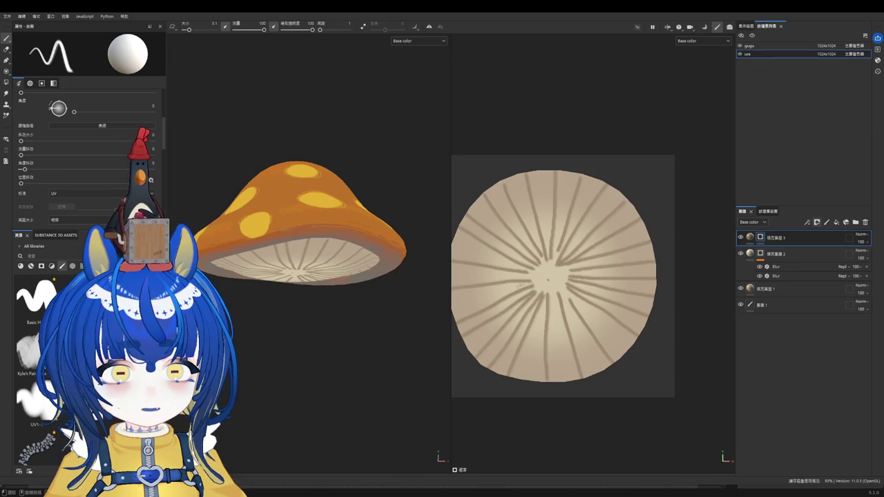
pyautogui.moveTo(454, 245); pyautogui.dragTo(505, 262)
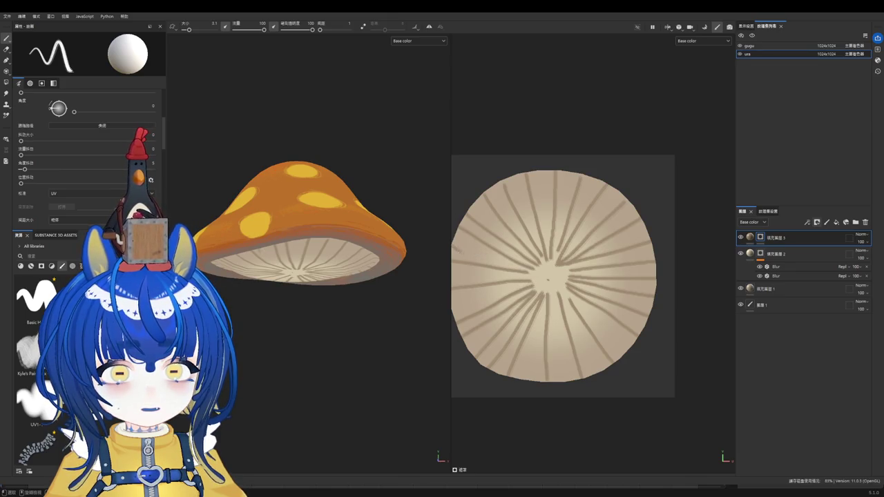
pyautogui.scroll(-1, 460, 247)
pyautogui.scroll(2, 459, 245)
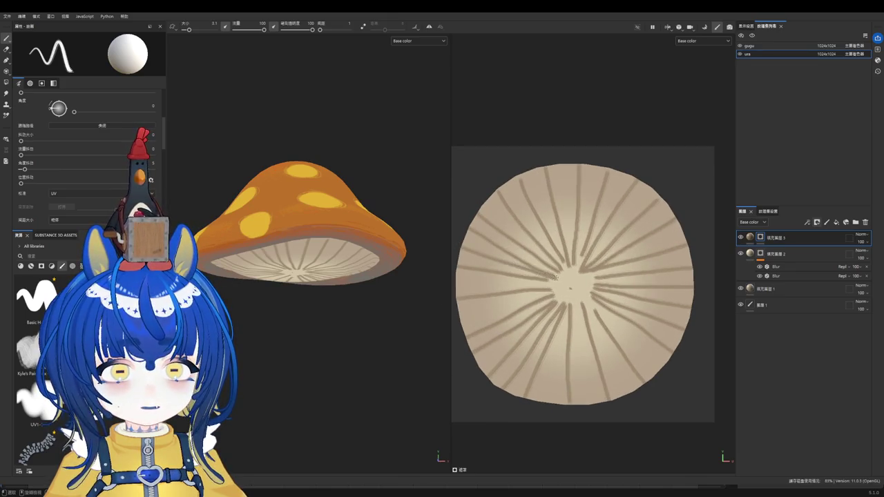
pyautogui.moveTo(483, 276); pyautogui.dragTo(559, 254)
pyautogui.scroll(-2, 559, 254)
pyautogui.scroll(1, 484, 315)
pyautogui.moveTo(479, 318); pyautogui.dragTo(542, 295)
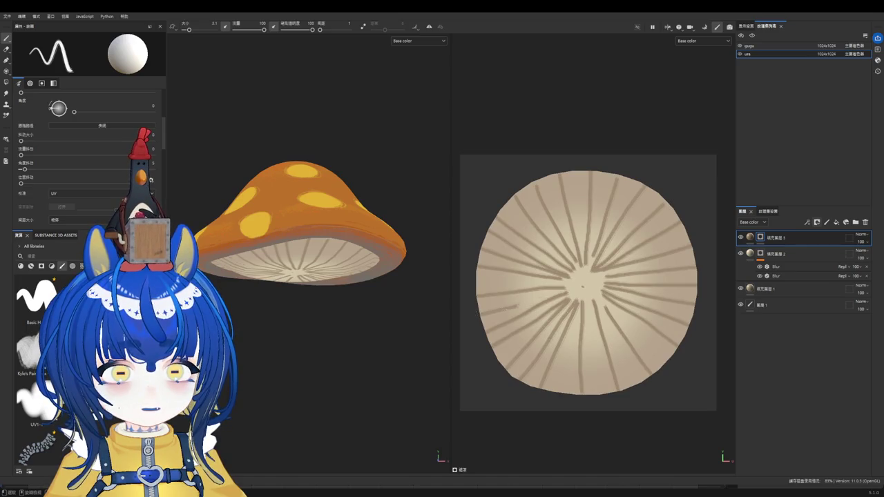
pyautogui.scroll(-2, 544, 294)
pyautogui.scroll(1, 548, 298)
pyautogui.scroll(1, 549, 298)
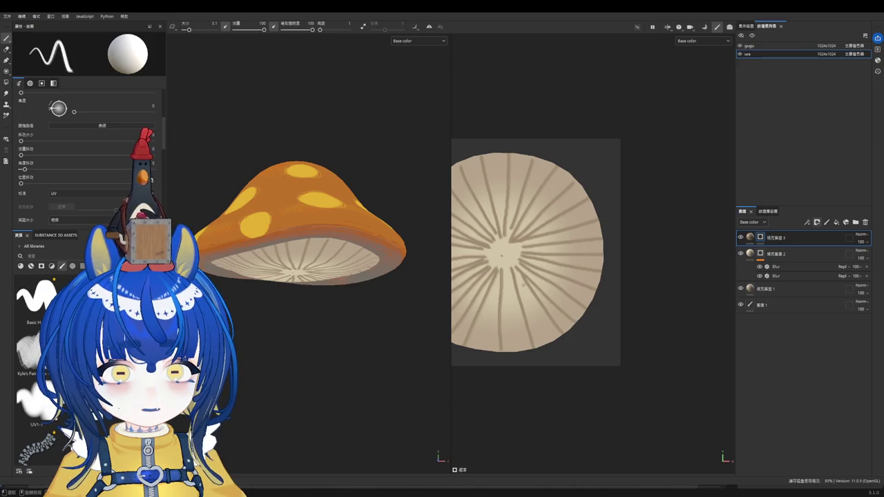
# Step: Paint two more darker gill lines near the bottom, then orbit to view the underside
pyautogui.moveTo(504, 268); pyautogui.dragTo(514, 341)
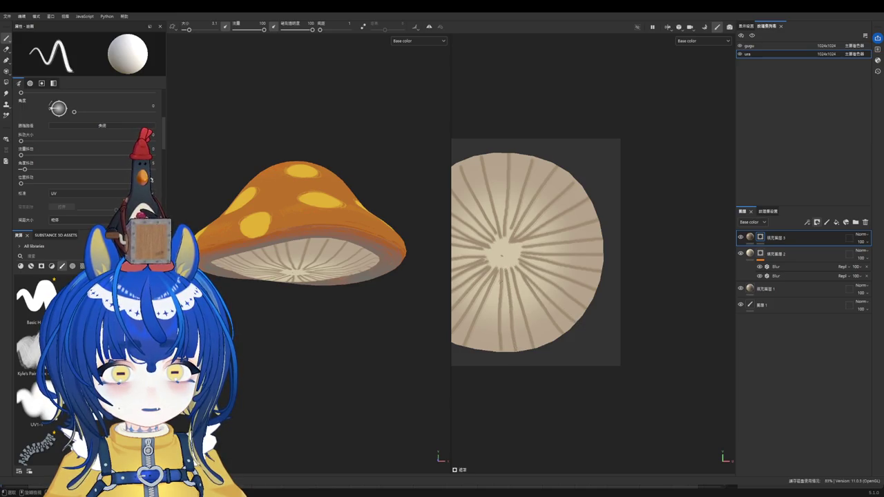
pyautogui.moveTo(496, 287); pyautogui.dragTo(483, 352)
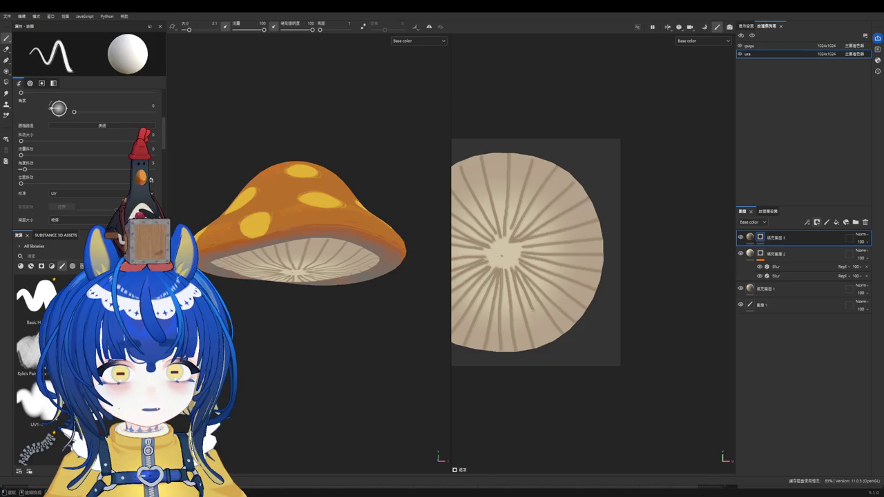
pyautogui.scroll(-4, 553, 348)
pyautogui.moveTo(358, 228)
pyautogui.keyDown('alt'); pyautogui.mouseDown()
pyautogui.moveTo(358, 151)
pyautogui.moveTo(334, 286)
pyautogui.moveTo(322, 288)
pyautogui.mouseUp(); pyautogui.keyUp('alt')
pyautogui.scroll(1, 565, 276)
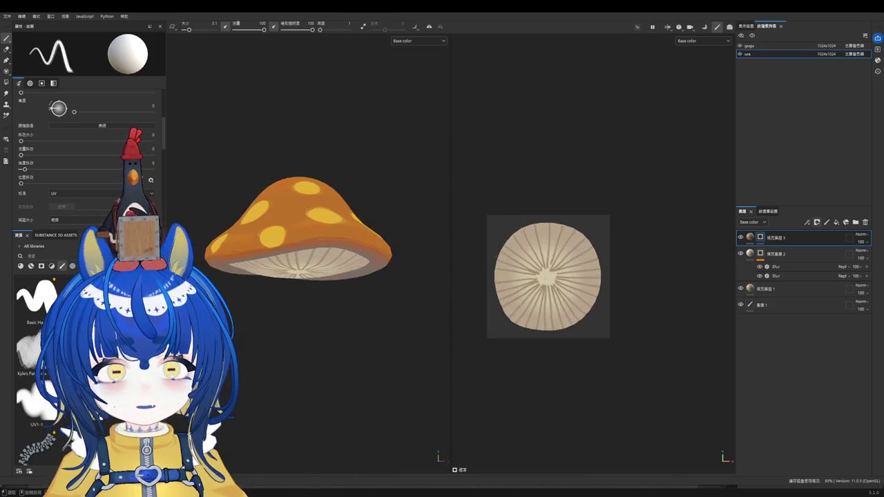
pyautogui.scroll(2, 565, 276)
pyautogui.scroll(3, 566, 276)
# Step: Paint the underside centre dark brown at brush size 19.54, then add softer dabs at 47 opacity
pyautogui.keyDown('ctrl'); pyautogui.moveTo(529, 290); pyautogui.dragTo(553, 290, button='right'); pyautogui.keyUp('ctrl')
pyautogui.moveTo(525, 276)
pyautogui.mouseDown()
pyautogui.moveTo(511, 290)
pyautogui.moveTo(545, 271)
pyautogui.moveTo(556, 304)
pyautogui.moveTo(498, 261)
pyautogui.moveTo(494, 297)
pyautogui.mouseUp()
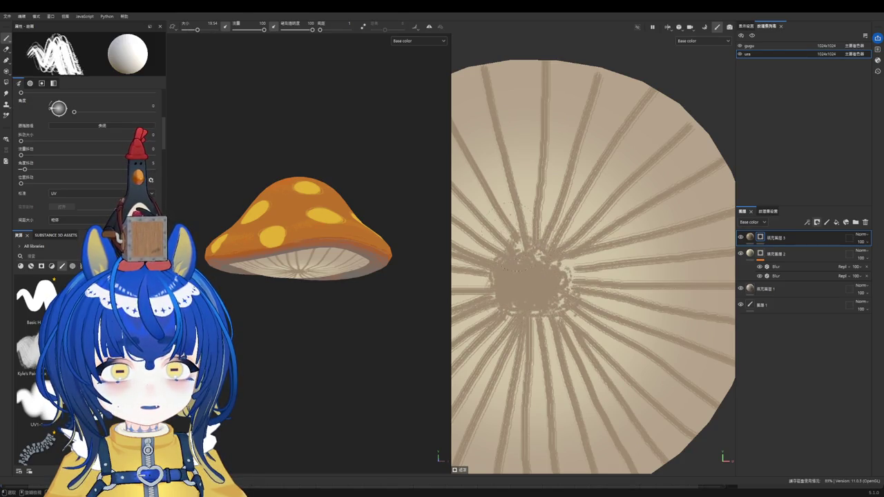
pyautogui.moveTo(286, 31); pyautogui.dragTo(299, 33)
pyautogui.moveTo(532, 276)
pyautogui.mouseDown()
pyautogui.moveTo(571, 283)
pyautogui.moveTo(487, 281)
pyautogui.mouseUp()
pyautogui.scroll(-2, 484, 281)
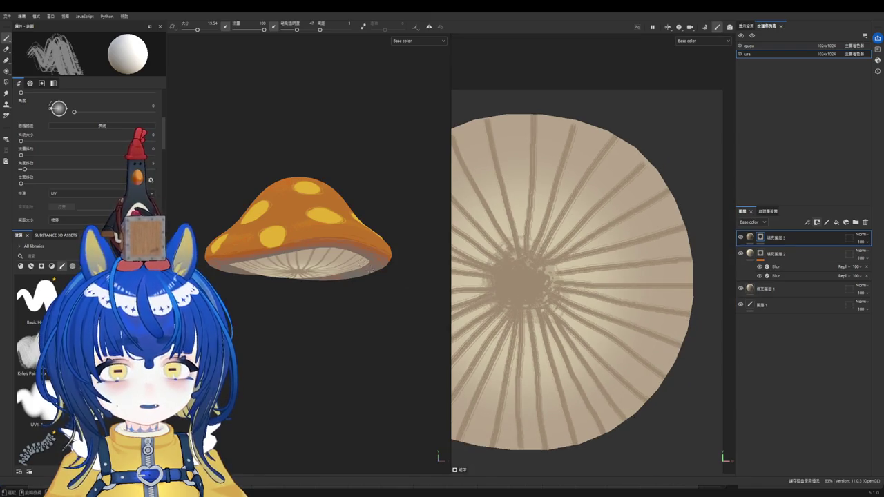
pyautogui.scroll(-1, 615, 276)
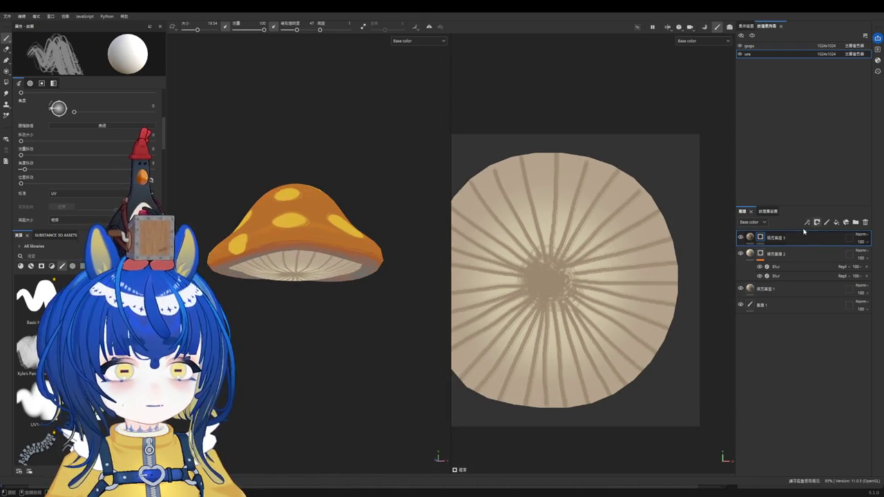
pyautogui.click(750, 237)
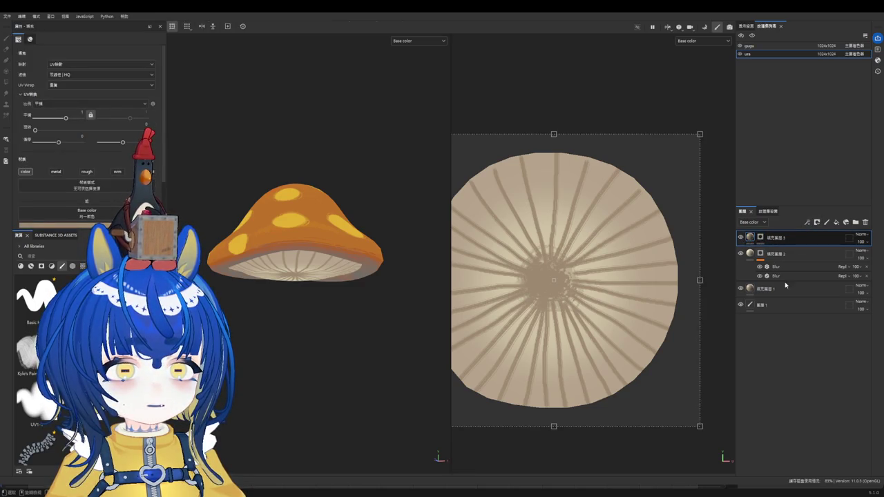
# Step: Add a paint layer to fill layer 3, sample the beige underside colour, and test then undo a stroke
pyautogui.click(827, 221)
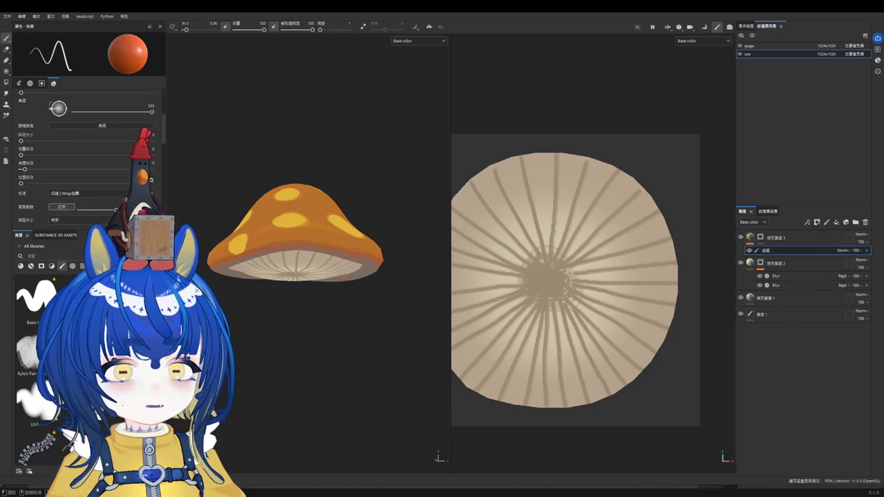
pyautogui.press('f')
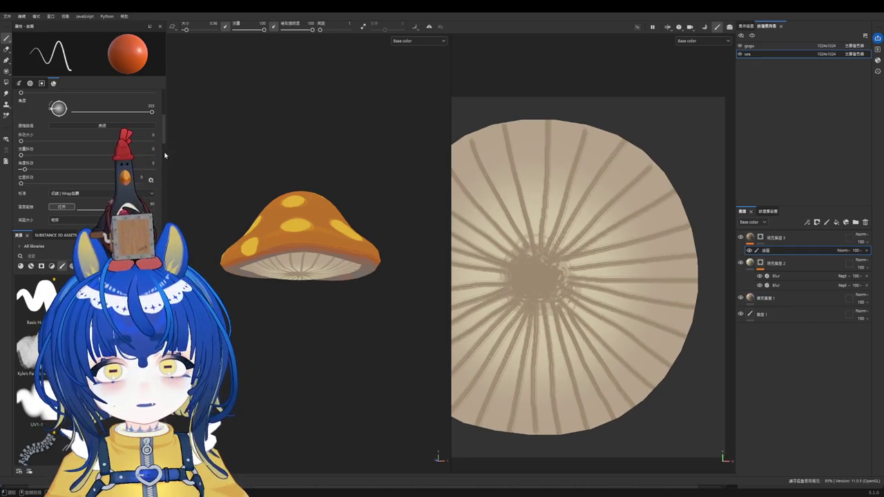
pyautogui.moveTo(165, 134); pyautogui.dragTo(167, 199)
pyautogui.scroll(-1, 154, 186)
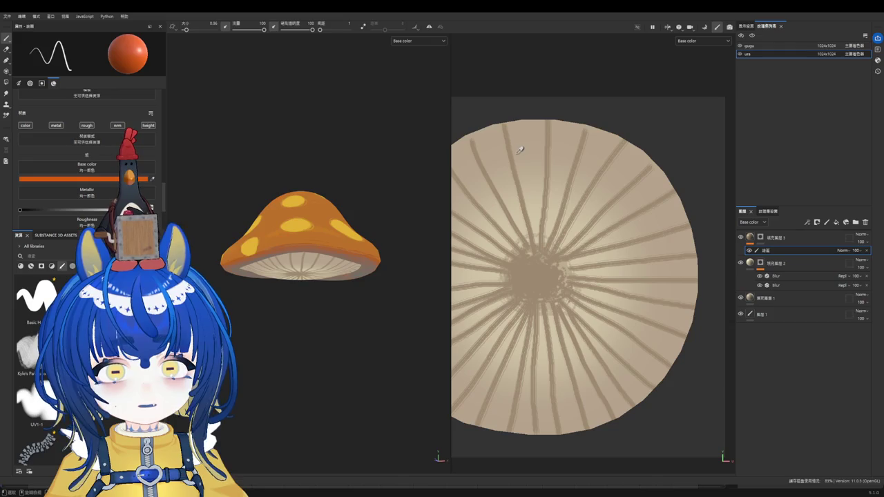
pyautogui.click(526, 204)
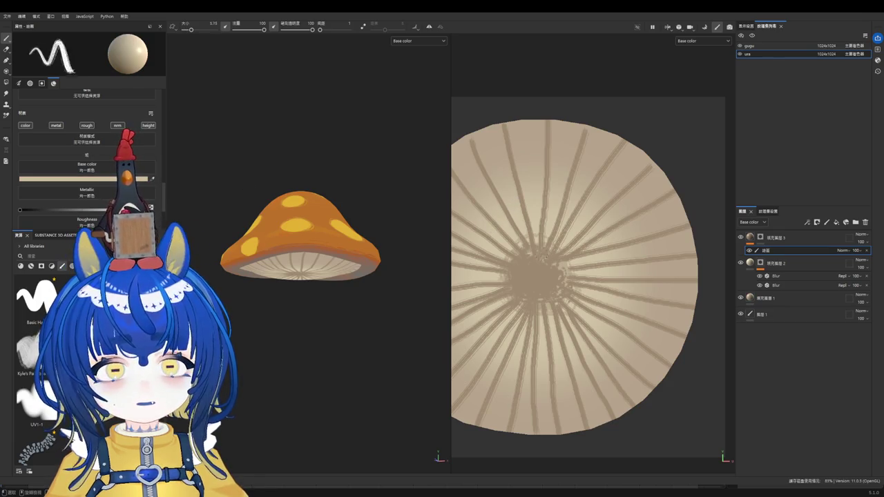
pyautogui.moveTo(483, 290); pyautogui.dragTo(531, 255)
pyautogui.hotkey('ctrl', 'z')
pyautogui.hotkey('ctrl', 'z')
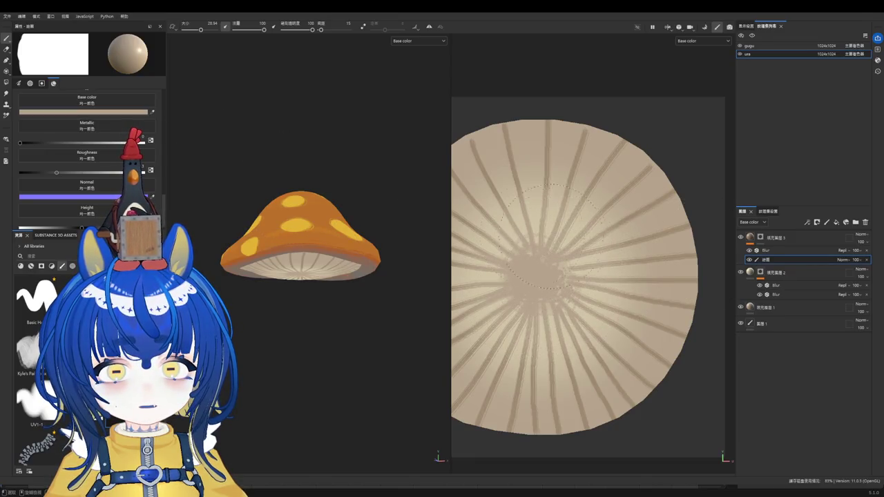
# Step: Inspect the mushroom's underside and eyedrop a lighter beige gill colour
pyautogui.scroll(-1, 497, 250)
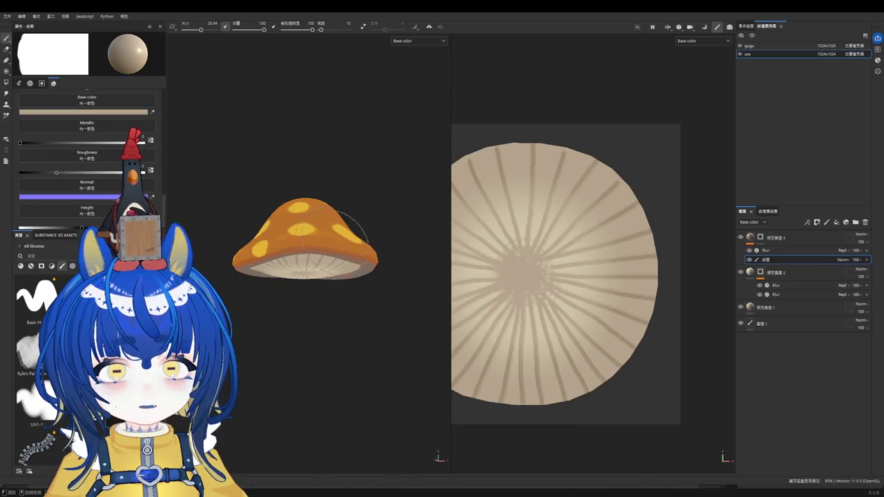
pyautogui.moveTo(339, 142)
pyautogui.keyDown('alt'); pyautogui.mouseDown()
pyautogui.moveTo(339, 255)
pyautogui.moveTo(325, 249)
pyautogui.mouseUp(); pyautogui.keyUp('alt')
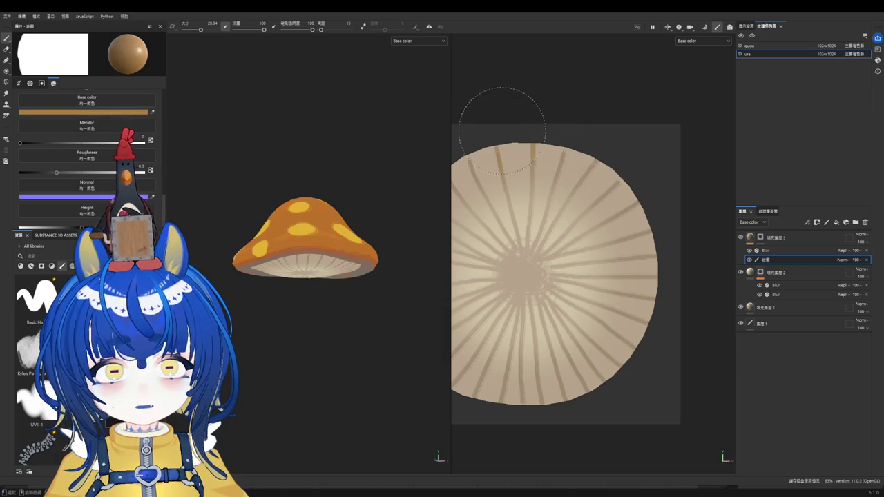
pyautogui.scroll(-2, 635, 158)
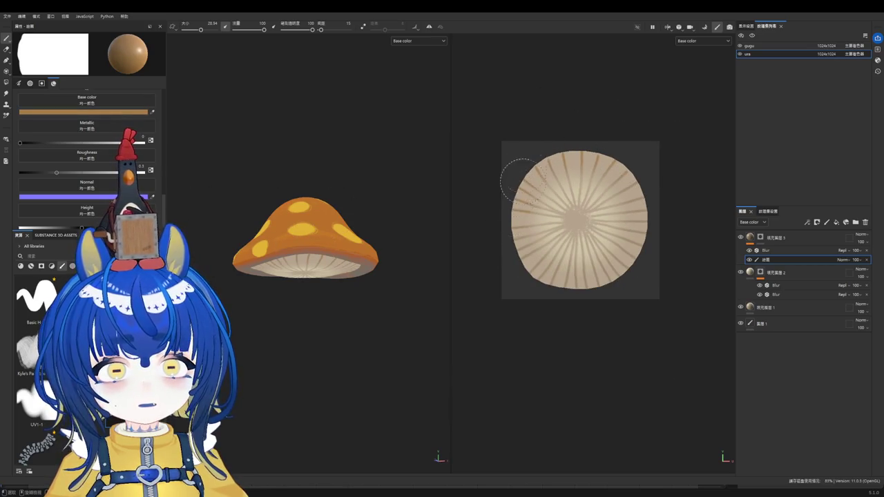
pyautogui.scroll(-1, 550, 302)
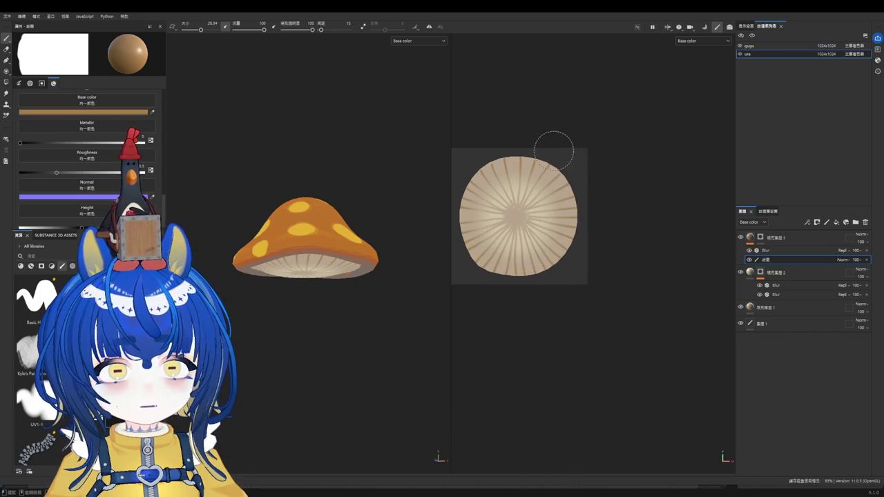
pyautogui.scroll(3, 304, 221)
pyautogui.moveTo(341, 165)
pyautogui.keyDown('alt'); pyautogui.mouseDown()
pyautogui.moveTo(341, 203)
pyautogui.moveTo(282, 168)
pyautogui.moveTo(294, 261)
pyautogui.moveTo(304, 270)
pyautogui.mouseUp(); pyautogui.keyUp('alt')
pyautogui.scroll(2, 503, 199)
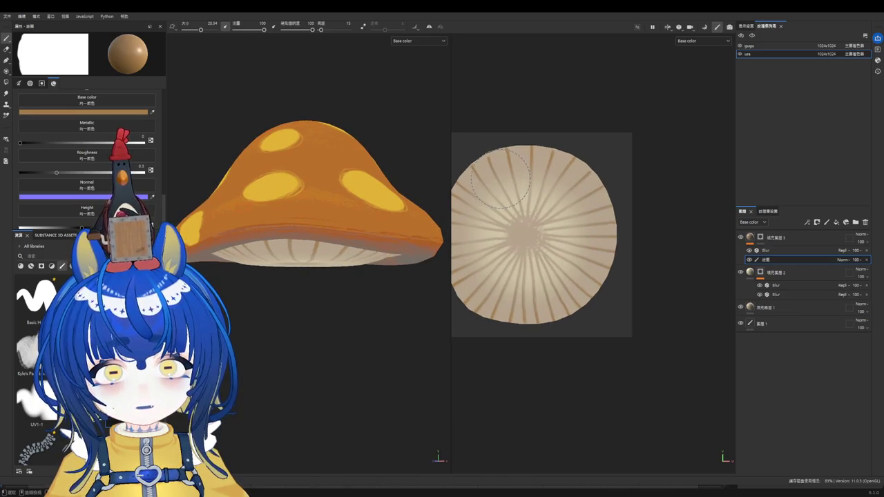
pyautogui.scroll(1, 513, 178)
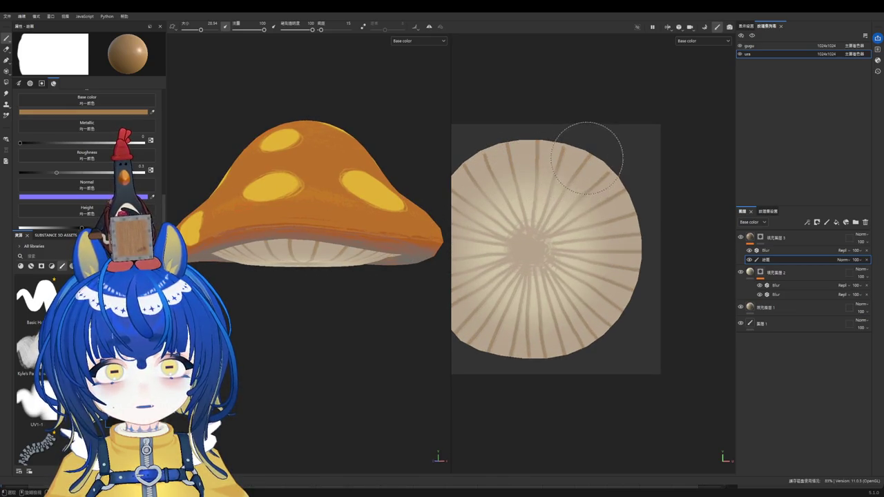
pyautogui.click(376, 259)
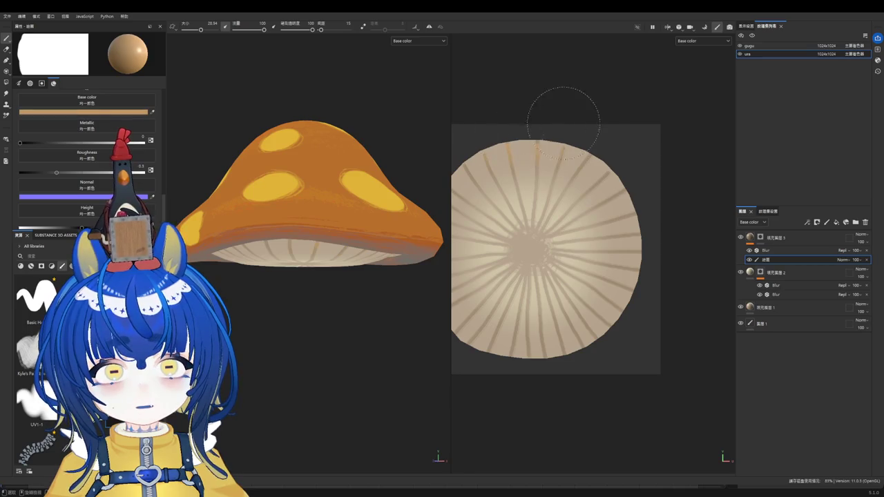
pyautogui.press('ctrl')
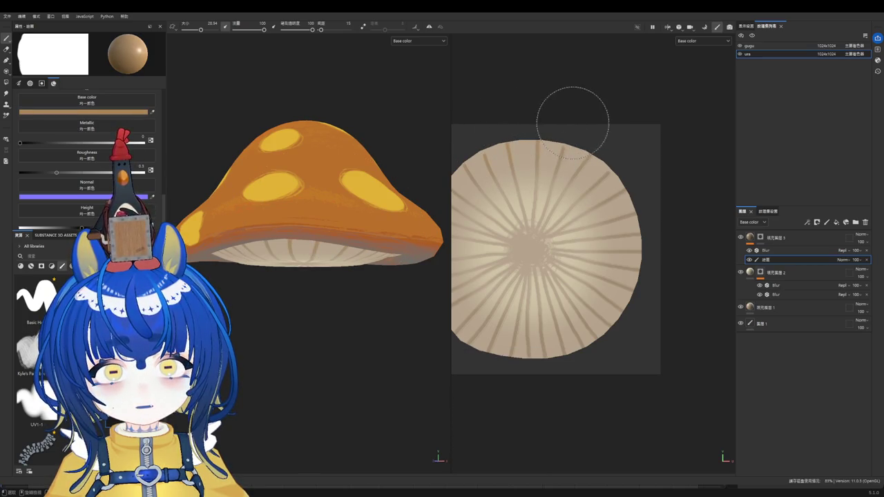
# Step: Return to a side view and select the cap's gugu texture set
pyautogui.keyDown('alt'); pyautogui.moveTo(401, 193); pyautogui.dragTo(353, 221); pyautogui.keyUp('alt')
pyautogui.scroll(-2, 375, 217)
pyautogui.scroll(-2, 335, 256)
pyautogui.moveTo(336, 256)
pyautogui.keyDown('alt'); pyautogui.mouseDown()
pyautogui.moveTo(365, 131)
pyautogui.moveTo(360, 258)
pyautogui.mouseUp(); pyautogui.keyUp('alt')
pyautogui.scroll(2, 360, 258)
pyautogui.scroll(3, 360, 258)
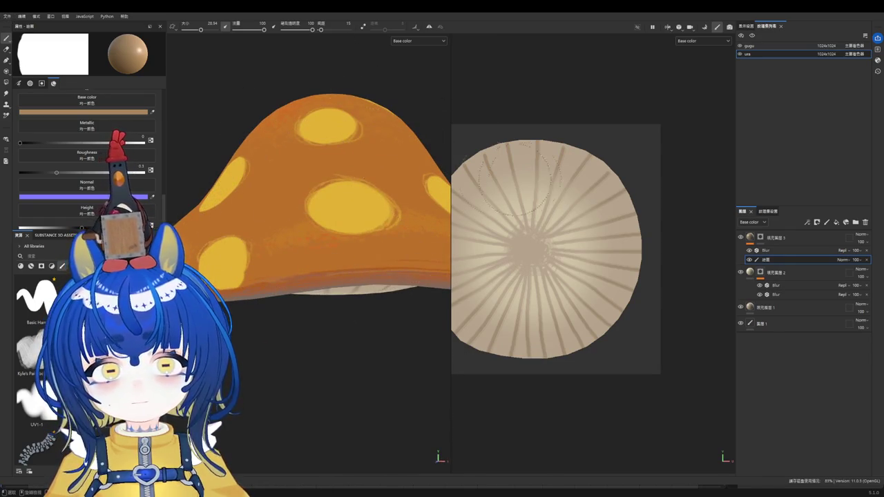
pyautogui.click(782, 46)
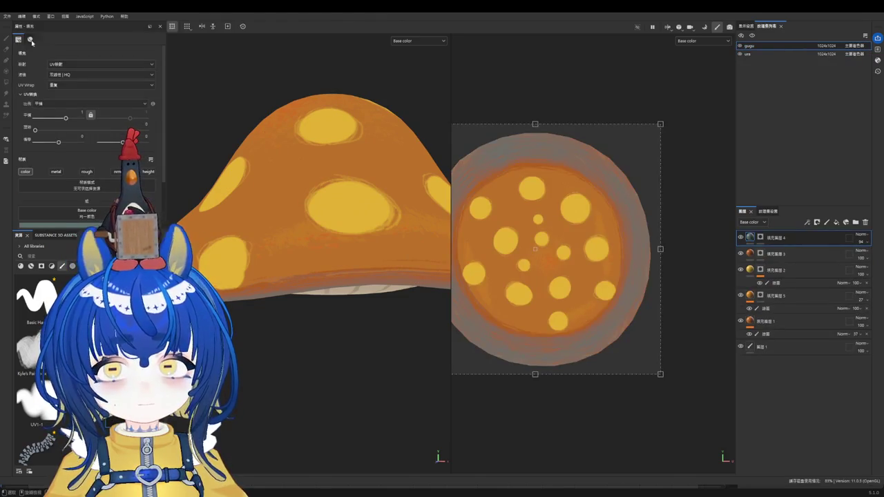
pyautogui.press('alt')
pyautogui.press('alt')
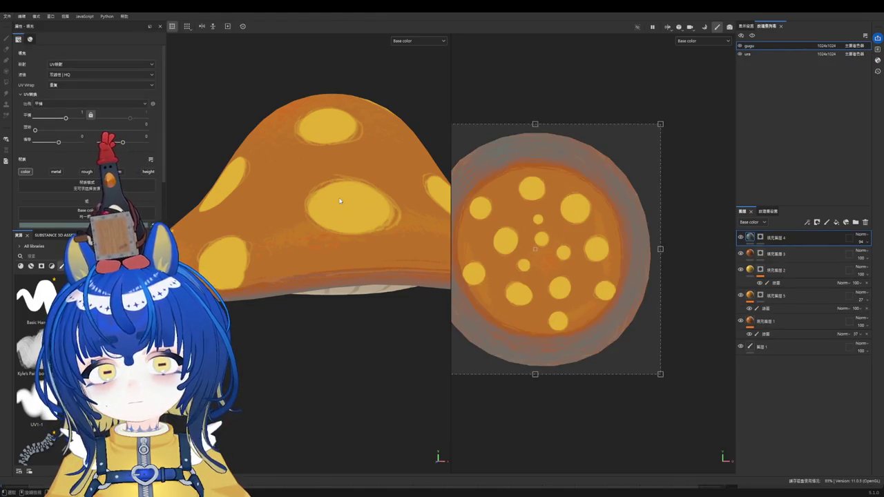
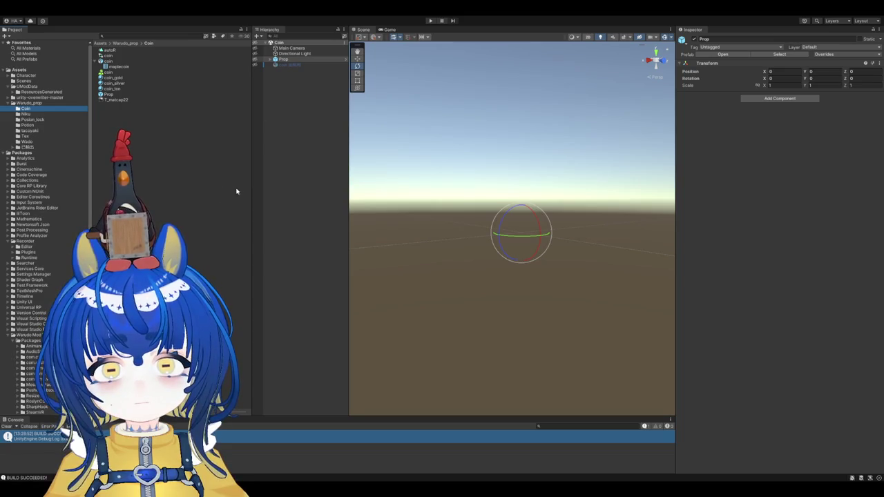
# Step: Create a new folder named Gugu inside Warudo_prop and open it
pyautogui.click(69, 103)
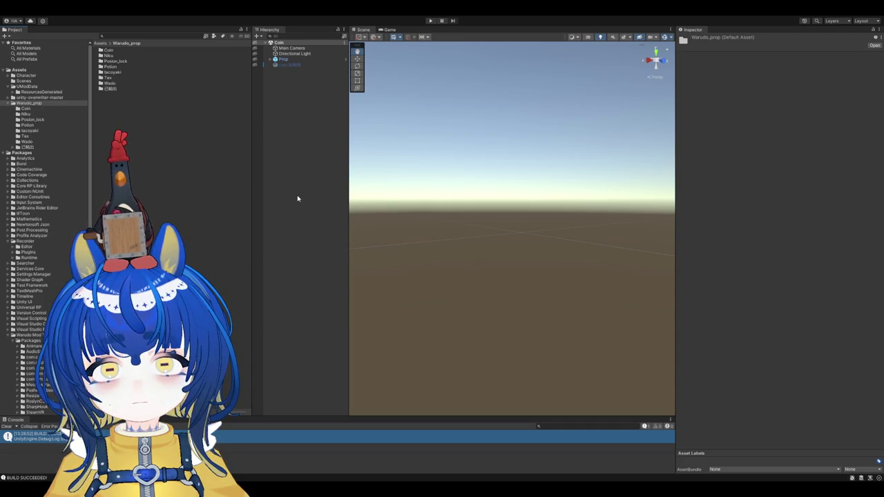
pyautogui.hotkey('ctrl', 'shift', 'n')
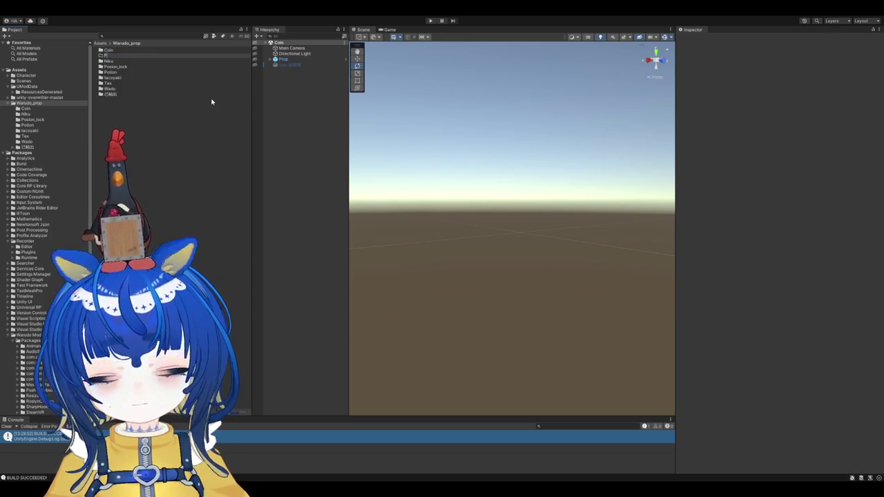
pyautogui.write('Gugu')
pyautogui.press('Return')
pyautogui.doubleClick(150, 55)
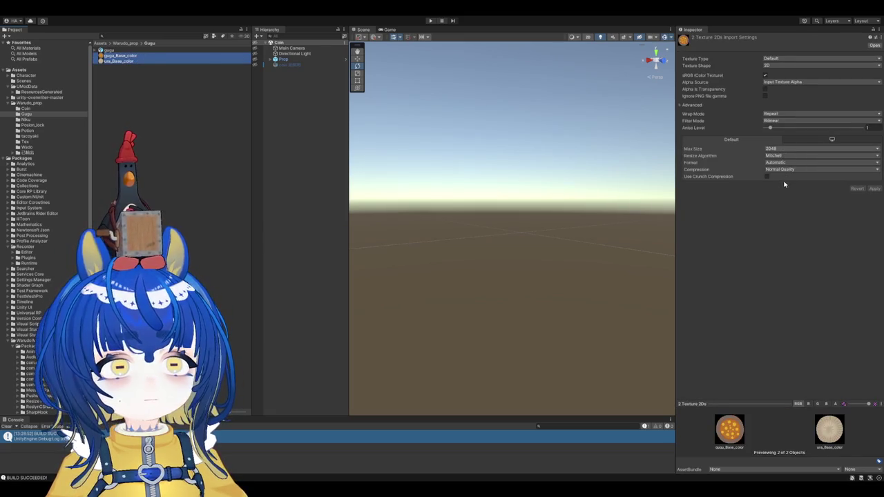
# Step: Apply High Quality compression with 512 max size to both Gugu textures
pyautogui.click(767, 176)
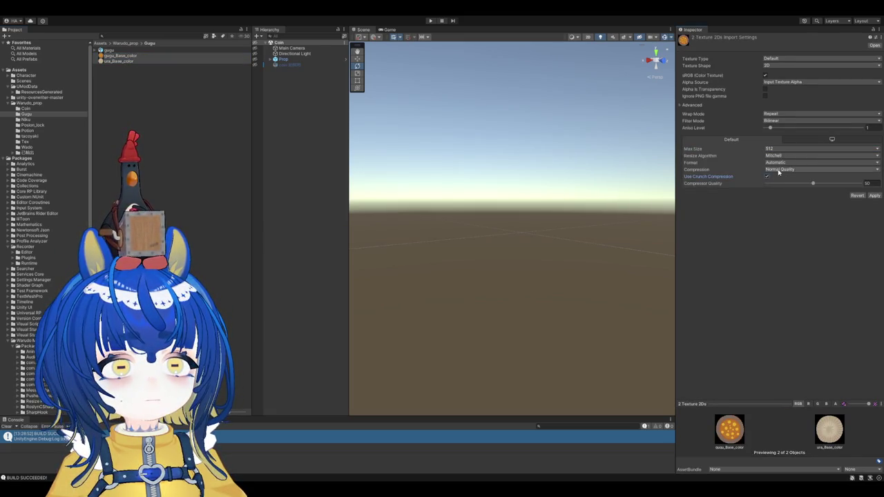
pyautogui.click(770, 176)
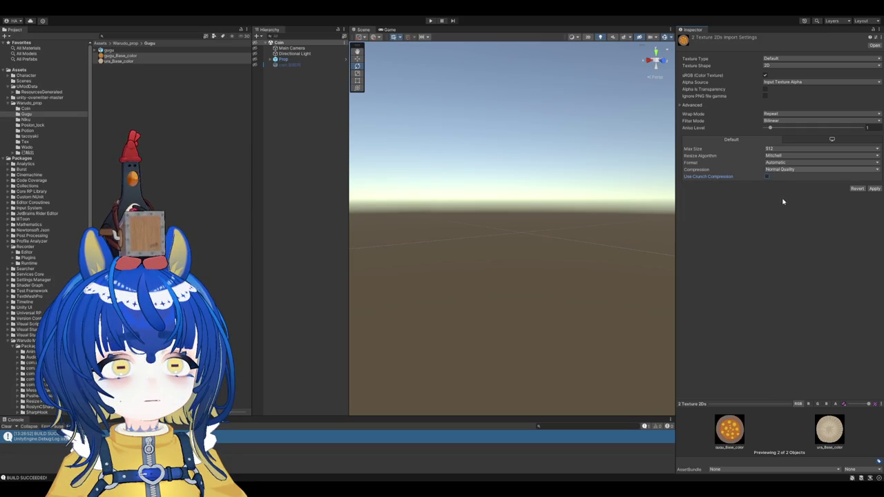
pyautogui.click(874, 188)
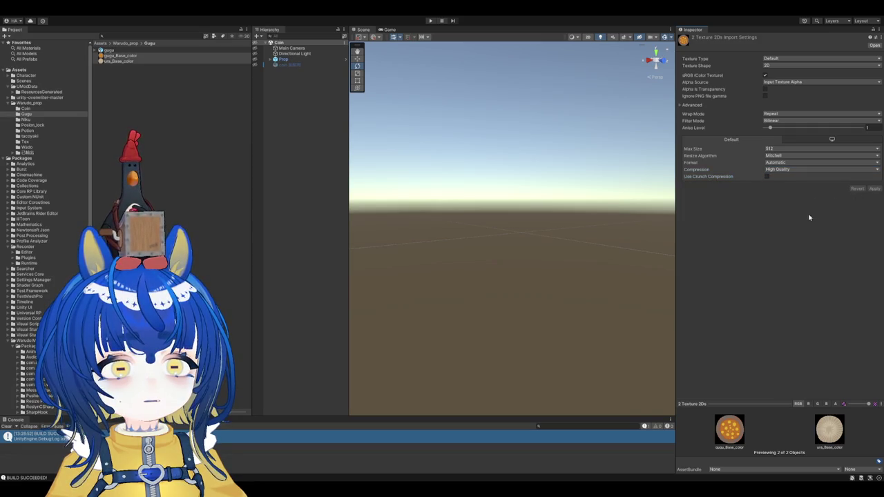
pyautogui.click(138, 61)
pyautogui.click(151, 56)
pyautogui.click(151, 51)
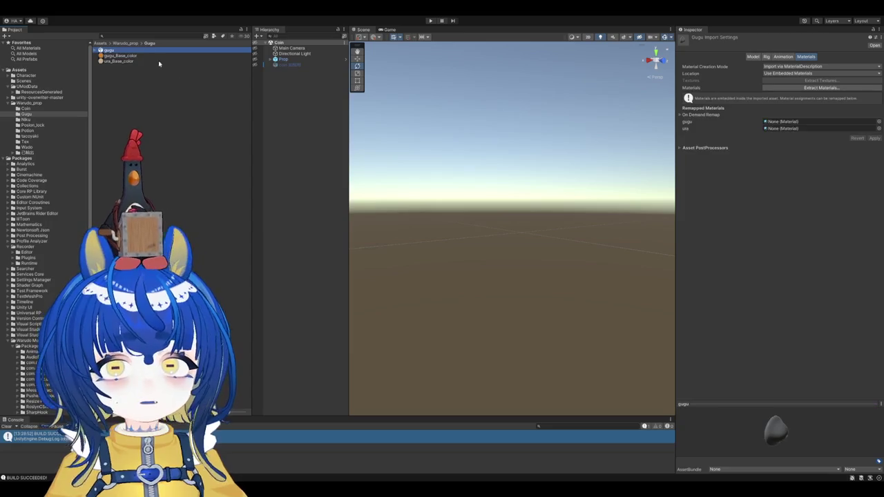
# Step: Navigate to the Assets Scenes folder and focus its list of scenes
pyautogui.click(286, 64)
pyautogui.click(190, 89)
pyautogui.click(26, 109)
pyautogui.click(34, 81)
pyautogui.click(184, 117)
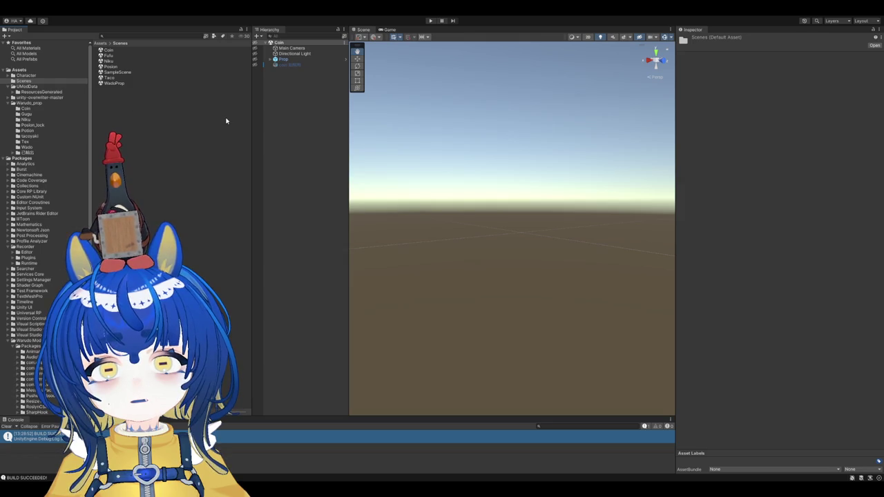
# Step: Open the Gugu scene and return to the Gugu asset folder
pyautogui.click(115, 84)
pyautogui.click(113, 118)
pyautogui.write('Gugu')
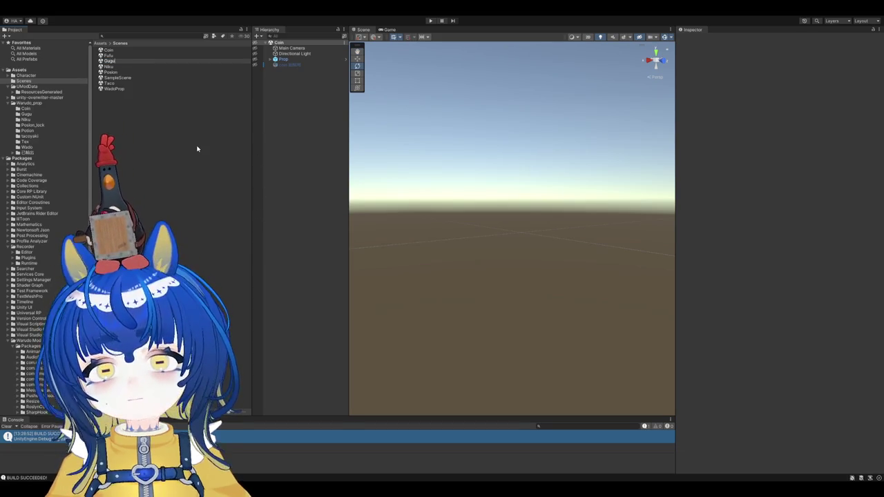
pyautogui.doubleClick(155, 62)
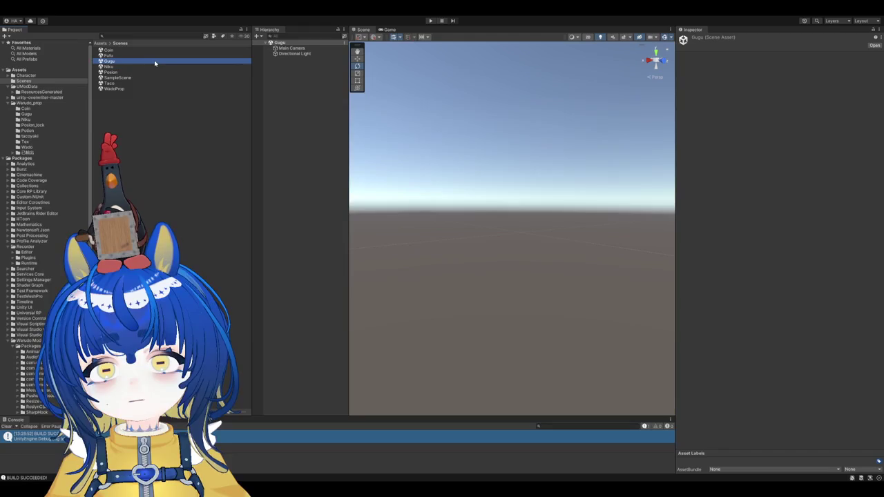
pyautogui.click(27, 86)
pyautogui.press('Up')
pyautogui.press('Up')
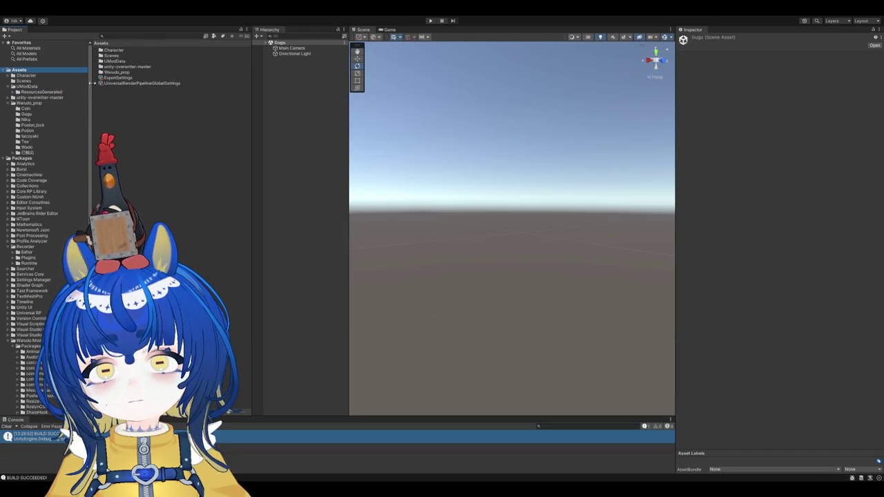
pyautogui.click(44, 119)
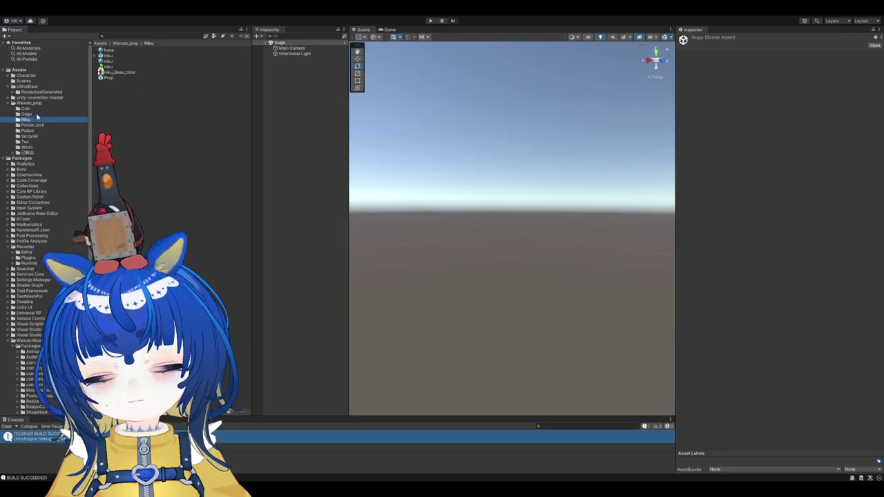
pyautogui.click(50, 114)
# Step: Apply the gugu model's import settings and extract its gugu and ura materials
pyautogui.click(108, 51)
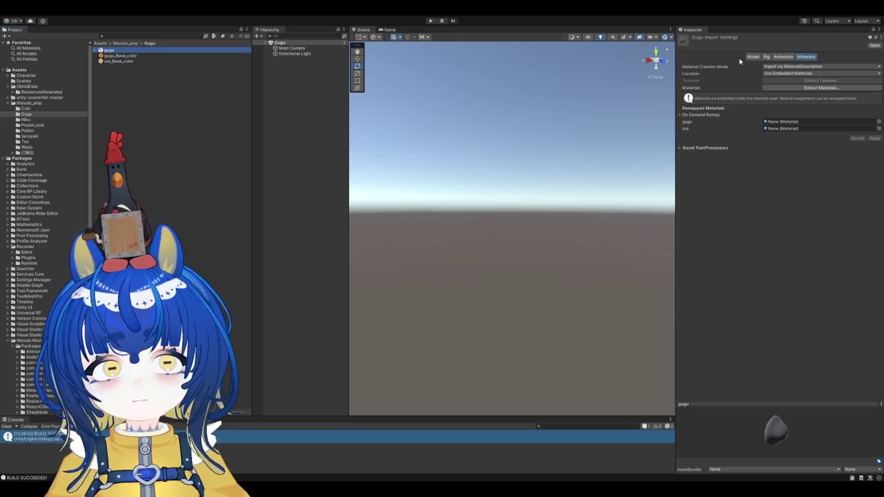
pyautogui.click(766, 58)
pyautogui.click(753, 57)
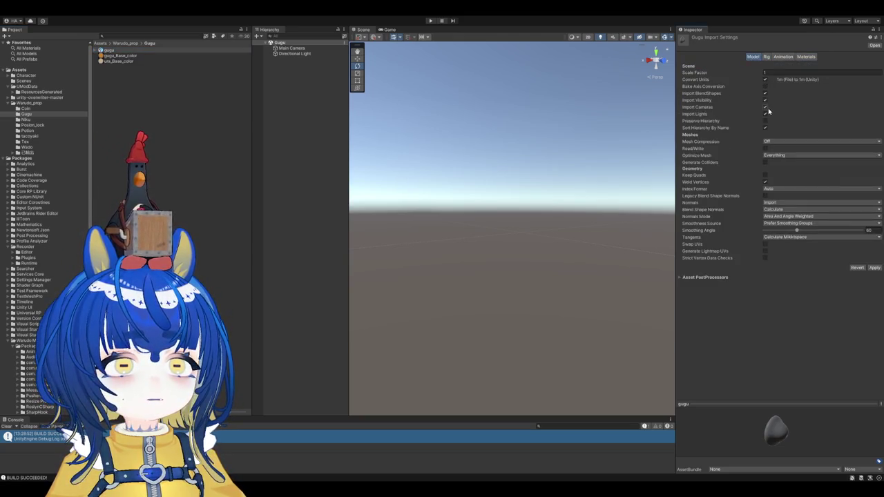
pyautogui.click(806, 57)
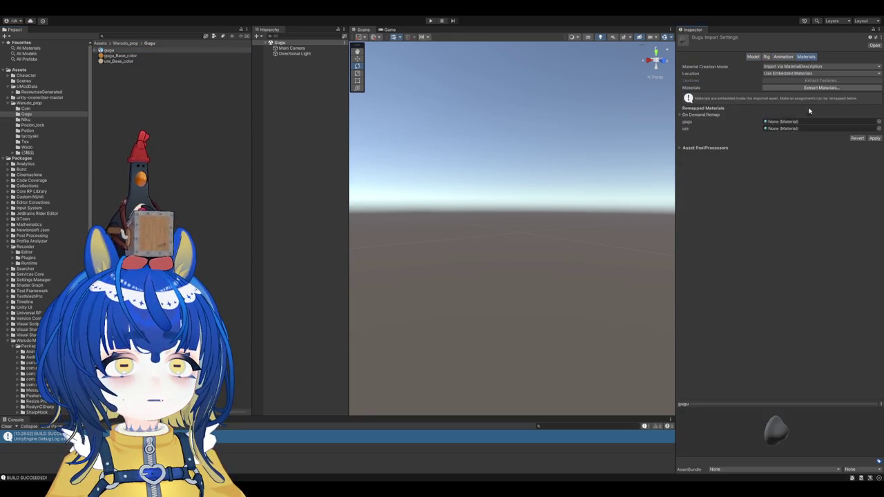
pyautogui.click(873, 138)
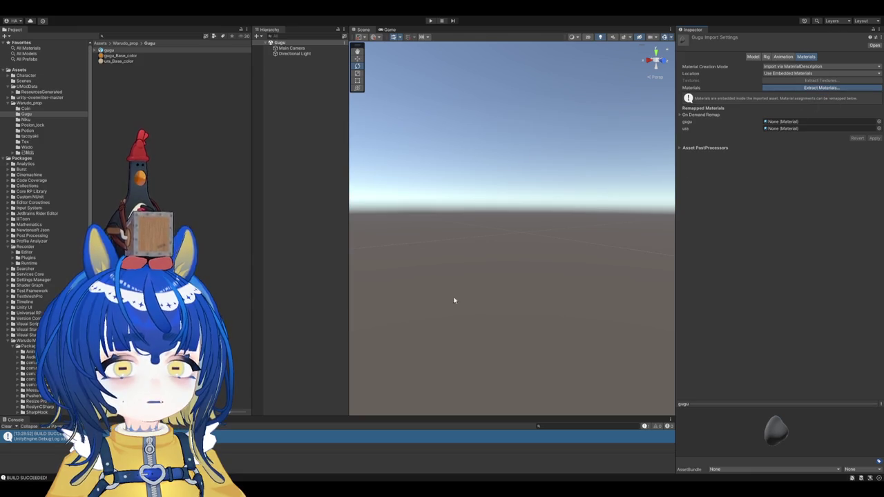
pyautogui.click(521, 366)
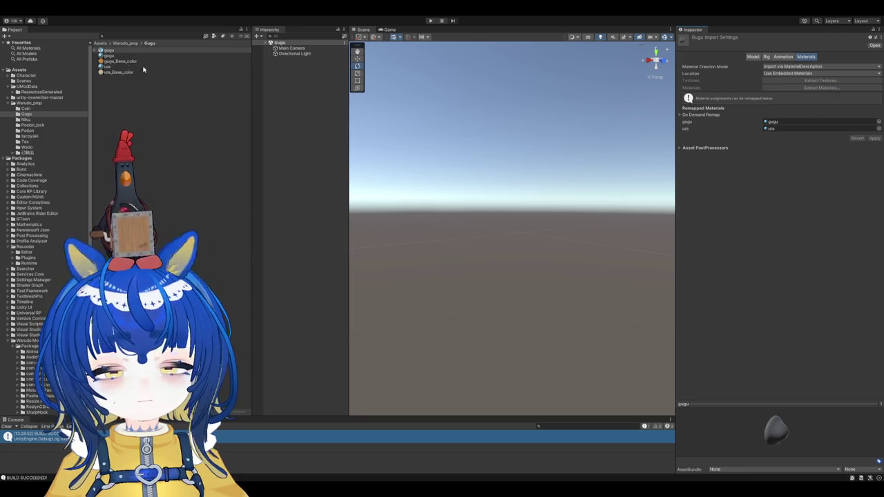
pyautogui.click(121, 60)
pyautogui.press('Up')
pyautogui.press('Up')
# Step: Add the gugu model to the scene Hierarchy and frame it in view
pyautogui.moveTo(111, 50); pyautogui.dragTo(290, 87)
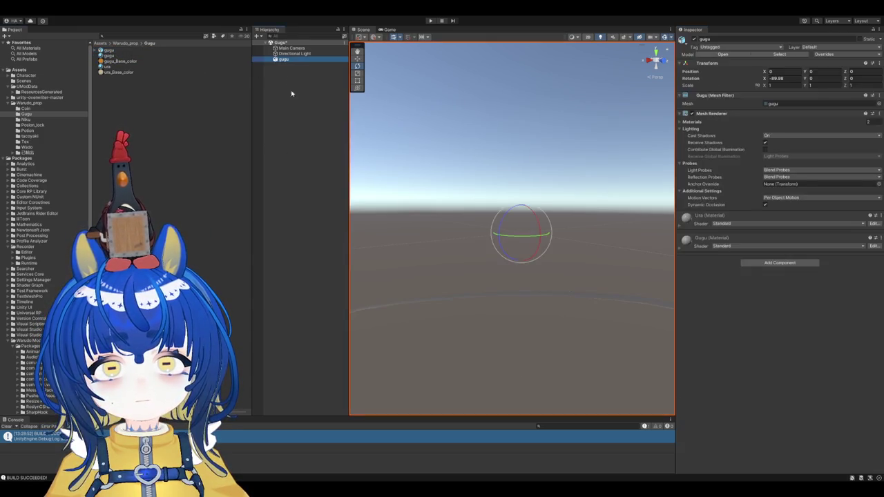
pyautogui.press('f')
pyautogui.moveTo(523, 202)
pyautogui.keyDown('alt'); pyautogui.mouseDown()
pyautogui.moveTo(646, 272)
pyautogui.moveTo(728, 286)
pyautogui.mouseUp(); pyautogui.keyUp('alt')
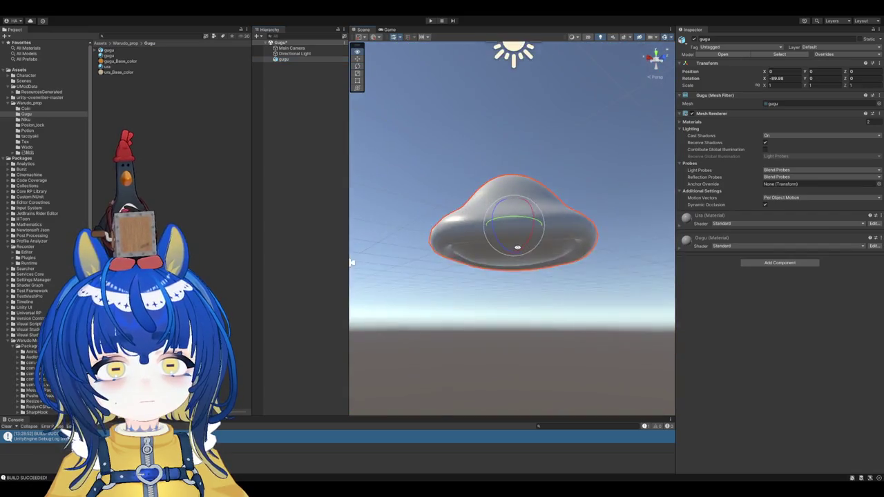
pyautogui.press('f')
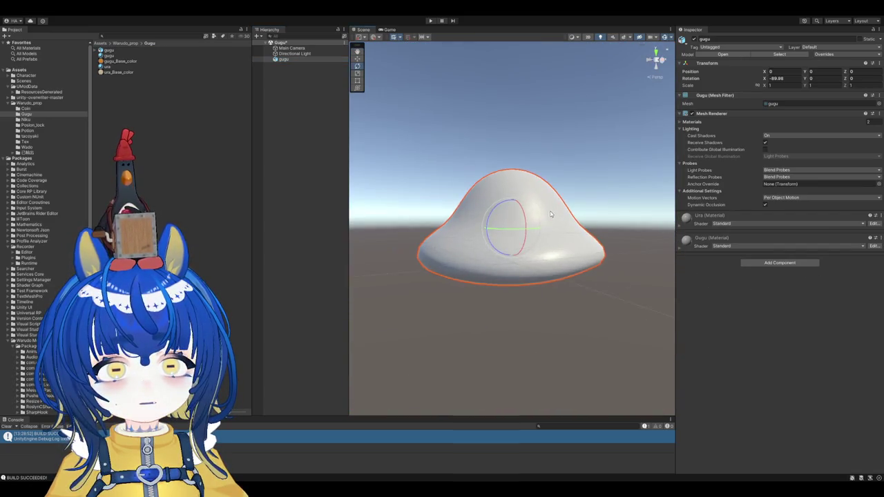
# Step: Rename the materials to M_gugu and M_ura
pyautogui.click(118, 61)
pyautogui.click(114, 55)
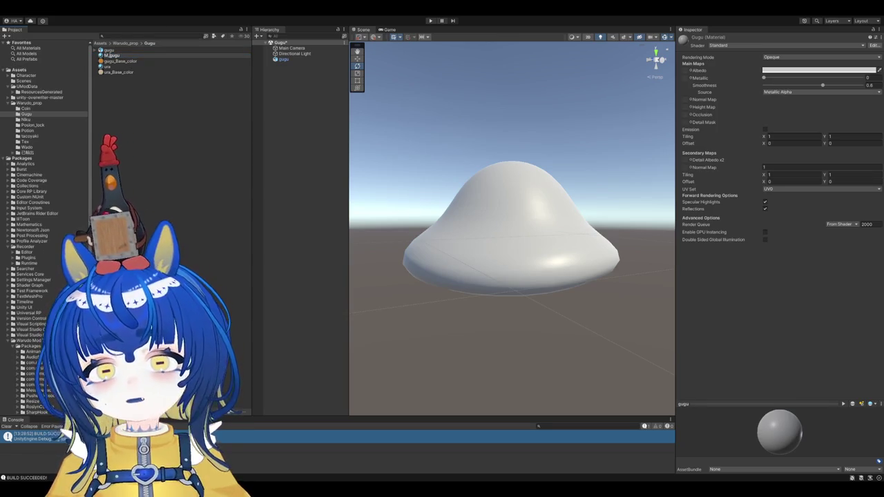
pyautogui.press('Return')
pyautogui.click(109, 66)
pyautogui.click(109, 66)
pyautogui.write('M_')
pyautogui.press('Return')
pyautogui.click(138, 60)
# Step: Rename the textures to T_gugu_Base_color and T_ura_Base_color
pyautogui.click(114, 56)
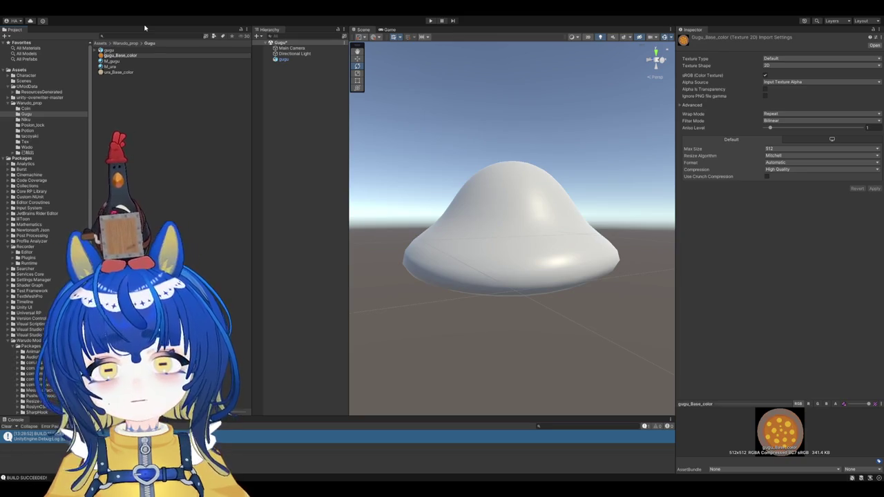
pyautogui.write('T_')
pyautogui.press('Return')
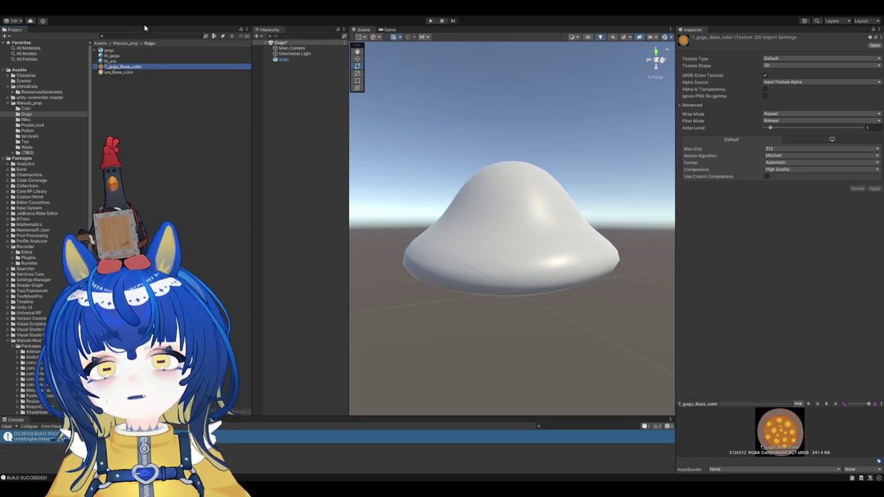
pyautogui.click(118, 72)
pyautogui.press('F2')
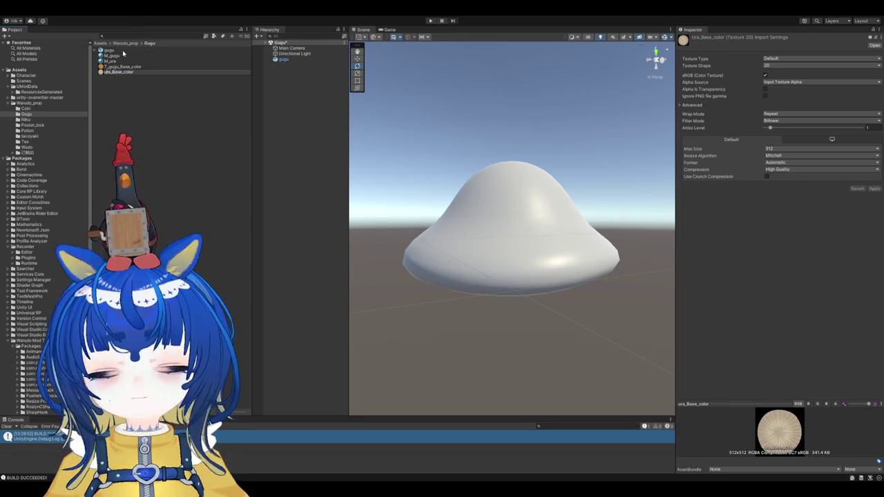
pyautogui.write('T_')
pyautogui.press('Return')
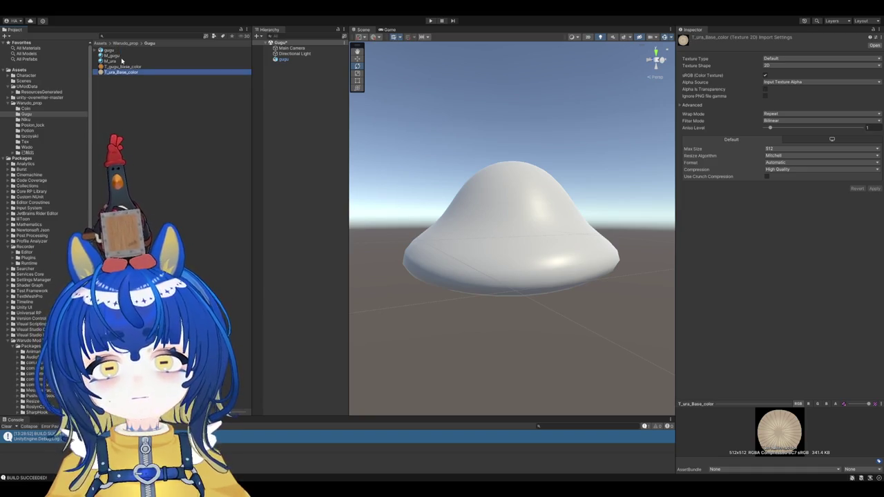
pyautogui.click(120, 56)
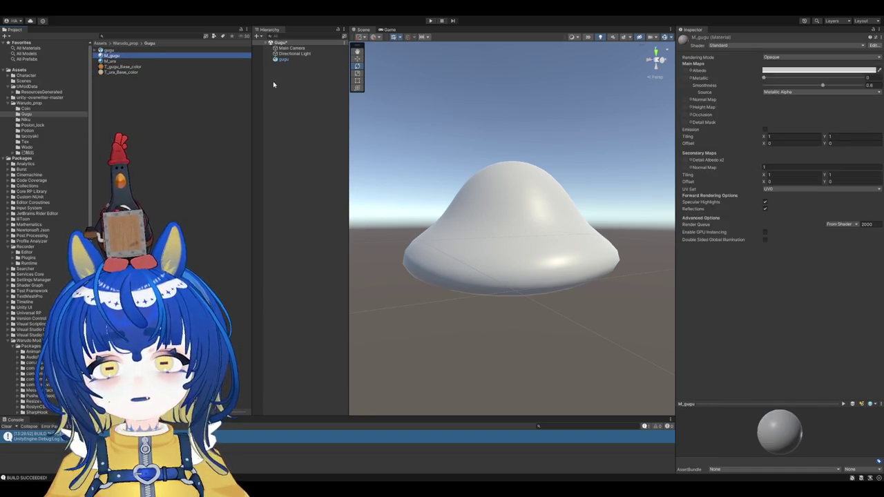
# Step: Inspect the shader and lighting settings of M_gugu and M_ura together
pyautogui.hotkey('shift', 'Down')
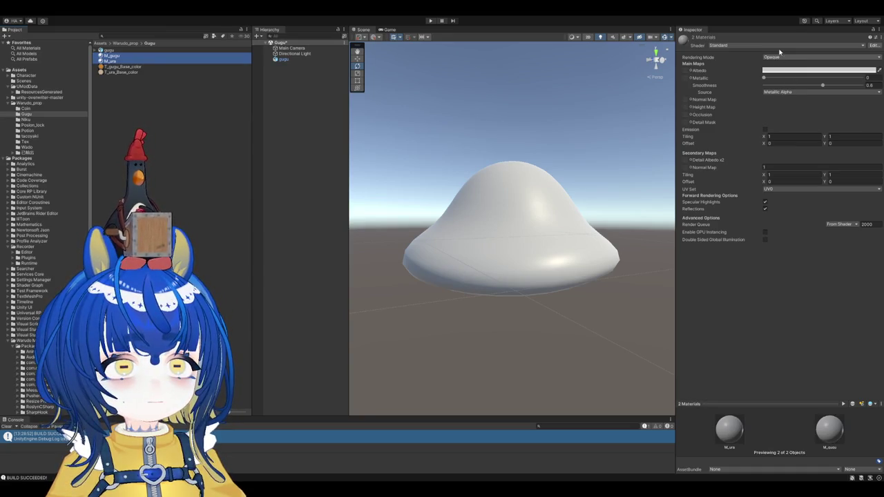
pyautogui.click(779, 51)
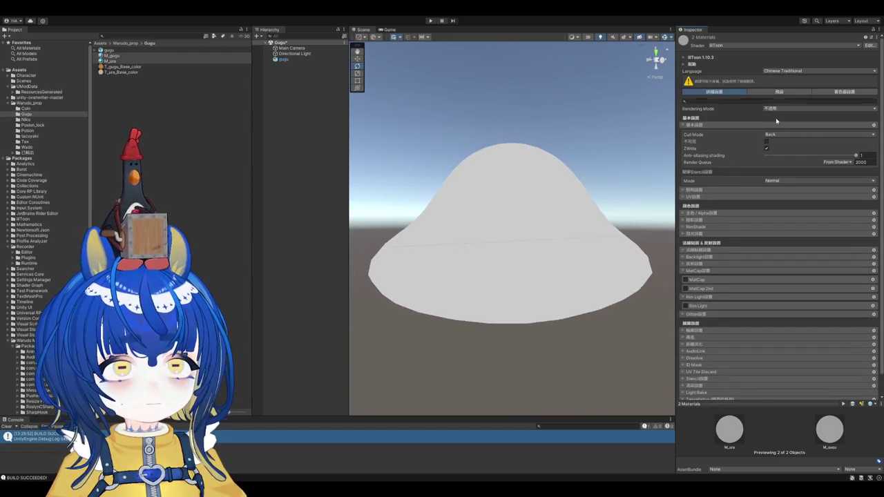
pyautogui.click(686, 194)
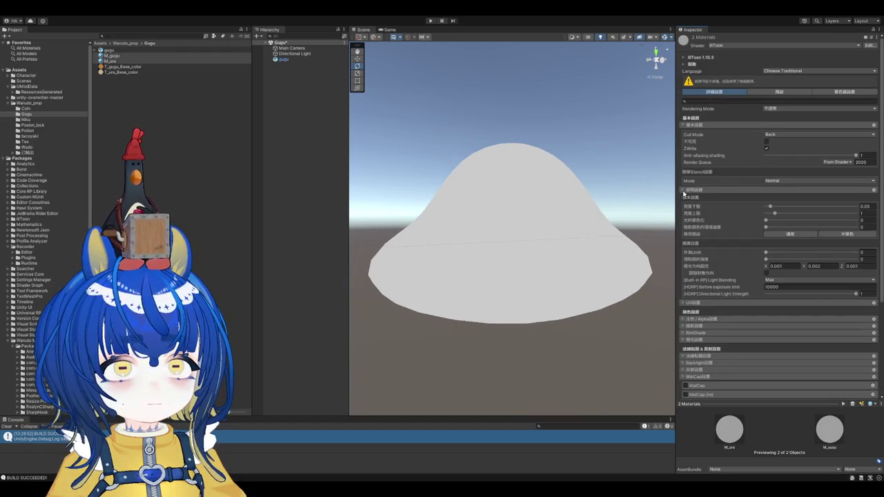
pyautogui.click(144, 56)
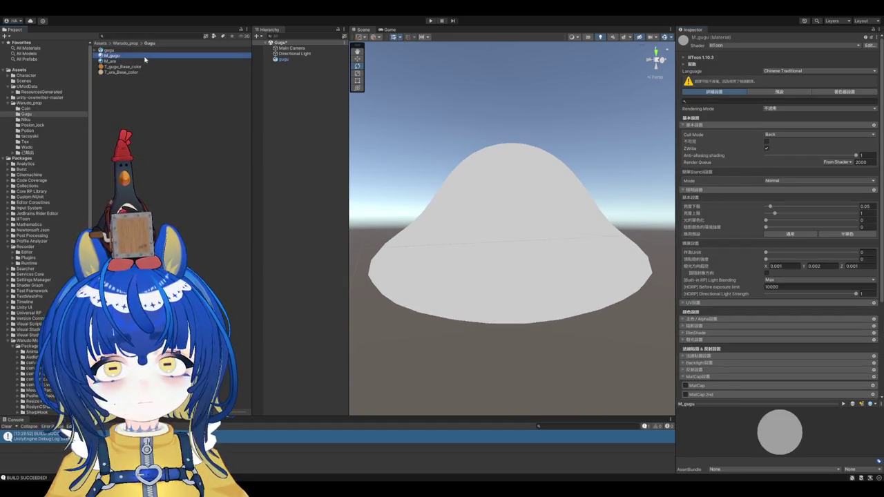
pyautogui.click(691, 192)
# Step: Assign T_gugu_Base_color as M_gugu's main texture in Main Color/Alpha
pyautogui.click(694, 216)
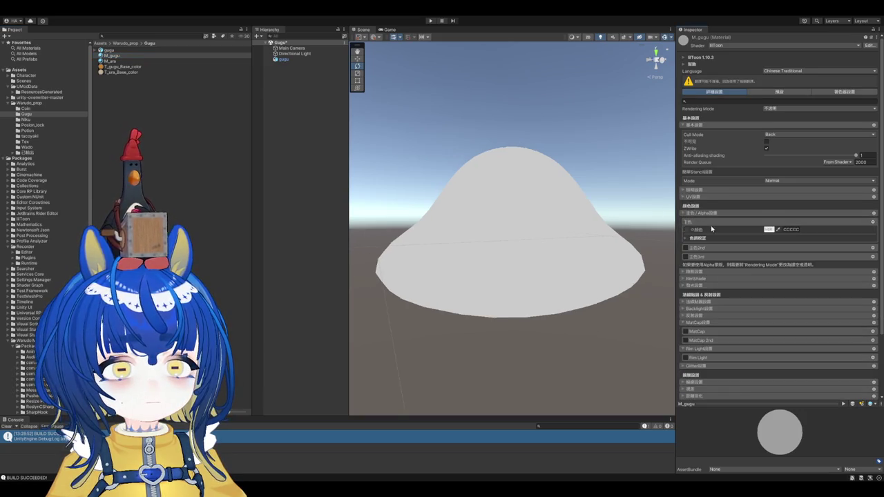
pyautogui.scroll(-2, 711, 225)
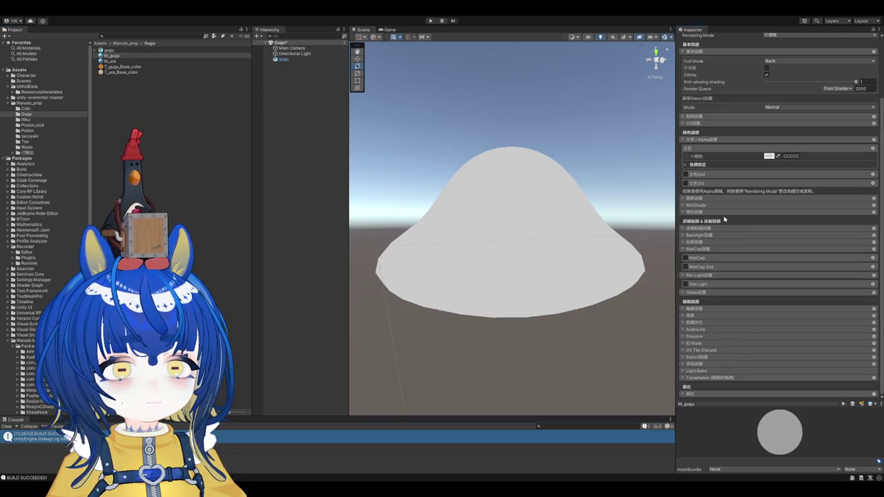
pyautogui.moveTo(122, 67); pyautogui.dragTo(688, 157)
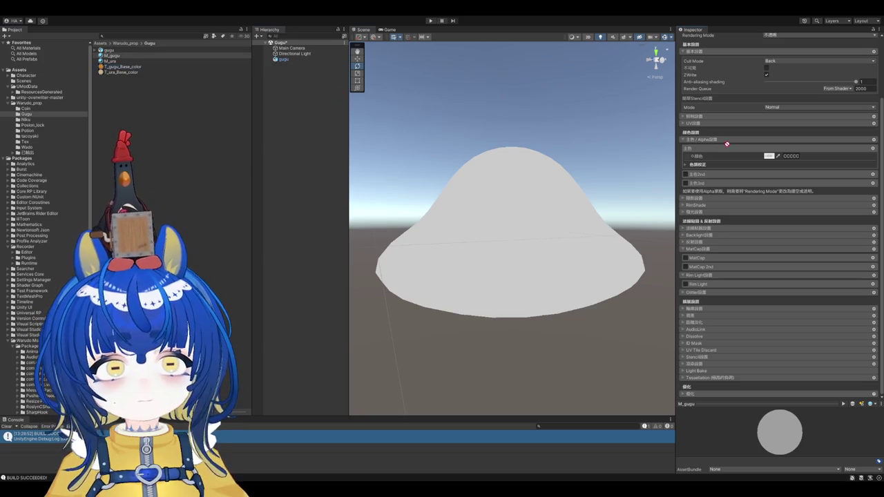
pyautogui.scroll(2, 553, 208)
pyautogui.scroll(2, 567, 213)
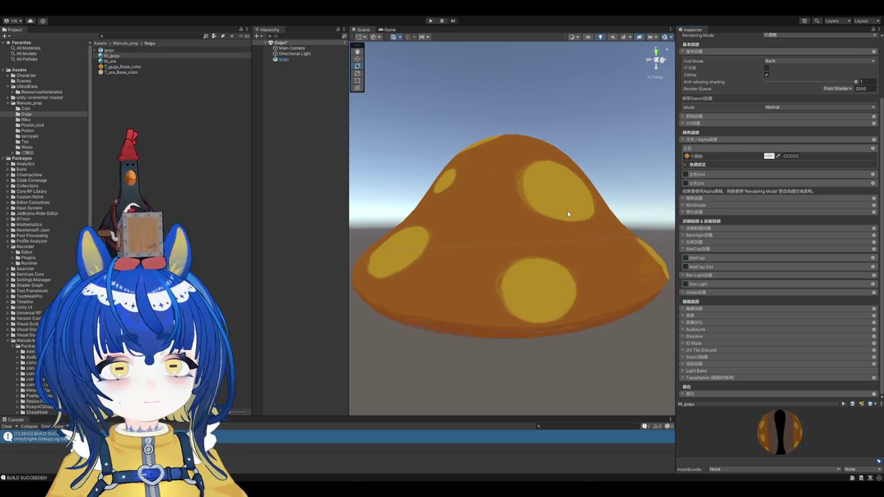
pyautogui.doubleClick(304, 54)
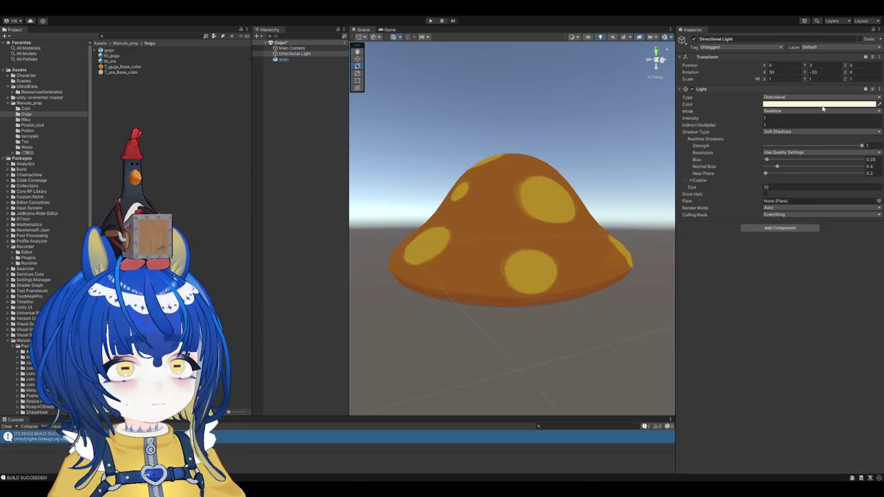
# Step: Move the directional light beside the mushroom and rotate it to roughly X 6.5, Y 23, Z 221.7
pyautogui.scroll(-5, 523, 228)
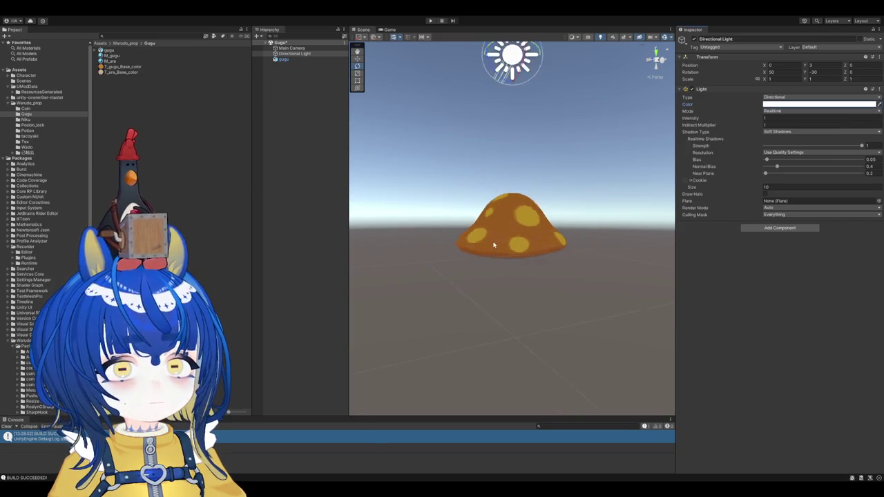
pyautogui.scroll(2, 523, 258)
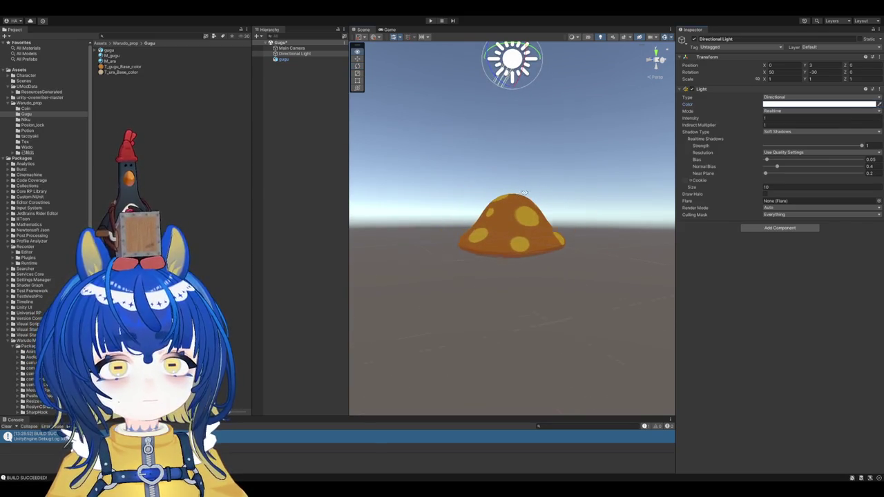
pyautogui.moveTo(520, 193); pyautogui.dragTo(558, 232, button='middle')
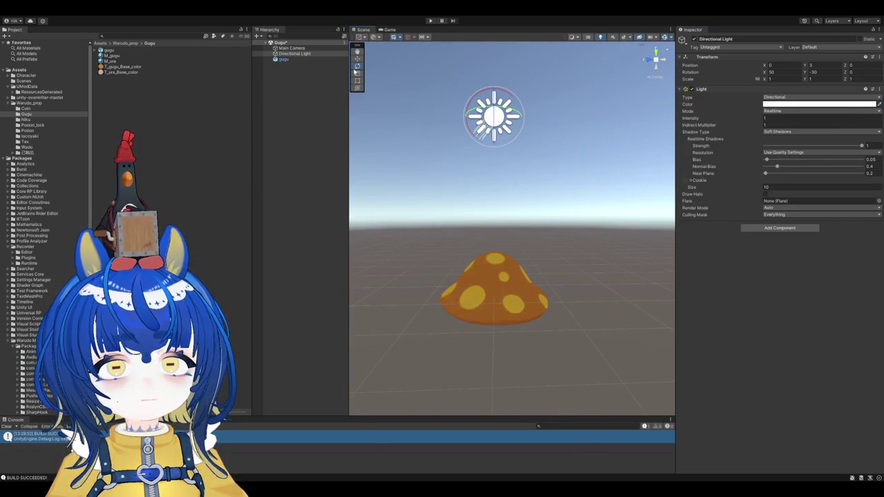
pyautogui.press('w')
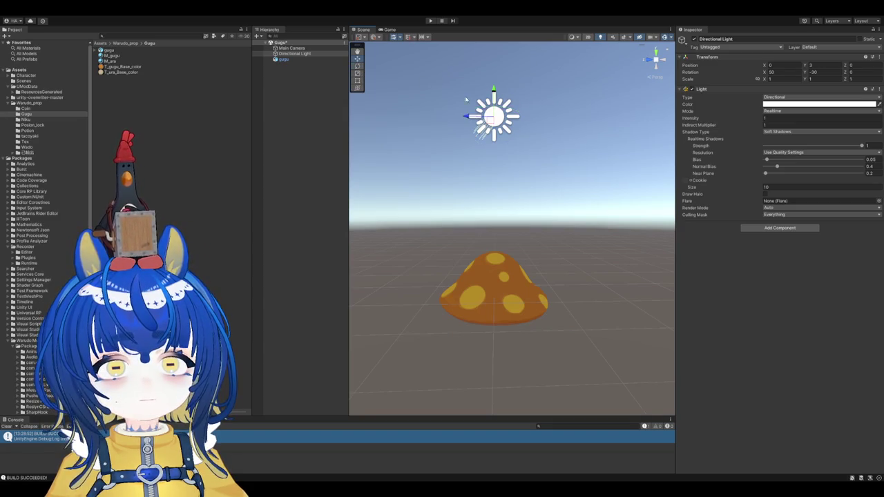
pyautogui.moveTo(467, 116)
pyautogui.mouseDown()
pyautogui.moveTo(523, 117)
pyautogui.moveTo(546, 273)
pyautogui.moveTo(483, 224)
pyautogui.mouseUp()
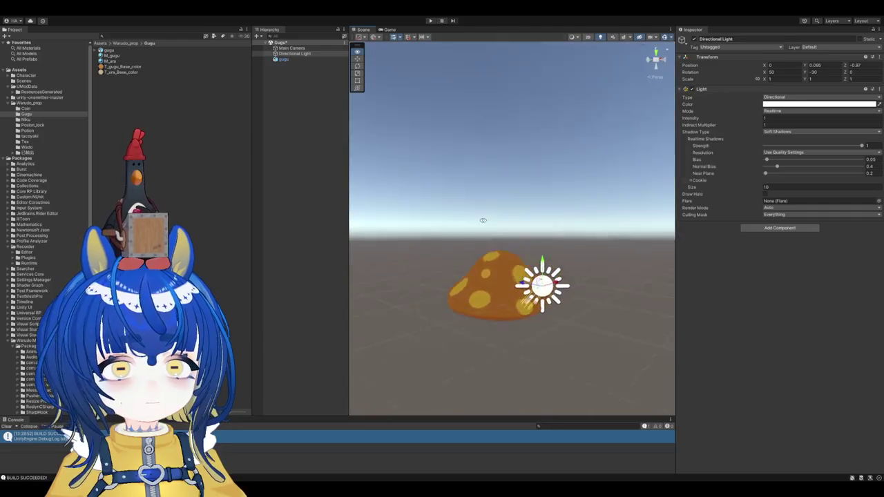
pyautogui.scroll(5, 483, 223)
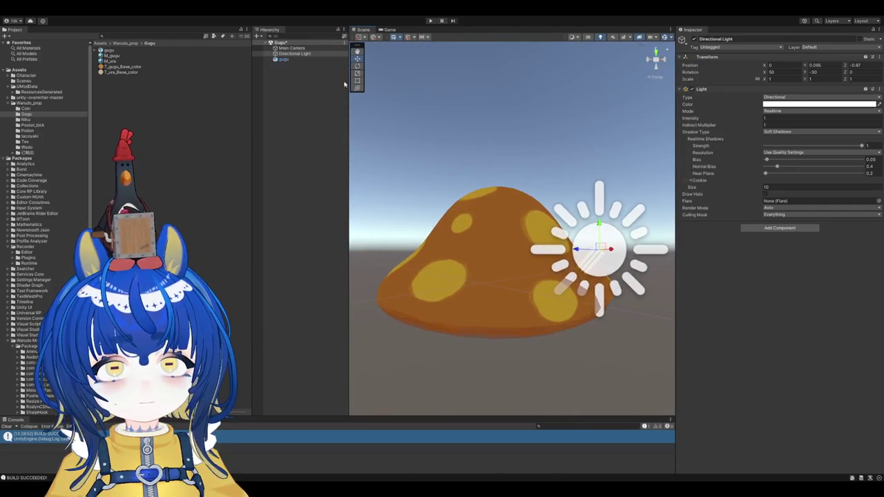
pyautogui.press('e')
pyautogui.moveTo(600, 247)
pyautogui.mouseDown()
pyautogui.moveTo(623, 311)
pyautogui.moveTo(605, 266)
pyautogui.moveTo(607, 250)
pyautogui.mouseUp()
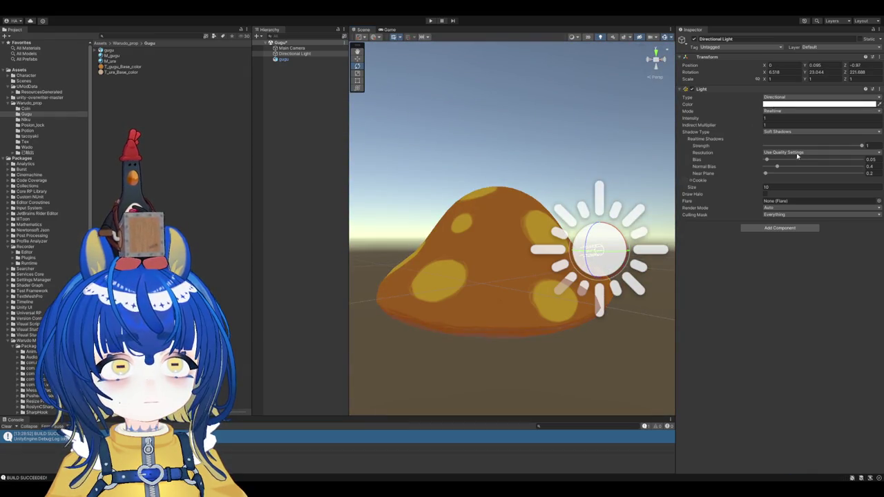
pyautogui.click(173, 56)
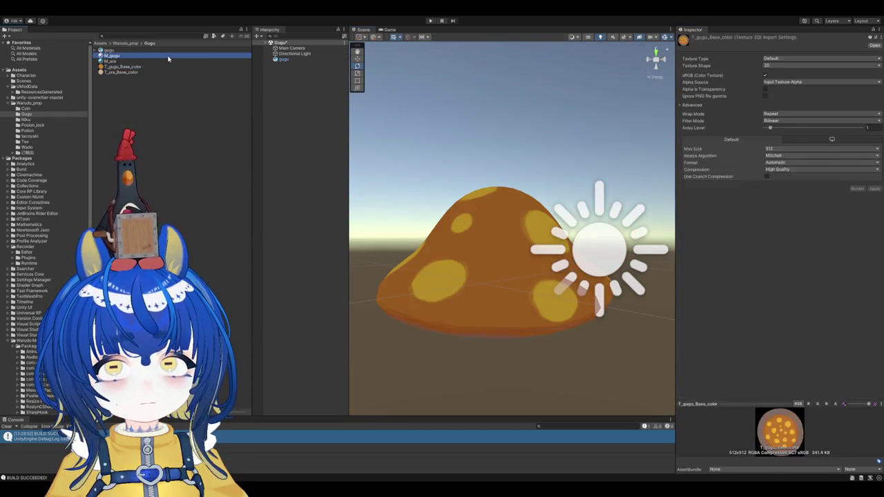
# Step: Set M_gugu's main colour to pure white FFFFFF
pyautogui.click(769, 230)
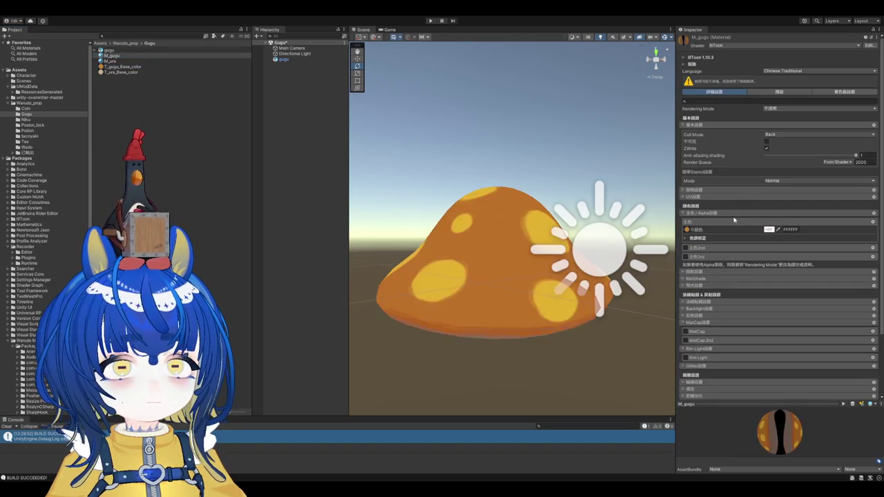
pyautogui.click(114, 61)
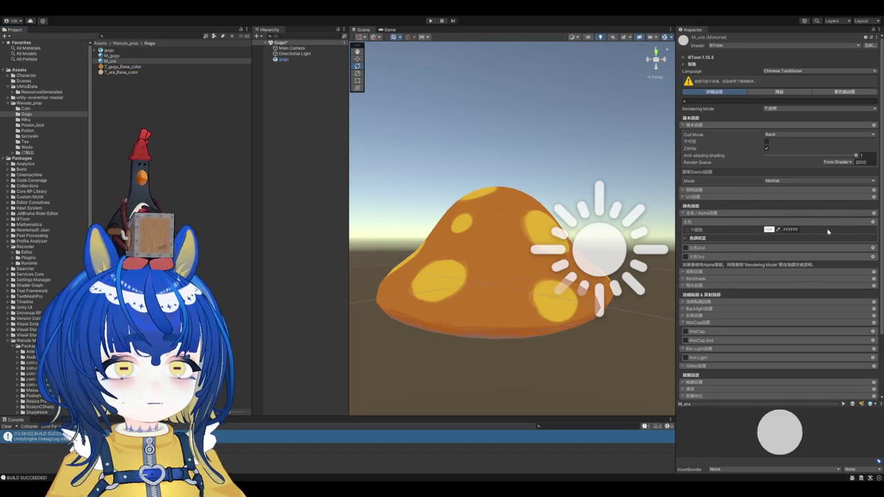
pyautogui.keyDown('alt'); pyautogui.moveTo(649, 221); pyautogui.dragTo(363, 138); pyautogui.keyUp('alt')
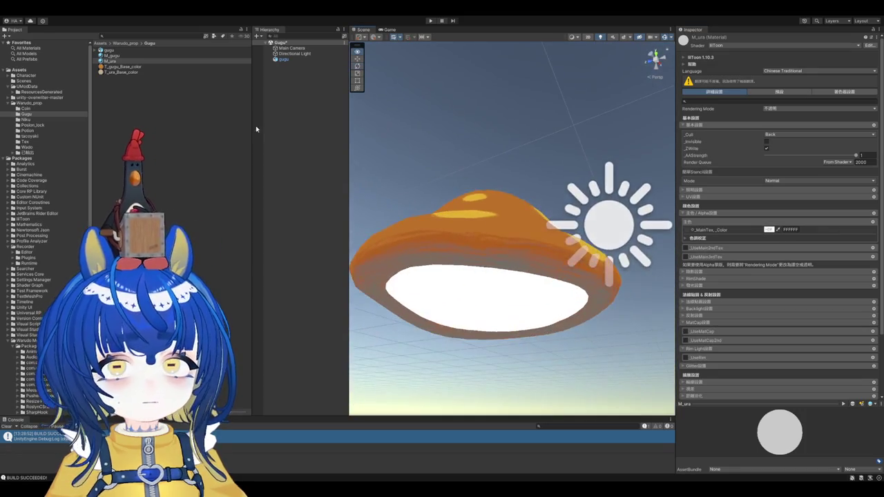
# Step: Put T_ura_Base_color in M_ura's MainTex slot, then select both materials
pyautogui.click(127, 72)
pyautogui.click(127, 62)
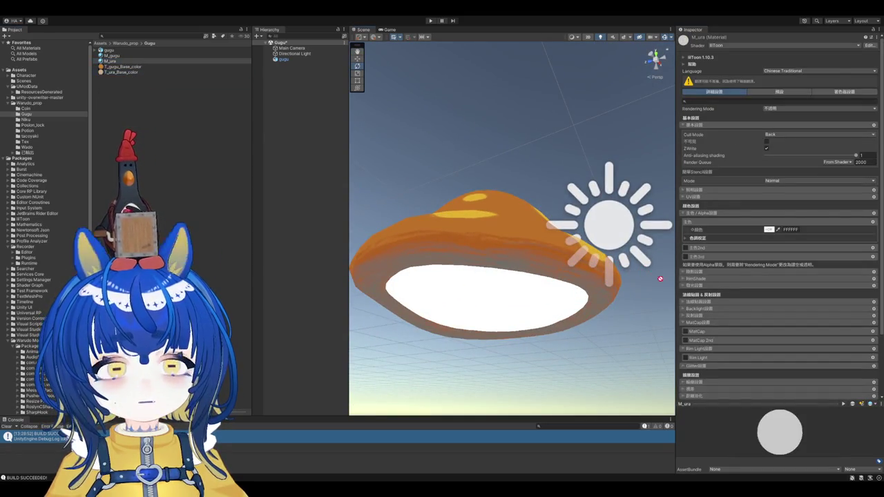
pyautogui.moveTo(125, 72); pyautogui.dragTo(686, 229)
pyautogui.moveTo(525, 207)
pyautogui.keyDown('alt'); pyautogui.mouseDown()
pyautogui.moveTo(482, 183)
pyautogui.moveTo(481, 259)
pyautogui.mouseUp(); pyautogui.keyUp('alt')
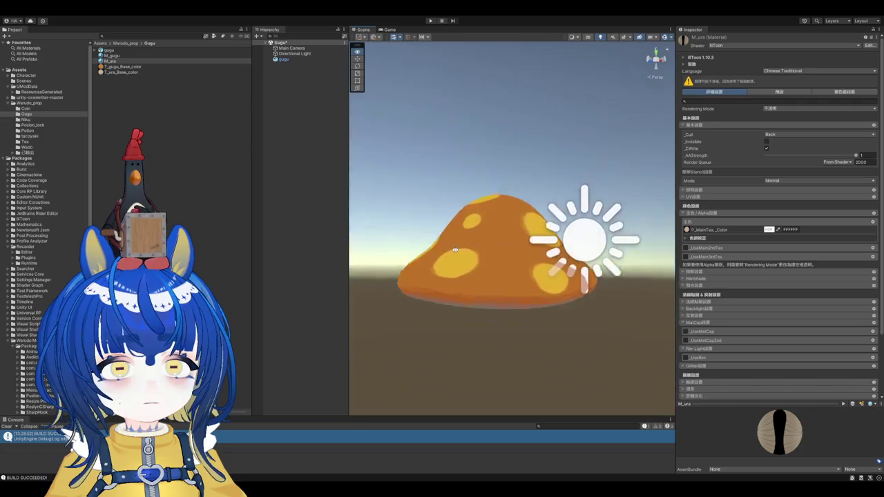
pyautogui.click(127, 61)
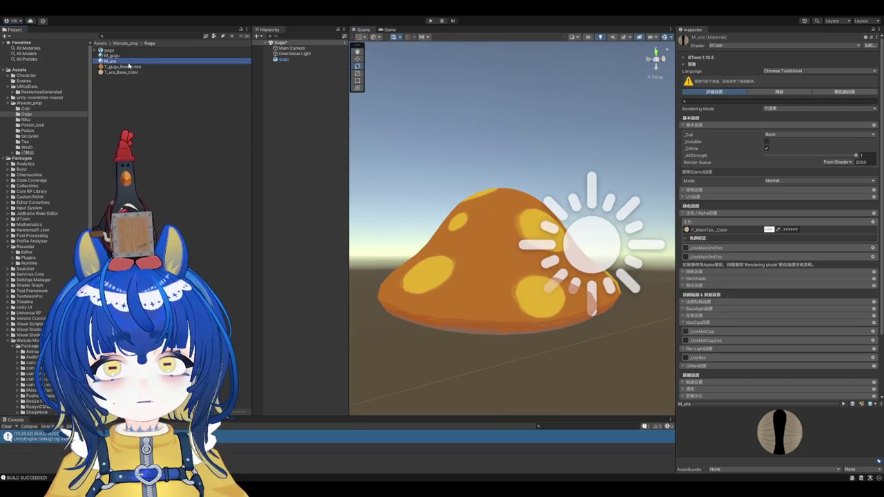
pyautogui.keyDown('ctrl'); pyautogui.click(112, 56); pyautogui.keyUp('ctrl')
pyautogui.scroll(-2, 736, 241)
pyautogui.scroll(-1, 736, 241)
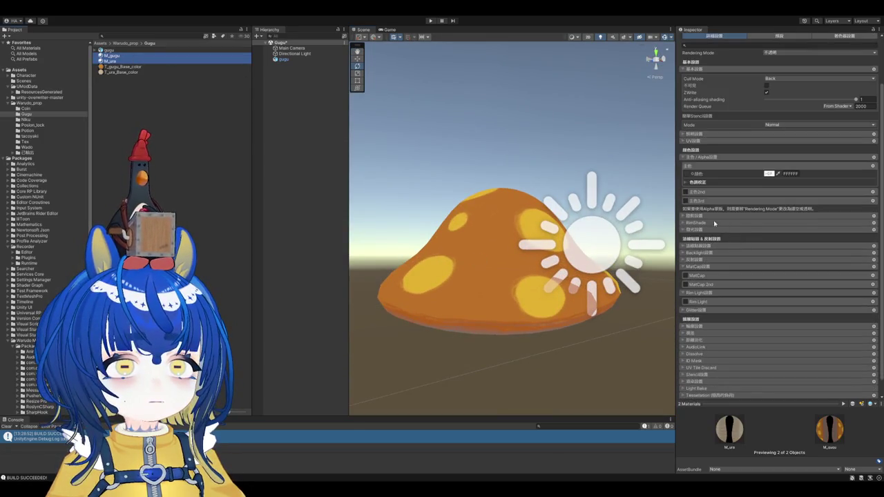
# Step: Turn on Shadow shading for both mushroom materials
pyautogui.scroll(-1, 727, 230)
pyautogui.click(686, 197)
pyautogui.moveTo(502, 226)
pyautogui.keyDown('alt'); pyautogui.mouseDown()
pyautogui.moveTo(662, 264)
pyautogui.moveTo(683, 258)
pyautogui.mouseUp(); pyautogui.keyUp('alt')
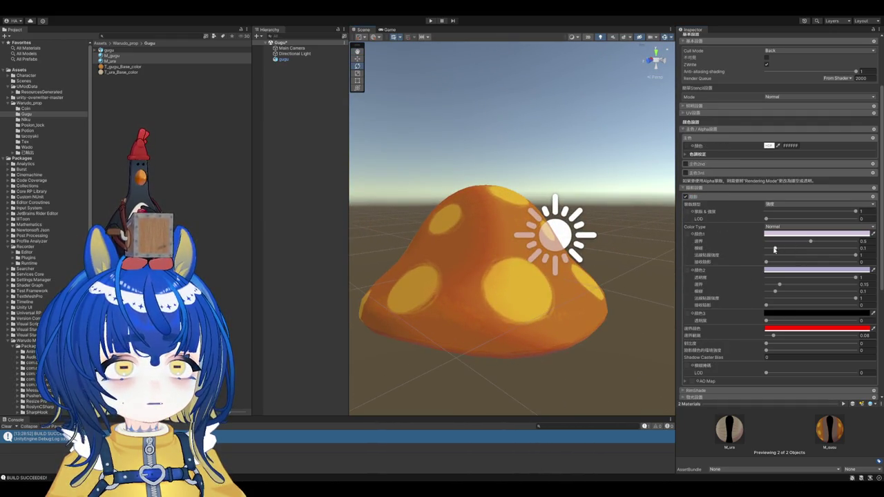
# Step: Tune shadow border and blur, raising the second shadow border to about 0.188
pyautogui.moveTo(765, 249); pyautogui.dragTo(768, 249)
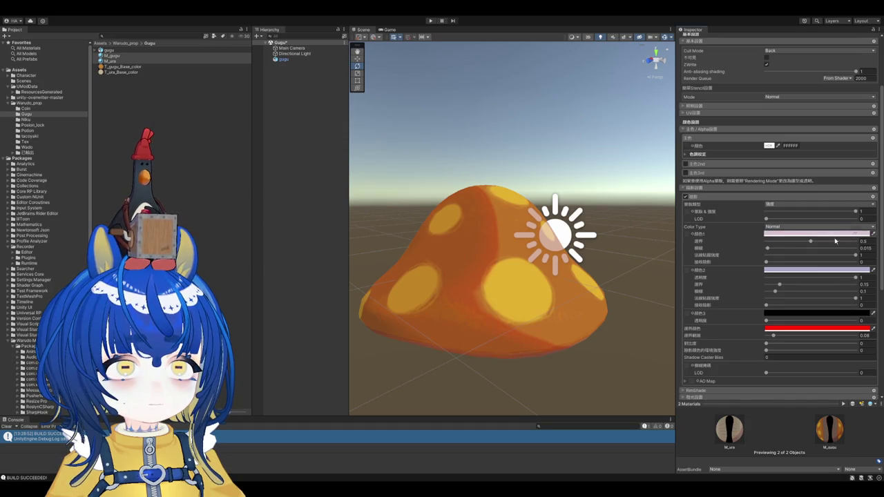
pyautogui.scroll(-3, 850, 233)
pyautogui.moveTo(771, 245); pyautogui.dragTo(766, 244)
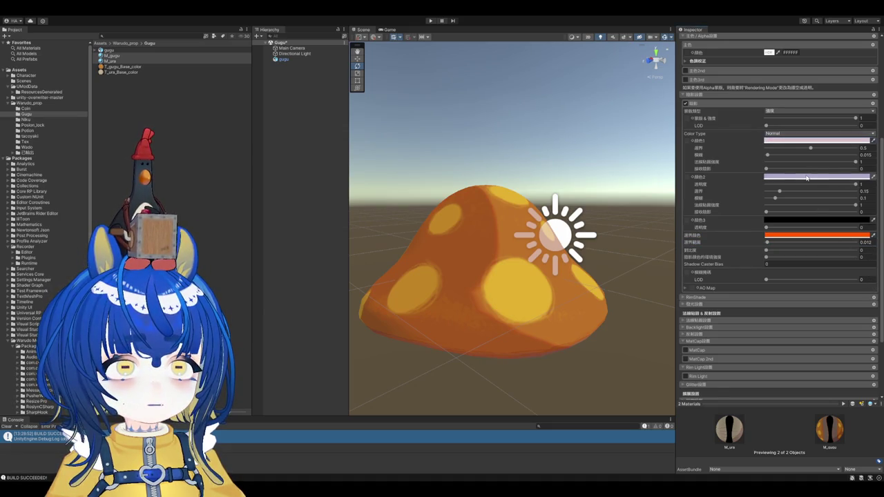
pyautogui.keyDown('alt'); pyautogui.moveTo(583, 221); pyautogui.dragTo(498, 228); pyautogui.keyUp('alt')
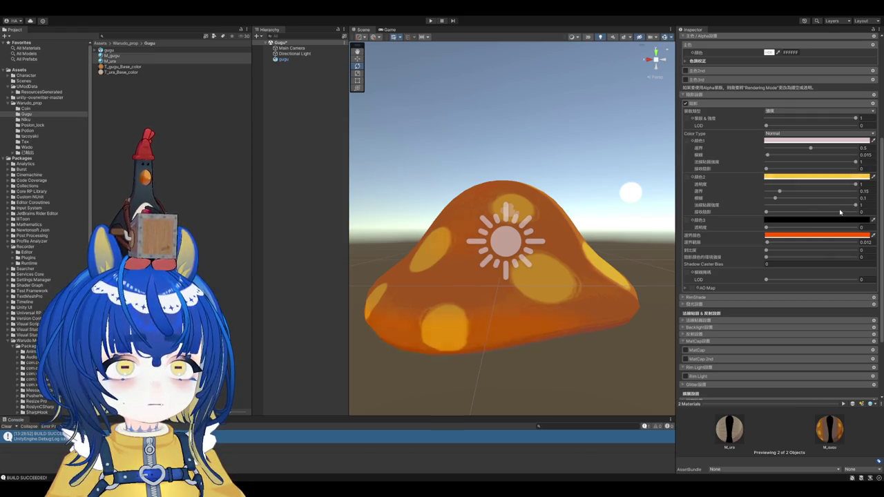
pyautogui.moveTo(779, 191); pyautogui.dragTo(783, 193)
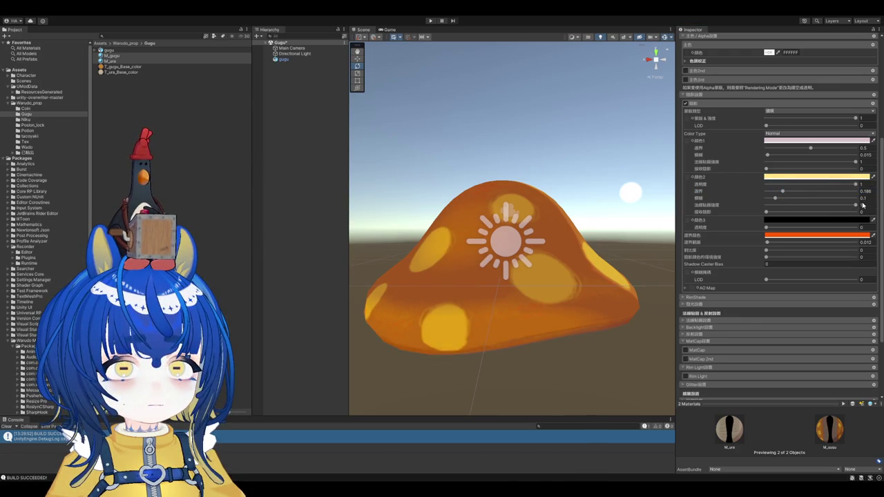
pyautogui.click(563, 188)
pyautogui.moveTo(563, 188)
pyautogui.keyDown('alt'); pyautogui.mouseDown()
pyautogui.moveTo(570, 210)
pyautogui.moveTo(601, 207)
pyautogui.mouseUp(); pyautogui.keyUp('alt')
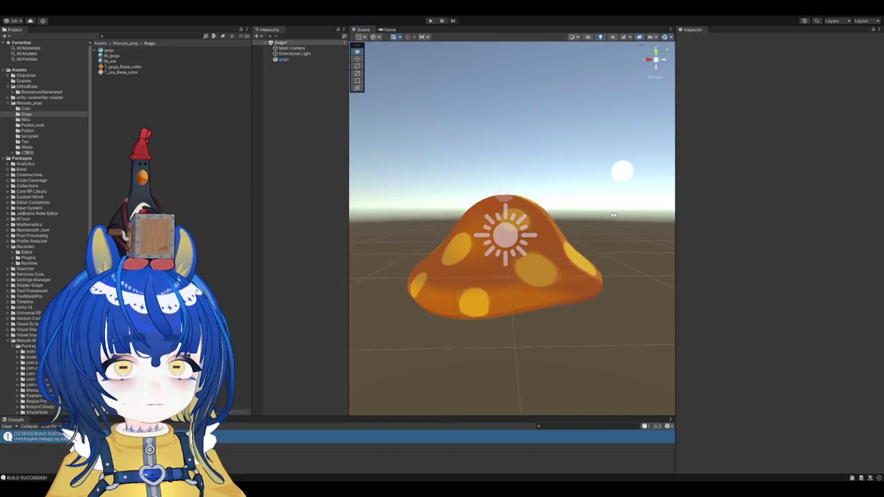
# Step: Check the mushroom underside and bring up M_ura's shadow settings
pyautogui.click(146, 61)
pyautogui.click(149, 55)
pyautogui.moveTo(458, 152)
pyautogui.keyDown('alt'); pyautogui.mouseDown()
pyautogui.moveTo(494, 233)
pyautogui.moveTo(430, 216)
pyautogui.mouseUp(); pyautogui.keyUp('alt')
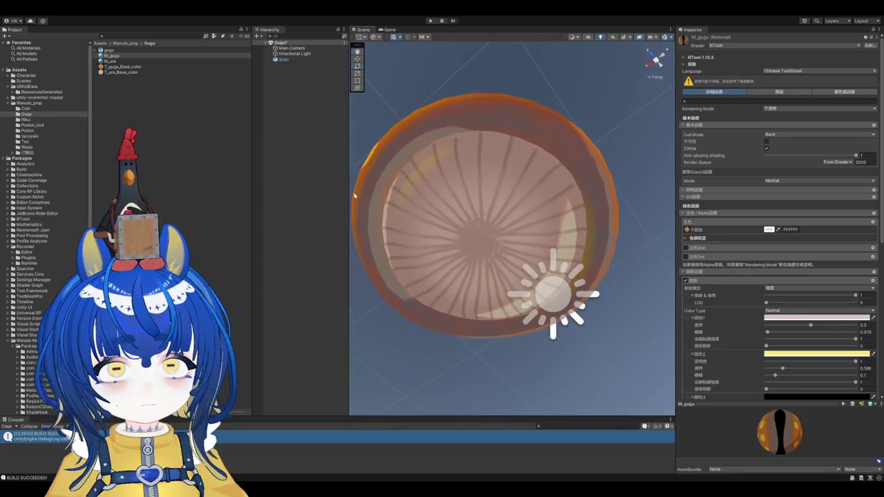
pyautogui.click(124, 66)
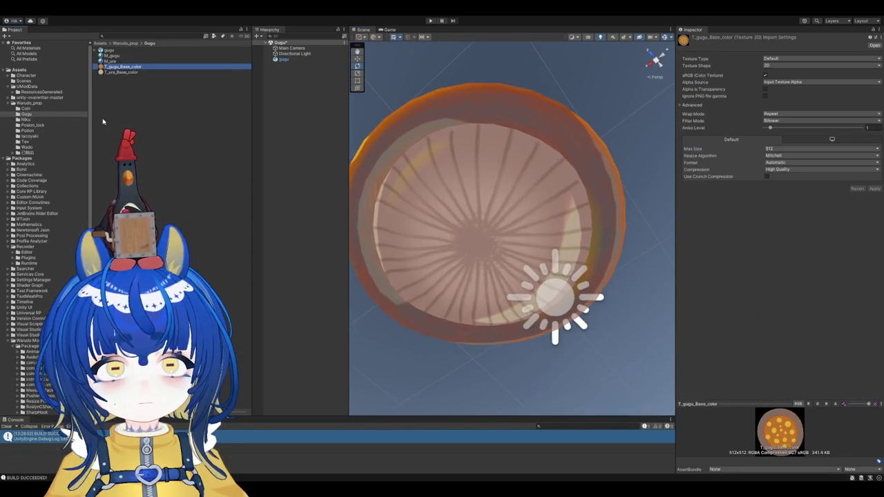
pyautogui.click(131, 61)
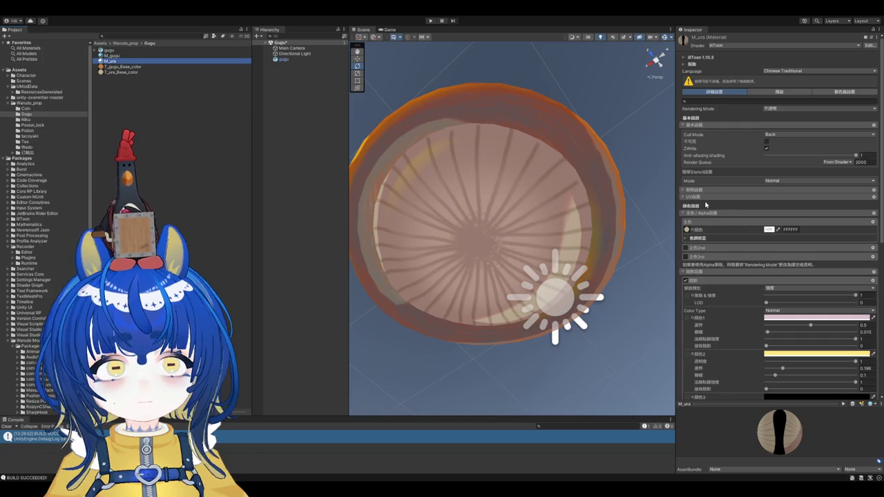
pyautogui.scroll(-3, 768, 220)
pyautogui.scroll(-3, 769, 220)
# Step: Give M_ura a pale cyan second shadow with border and blur about 0.333
pyautogui.click(879, 295)
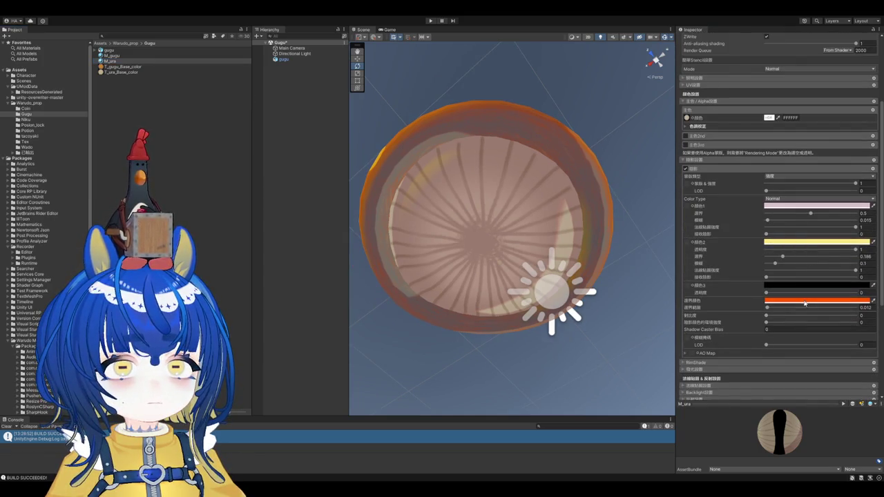
pyautogui.moveTo(855, 249); pyautogui.dragTo(775, 250)
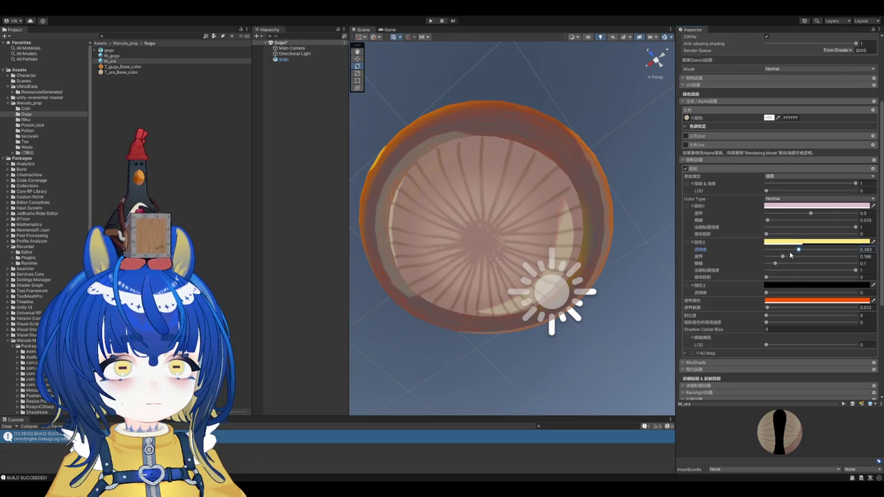
pyautogui.moveTo(788, 258); pyautogui.dragTo(797, 257)
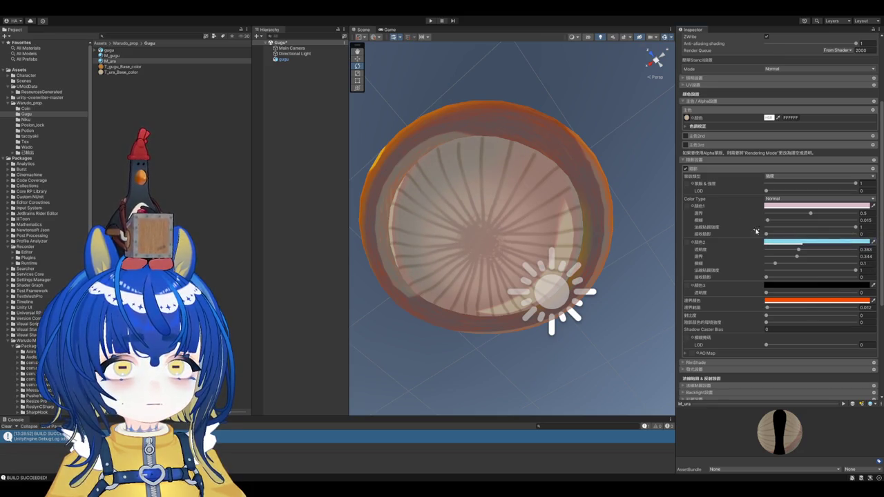
pyautogui.moveTo(784, 221)
pyautogui.mouseDown()
pyautogui.moveTo(773, 221)
pyautogui.moveTo(800, 218)
pyautogui.mouseUp()
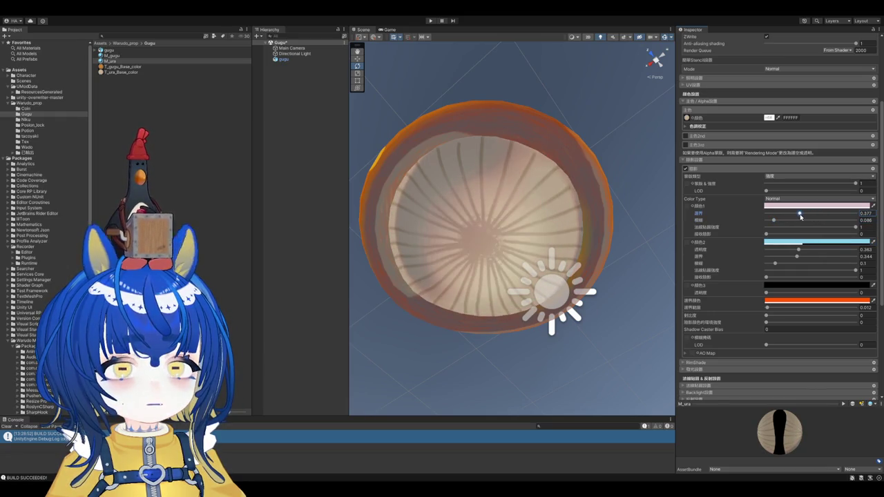
pyautogui.moveTo(800, 218); pyautogui.dragTo(766, 221)
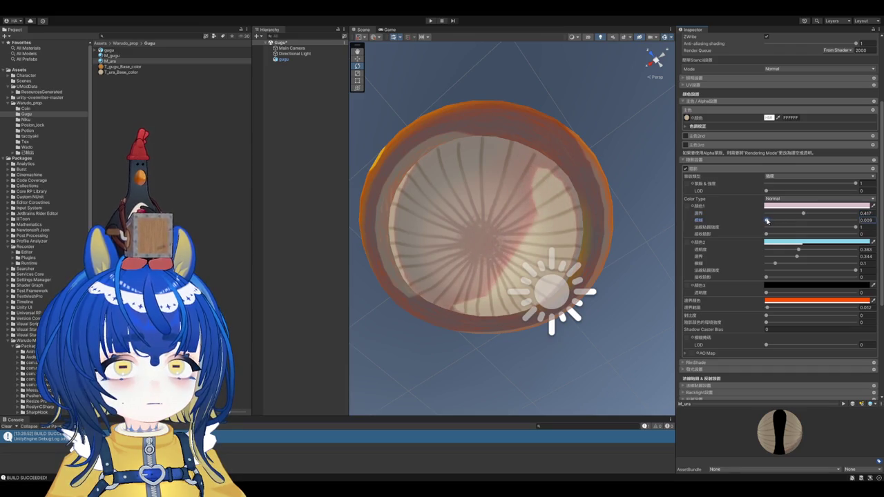
# Step: Orbit around the cap to check the gills' new shading from several sides
pyautogui.moveTo(552, 223)
pyautogui.keyDown('alt'); pyautogui.mouseDown()
pyautogui.moveTo(517, 263)
pyautogui.moveTo(522, 255)
pyautogui.mouseUp(); pyautogui.keyUp('alt')
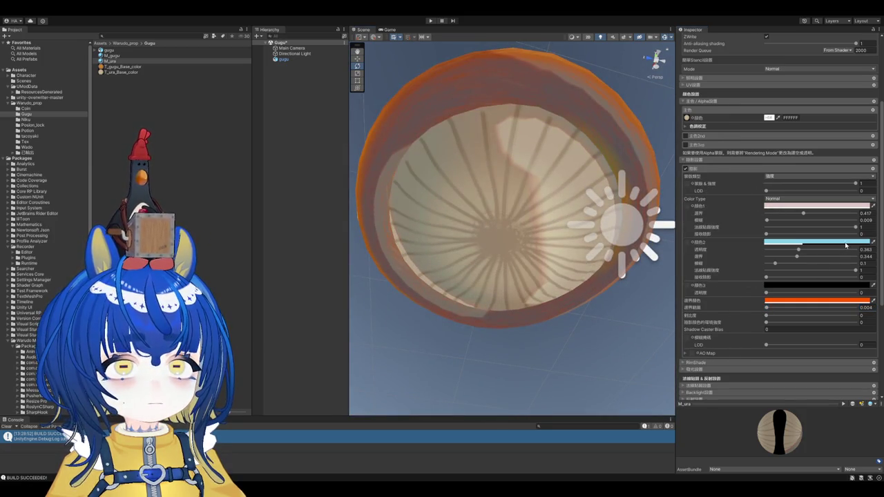
pyautogui.moveTo(511, 207)
pyautogui.keyDown('alt'); pyautogui.mouseDown()
pyautogui.moveTo(523, 190)
pyautogui.moveTo(546, 208)
pyautogui.mouseUp(); pyautogui.keyUp('alt')
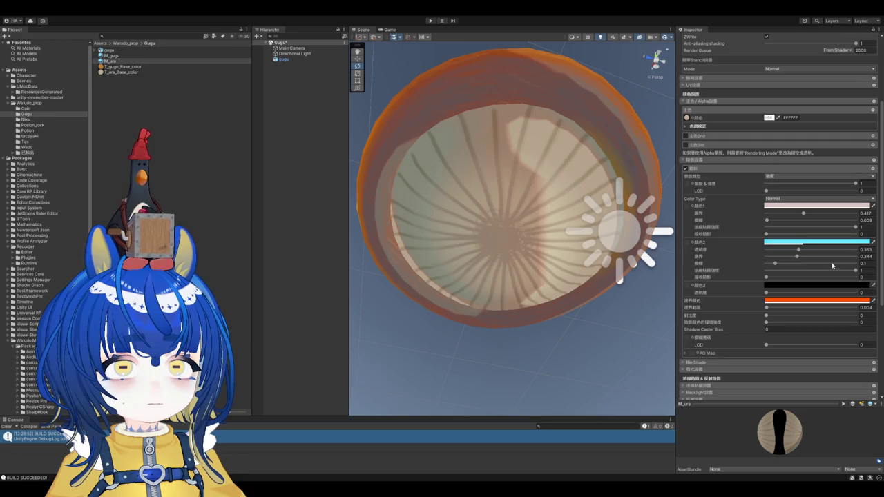
pyautogui.moveTo(404, 223)
pyautogui.keyDown('alt'); pyautogui.mouseDown()
pyautogui.moveTo(413, 321)
pyautogui.moveTo(415, 290)
pyautogui.mouseUp(); pyautogui.keyUp('alt')
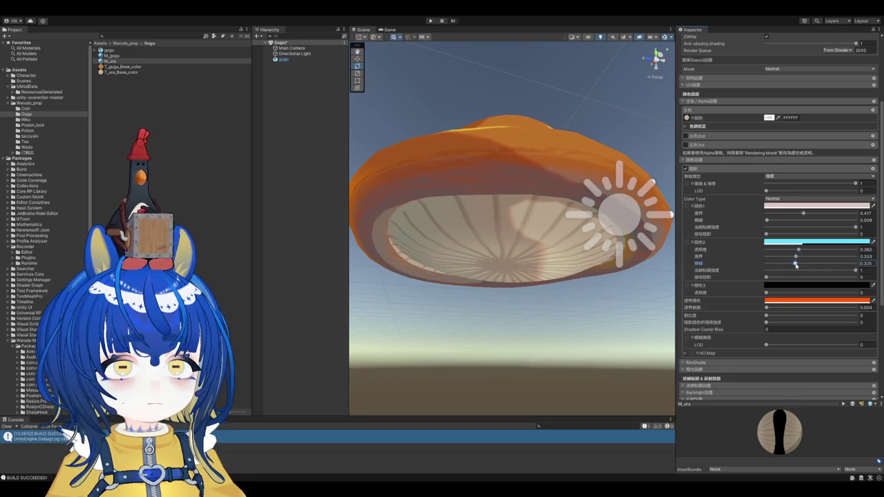
pyautogui.moveTo(478, 243)
pyautogui.keyDown('alt'); pyautogui.mouseDown()
pyautogui.moveTo(485, 285)
pyautogui.moveTo(526, 266)
pyautogui.moveTo(515, 267)
pyautogui.mouseUp(); pyautogui.keyUp('alt')
pyautogui.click(147, 56)
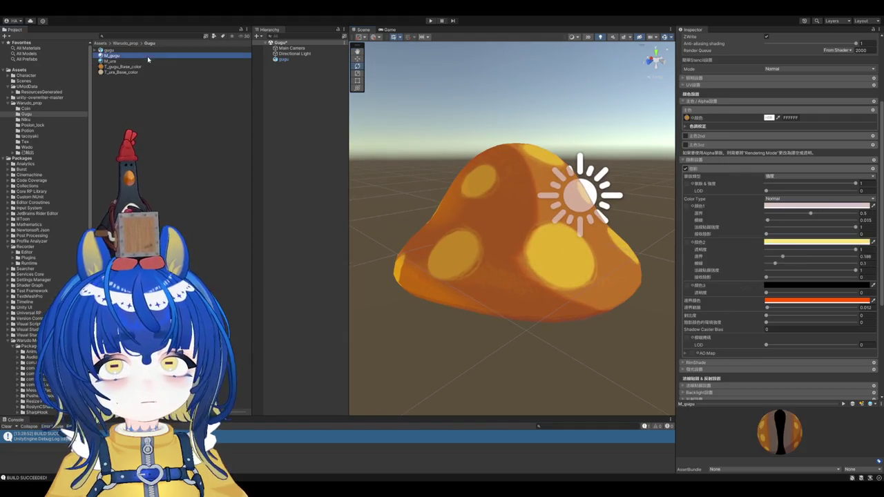
# Step: Try purple and green second shadows on M_gugu, keeping yellow with border 0.306, blur 0.162
pyautogui.moveTo(826, 257); pyautogui.dragTo(820, 347)
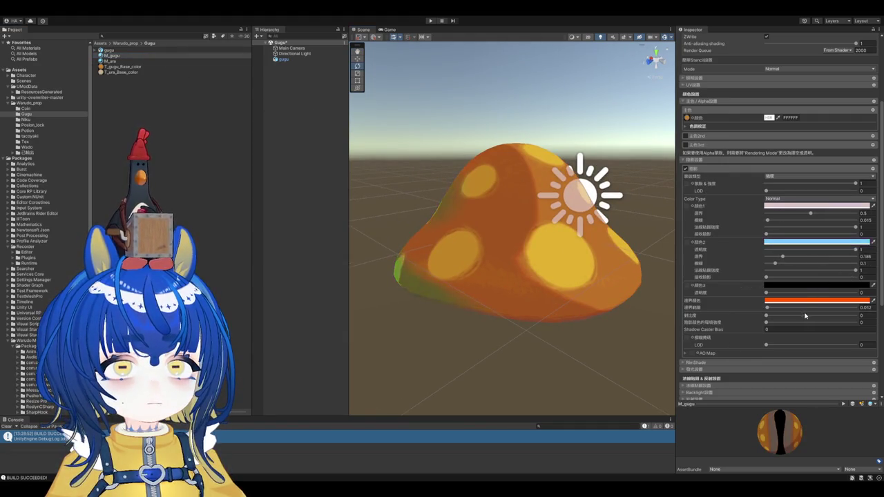
pyautogui.keyDown('alt'); pyautogui.moveTo(620, 284); pyautogui.dragTo(596, 290); pyautogui.keyUp('alt')
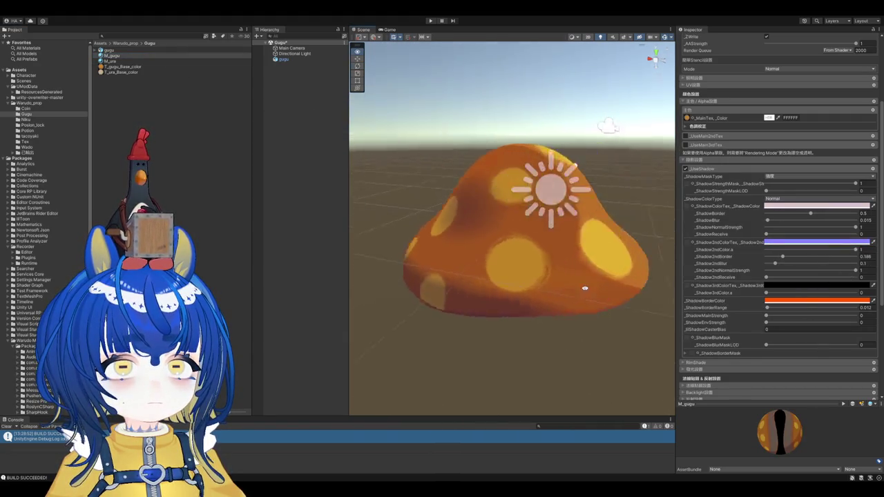
pyautogui.moveTo(798, 258)
pyautogui.mouseDown()
pyautogui.moveTo(807, 257)
pyautogui.moveTo(809, 320)
pyautogui.mouseUp()
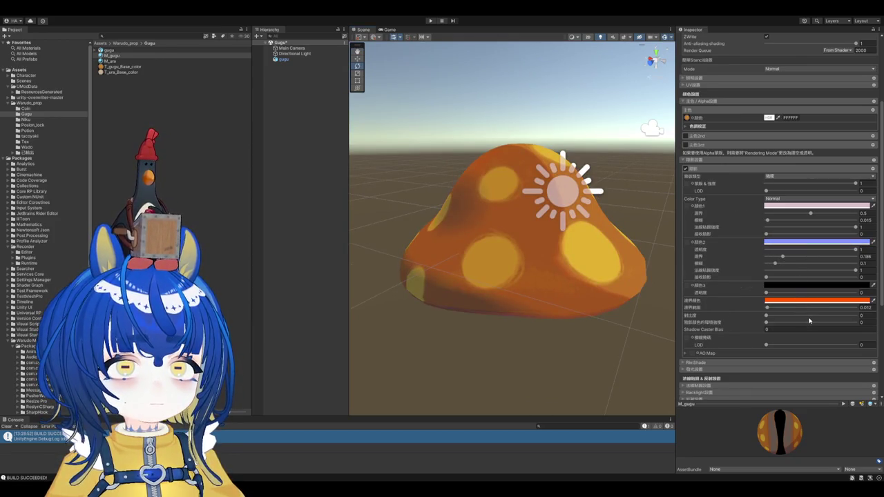
pyautogui.keyDown('alt'); pyautogui.moveTo(578, 246); pyautogui.dragTo(608, 249); pyautogui.keyUp('alt')
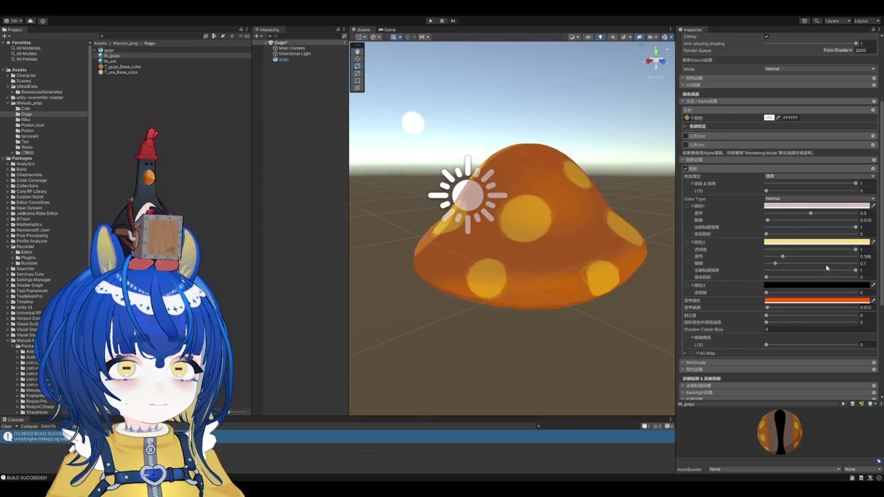
pyautogui.keyDown('alt'); pyautogui.moveTo(621, 252); pyautogui.dragTo(639, 251); pyautogui.keyUp('alt')
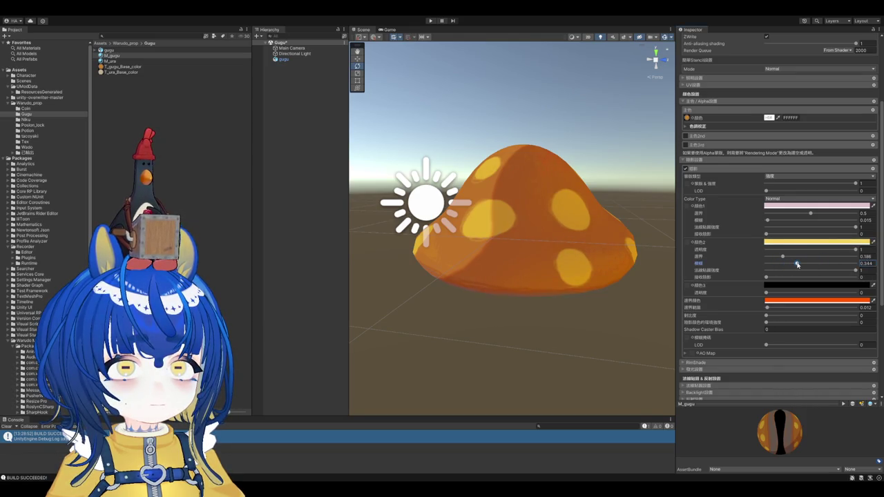
pyautogui.keyDown('alt'); pyautogui.moveTo(656, 266); pyautogui.dragTo(637, 263); pyautogui.keyUp('alt')
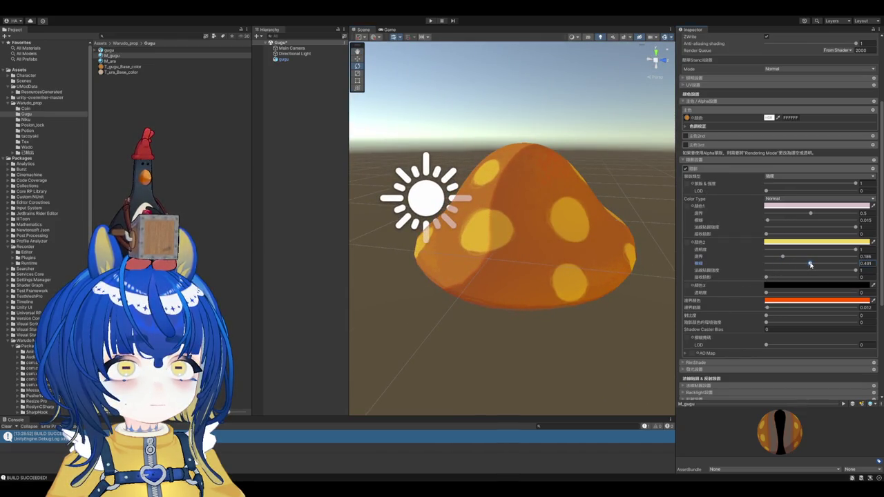
pyautogui.moveTo(784, 258); pyautogui.dragTo(798, 257)
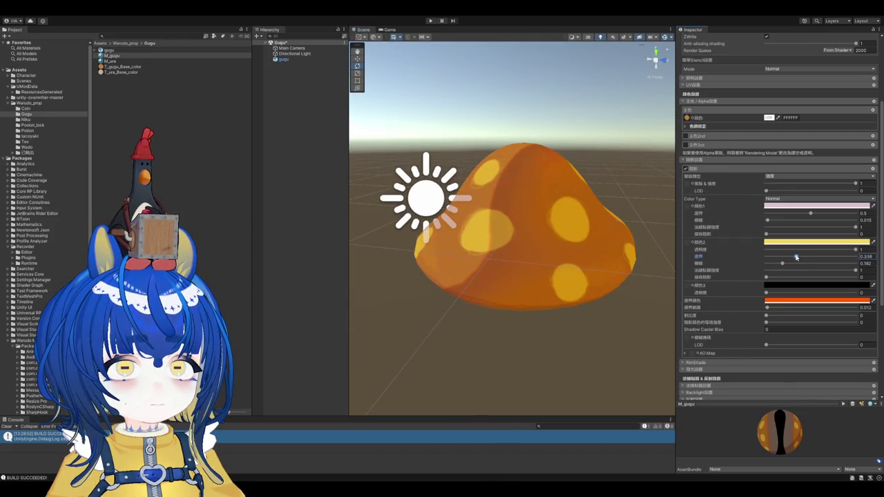
pyautogui.moveTo(618, 212)
pyautogui.keyDown('alt'); pyautogui.mouseDown()
pyautogui.moveTo(357, 210)
pyautogui.moveTo(548, 211)
pyautogui.moveTo(541, 217)
pyautogui.moveTo(348, 202)
pyautogui.moveTo(568, 190)
pyautogui.moveTo(567, 207)
pyautogui.moveTo(517, 207)
pyautogui.mouseUp(); pyautogui.keyUp('alt')
# Step: Remove the blur from M_gugu's first shadow
pyautogui.scroll(2, 516, 207)
pyautogui.scroll(2, 449, 165)
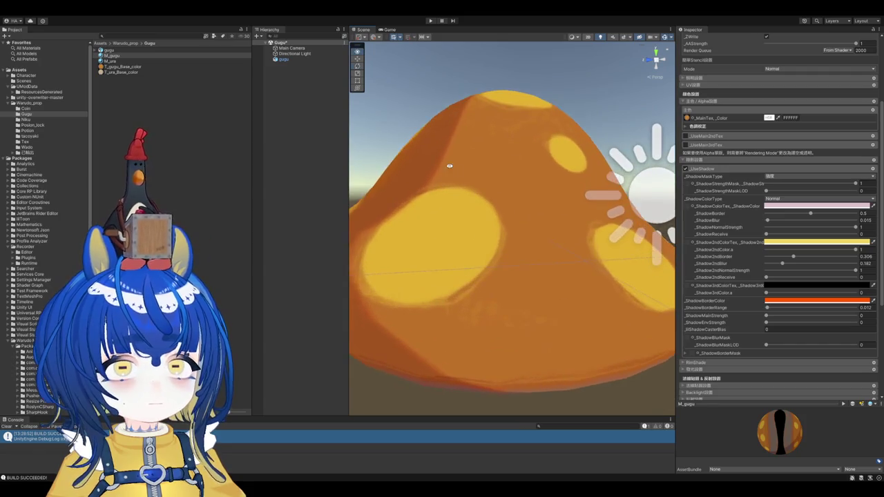
pyautogui.scroll(3, 522, 222)
pyautogui.scroll(2, 522, 222)
pyautogui.moveTo(768, 221); pyautogui.dragTo(766, 221)
pyautogui.scroll(-3, 403, 159)
pyautogui.scroll(-2, 529, 241)
pyautogui.moveTo(529, 241)
pyautogui.keyDown('alt'); pyautogui.mouseDown()
pyautogui.moveTo(499, 177)
pyautogui.moveTo(493, 201)
pyautogui.mouseUp(); pyautogui.keyUp('alt')
# Step: Fine-tune the first shadow blur to about 0.015, checking the dome from low angles
pyautogui.scroll(2, 494, 200)
pyautogui.scroll(2, 446, 195)
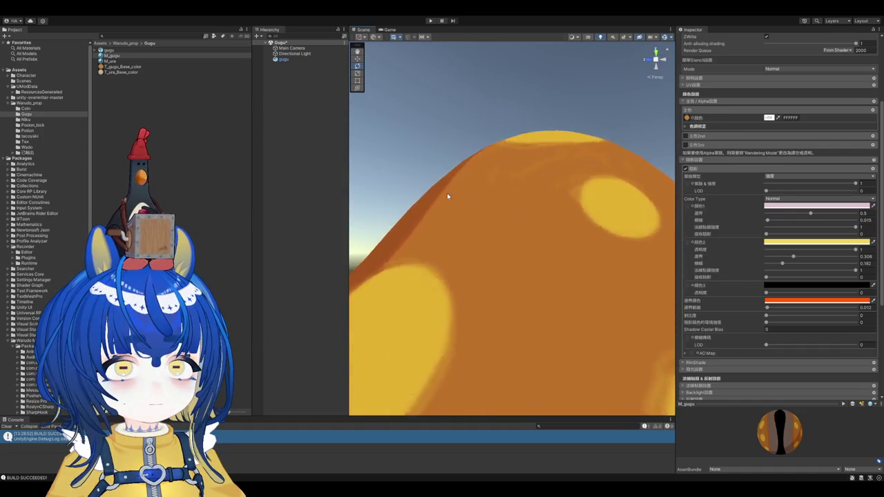
pyautogui.scroll(2, 505, 227)
pyautogui.moveTo(581, 219)
pyautogui.keyDown('alt'); pyautogui.mouseDown()
pyautogui.moveTo(554, 179)
pyautogui.moveTo(594, 201)
pyautogui.moveTo(562, 194)
pyautogui.mouseUp(); pyautogui.keyUp('alt')
pyautogui.scroll(-2, 562, 193)
pyautogui.scroll(-3, 507, 134)
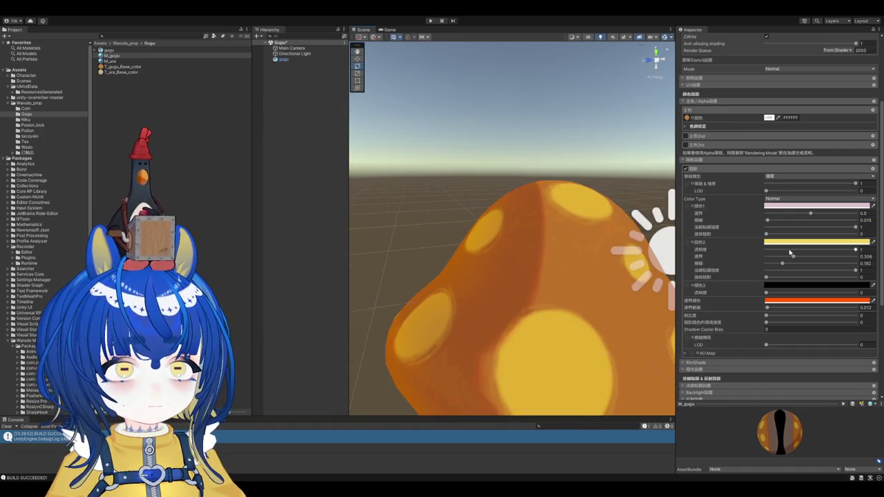
pyautogui.moveTo(766, 220); pyautogui.dragTo(779, 221)
pyautogui.moveTo(524, 207)
pyautogui.keyDown('alt'); pyautogui.mouseDown()
pyautogui.moveTo(504, 192)
pyautogui.moveTo(546, 214)
pyautogui.mouseUp(); pyautogui.keyUp('alt')
pyautogui.moveTo(722, 221); pyautogui.dragTo(710, 221)
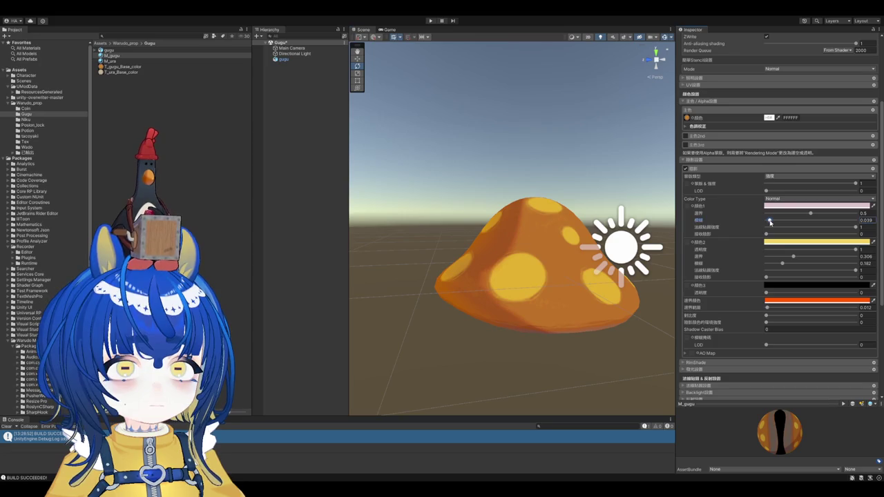
pyautogui.keyDown('alt'); pyautogui.moveTo(504, 153); pyautogui.dragTo(446, 172); pyautogui.keyUp('alt')
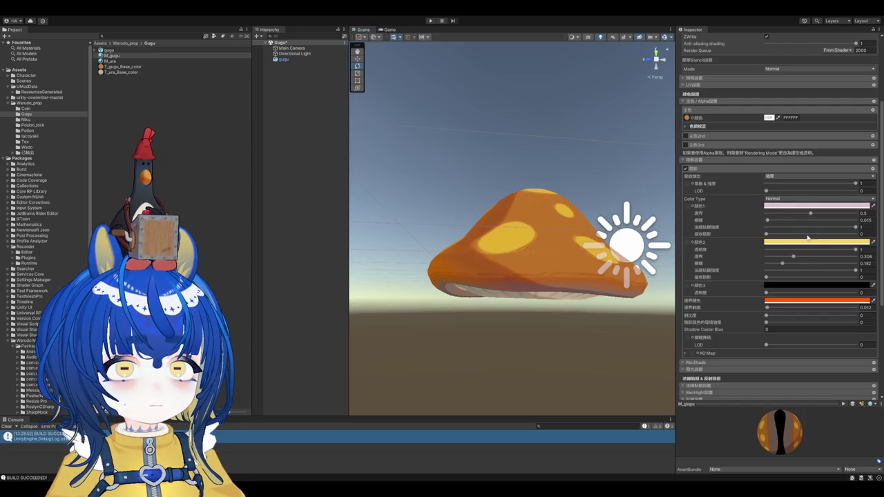
pyautogui.keyDown('alt'); pyautogui.moveTo(549, 178); pyautogui.dragTo(521, 184); pyautogui.keyUp('alt')
pyautogui.click(606, 248)
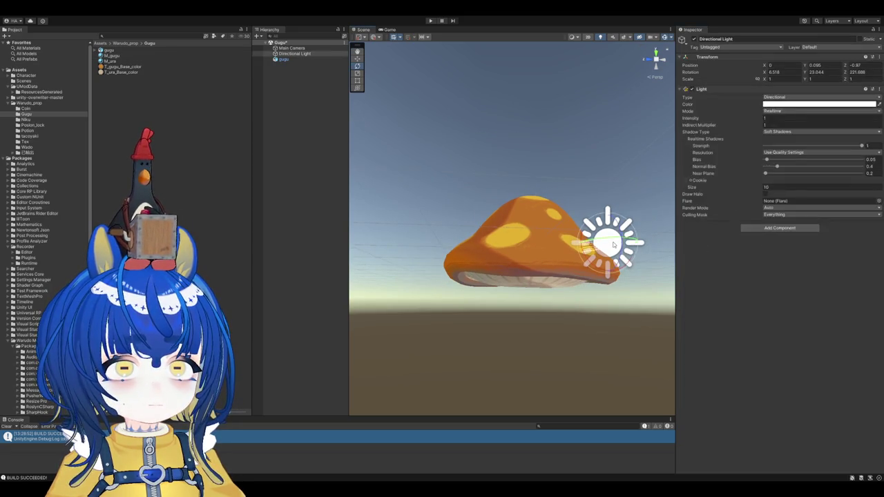
# Step: Rotate the directional light to about X 2, Y −1118, Z 20.4 and open the M_ura material
pyautogui.moveTo(605, 252)
pyautogui.mouseDown()
pyautogui.moveTo(612, 216)
pyautogui.moveTo(454, 256)
pyautogui.moveTo(470, 241)
pyautogui.moveTo(524, 317)
pyautogui.moveTo(513, 320)
pyautogui.moveTo(517, 269)
pyautogui.mouseUp()
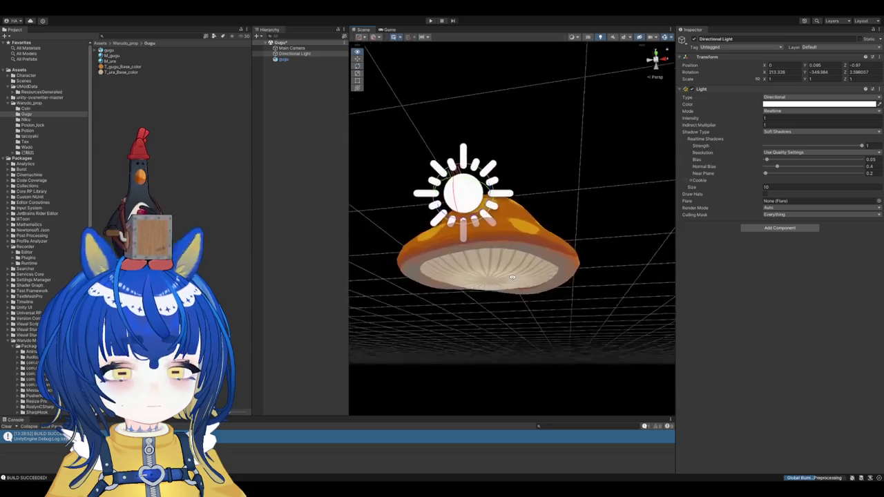
pyautogui.moveTo(482, 183)
pyautogui.mouseDown()
pyautogui.moveTo(484, 222)
pyautogui.moveTo(568, 290)
pyautogui.moveTo(554, 292)
pyautogui.moveTo(553, 352)
pyautogui.mouseUp()
pyautogui.moveTo(484, 254); pyautogui.dragTo(547, 211)
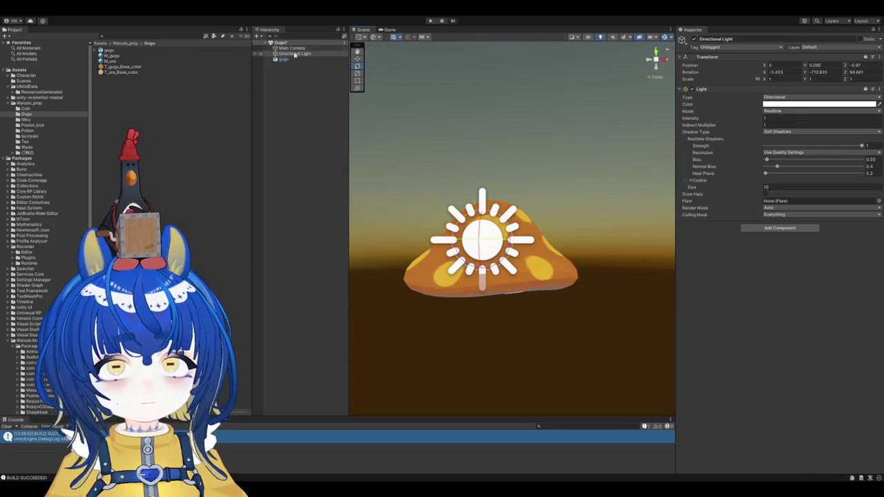
pyautogui.moveTo(482, 230)
pyautogui.mouseDown()
pyautogui.moveTo(506, 323)
pyautogui.moveTo(529, 345)
pyautogui.mouseUp()
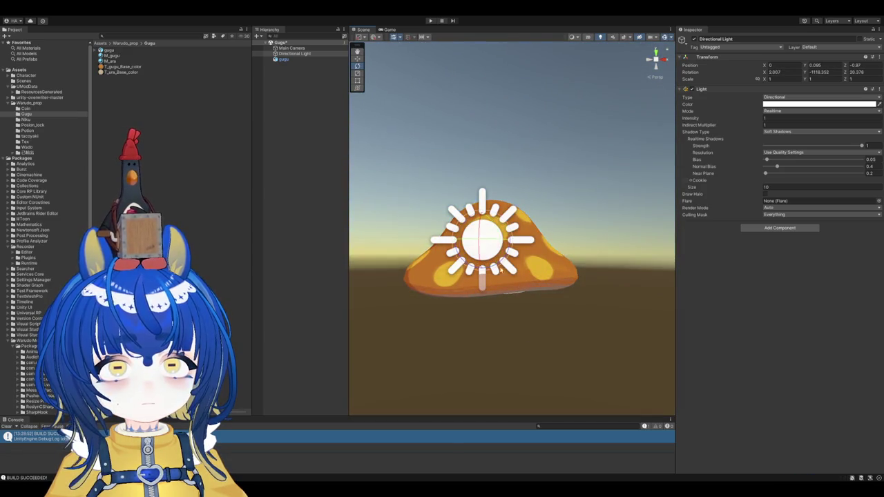
pyautogui.moveTo(493, 246); pyautogui.dragTo(492, 243)
pyautogui.click(221, 62)
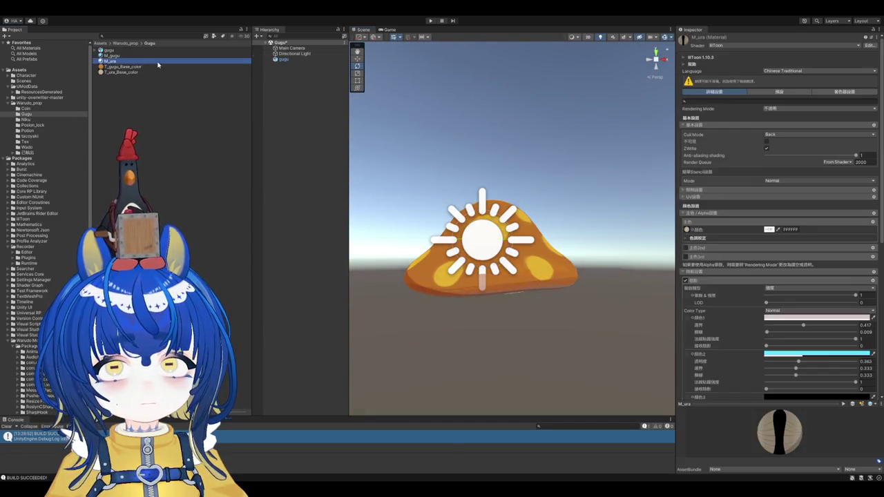
# Step: Open M_gugu, check its T_gugu_Base_color texture, collapse MatCap and expand the outline colour section
pyautogui.click(165, 55)
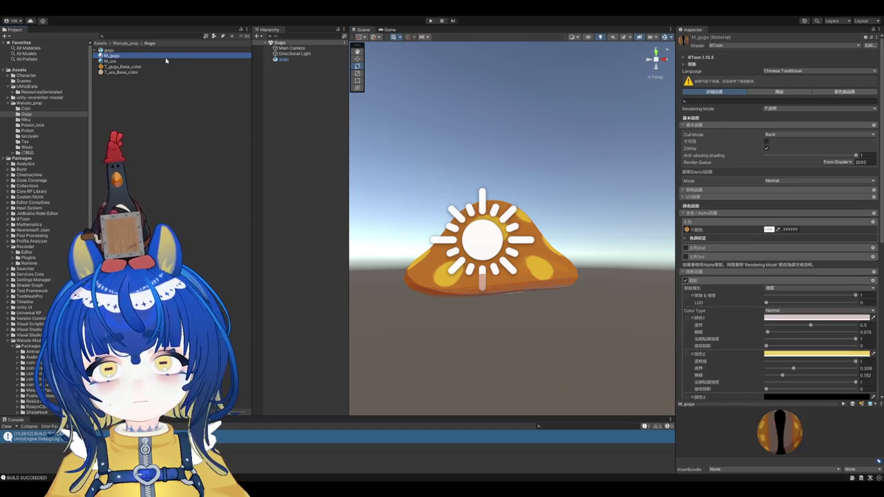
pyautogui.click(162, 66)
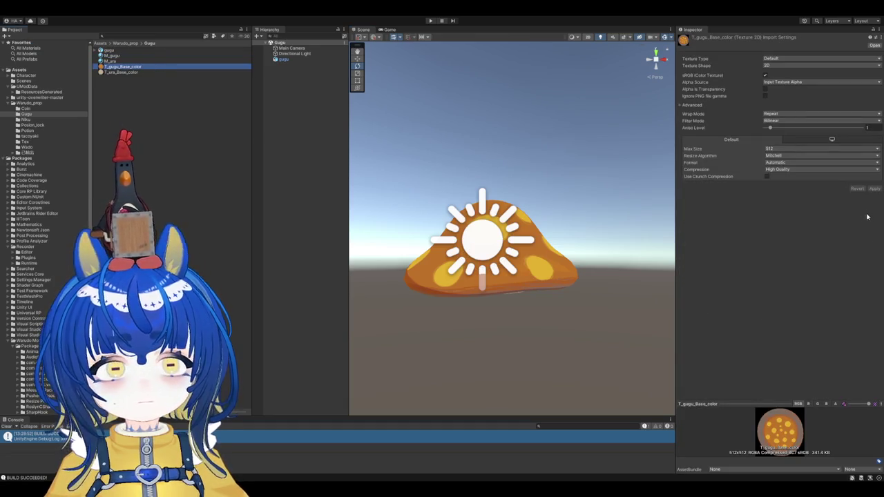
pyautogui.click(122, 57)
pyautogui.scroll(-10, 693, 276)
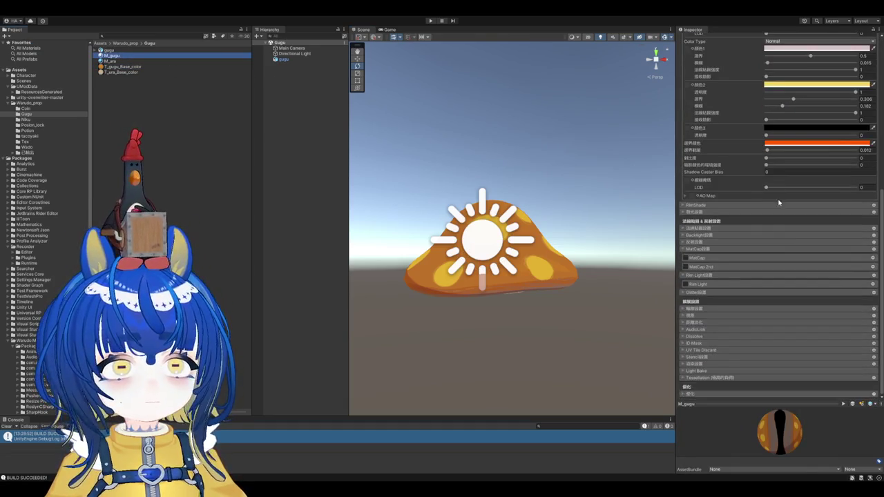
pyautogui.click(688, 249)
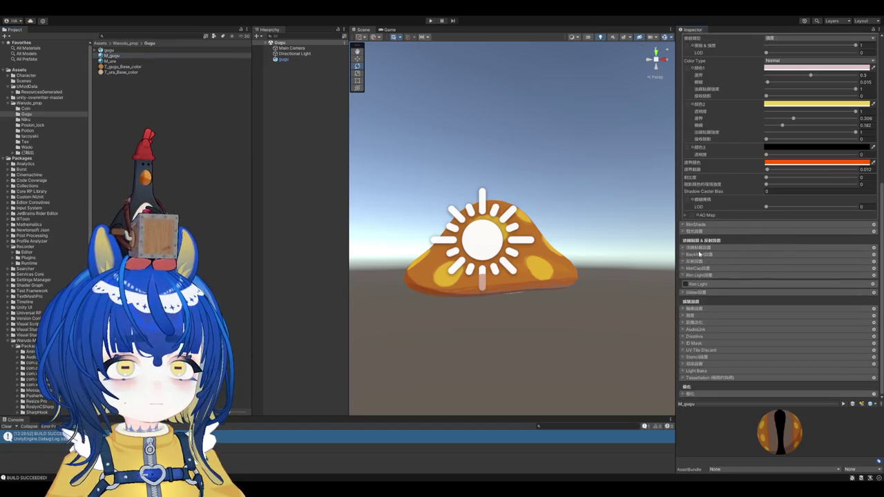
pyautogui.click(687, 315)
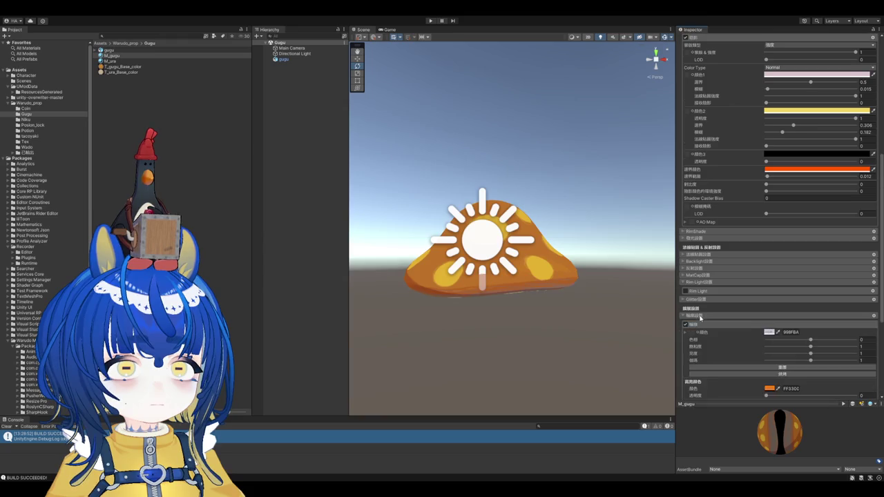
# Step: Give the M_gugu outline colour slight transparency and widen the outline around the cap
pyautogui.scroll(5, 516, 287)
pyautogui.keyDown('alt'); pyautogui.moveTo(516, 287); pyautogui.dragTo(584, 232); pyautogui.keyUp('alt')
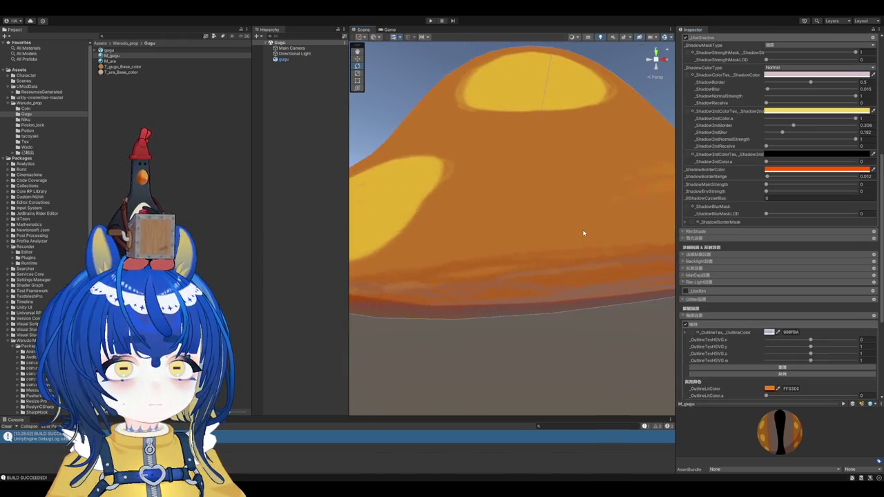
pyautogui.scroll(-1, 846, 360)
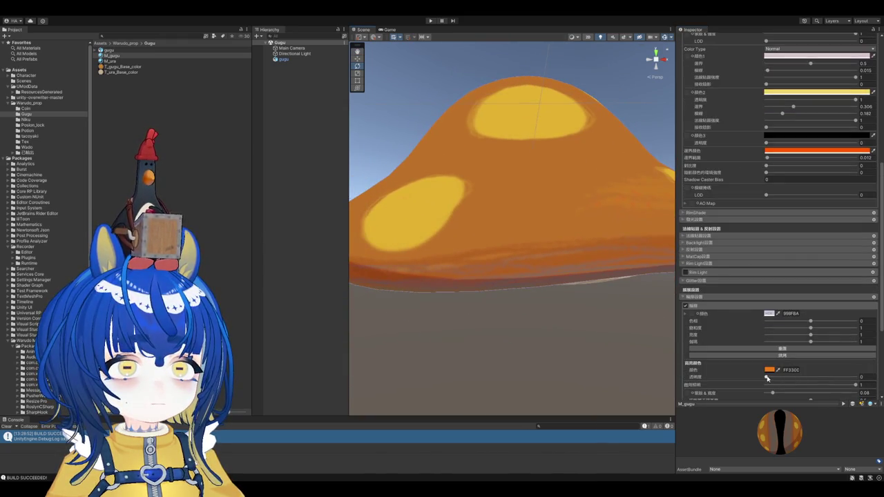
pyautogui.scroll(-3, 837, 393)
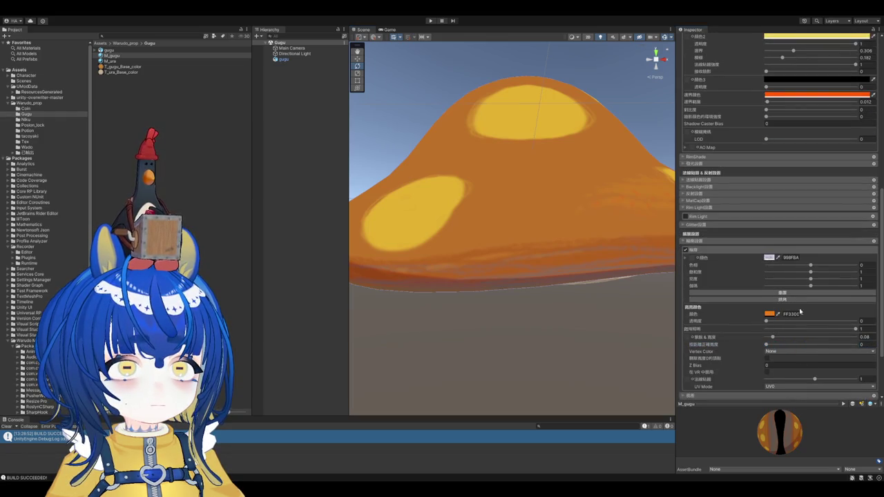
pyautogui.click(769, 321)
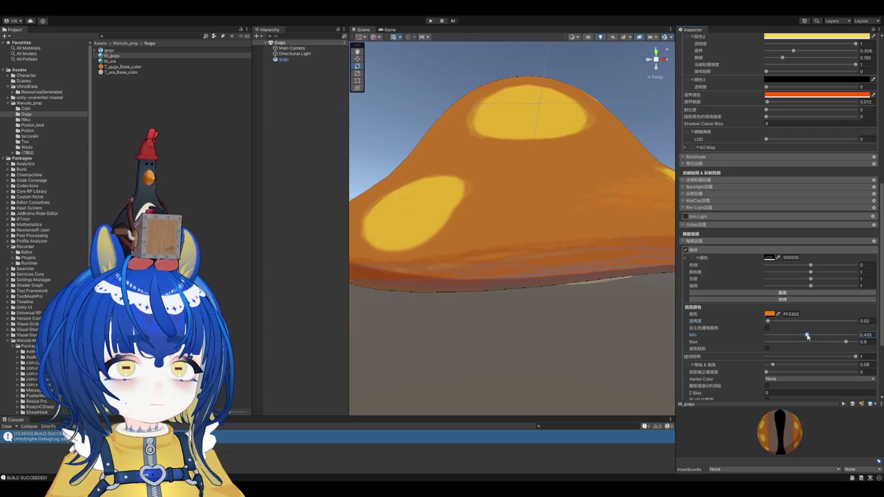
pyautogui.moveTo(772, 368); pyautogui.dragTo(822, 365)
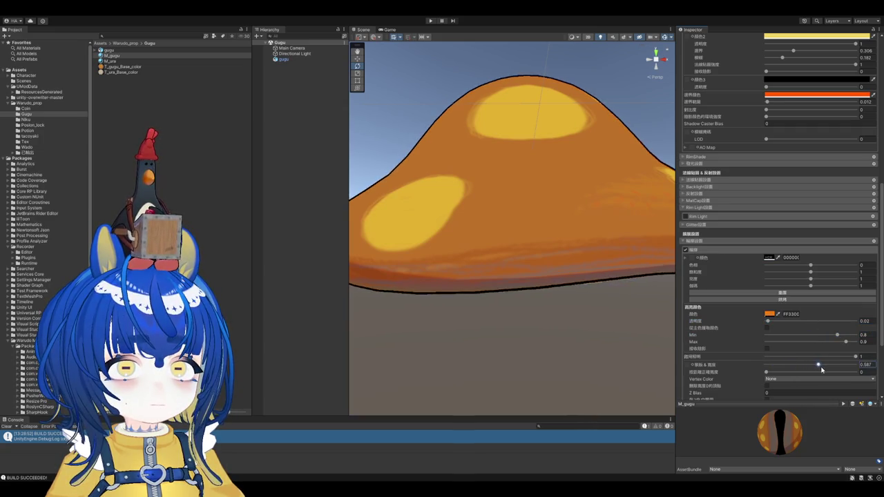
# Step: Try the maximum outline thickness, undo back to 0.64, then settle around 0.8
pyautogui.press('f')
pyautogui.scroll(2, 526, 242)
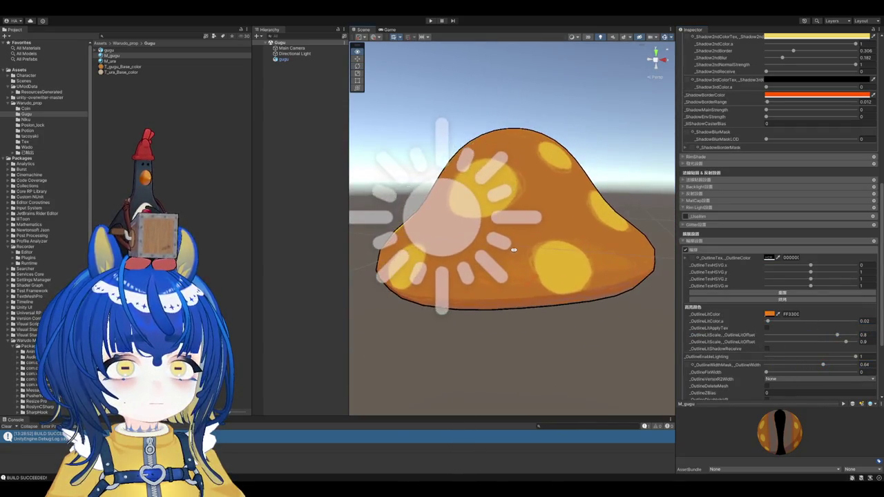
pyautogui.scroll(-1, 709, 331)
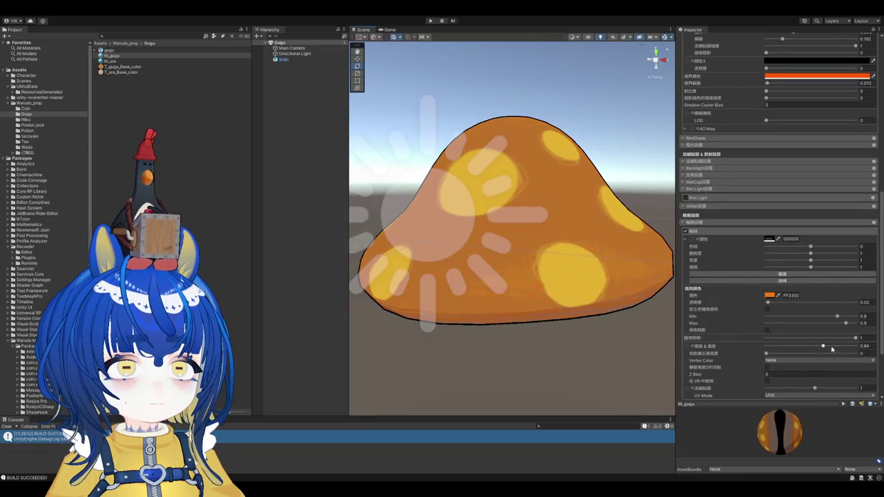
pyautogui.moveTo(827, 349); pyautogui.dragTo(873, 350)
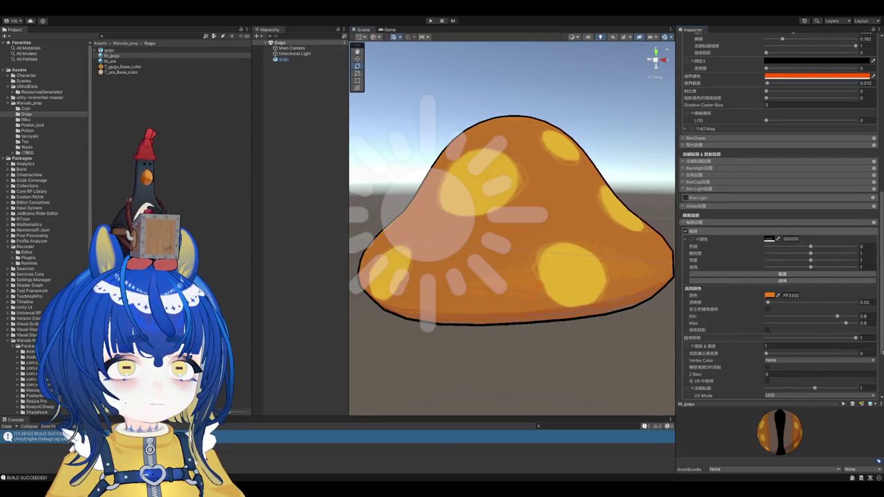
pyautogui.hotkey('ctrl', 'z')
pyautogui.moveTo(827, 349); pyautogui.dragTo(839, 350)
# Step: View the mushroom from below and set the outline width to 0.68
pyautogui.moveTo(483, 207)
pyautogui.keyDown('alt'); pyautogui.mouseDown()
pyautogui.moveTo(431, 198)
pyautogui.moveTo(475, 214)
pyautogui.moveTo(487, 247)
pyautogui.moveTo(556, 258)
pyautogui.mouseUp(); pyautogui.keyUp('alt')
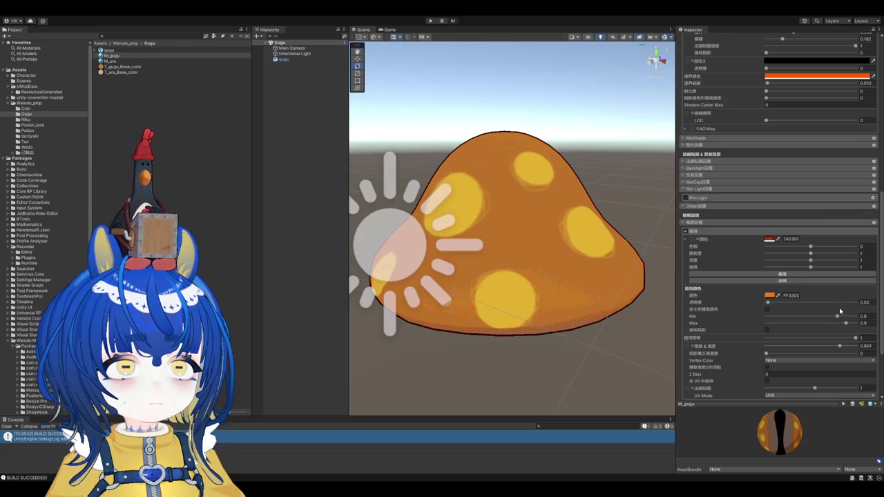
pyautogui.moveTo(573, 276)
pyautogui.keyDown('alt'); pyautogui.mouseDown()
pyautogui.moveTo(577, 228)
pyautogui.moveTo(622, 276)
pyautogui.mouseUp(); pyautogui.keyUp('alt')
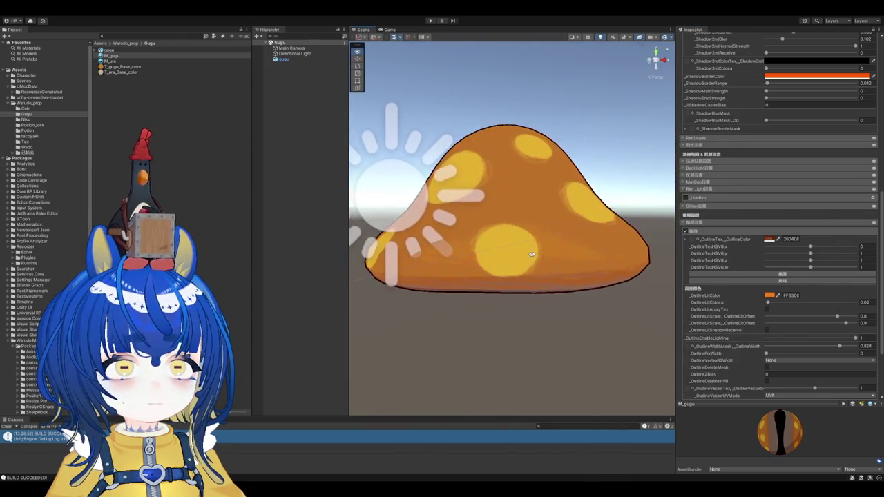
pyautogui.write('0.68')
pyautogui.click(634, 185)
pyautogui.scroll(3, 560, 228)
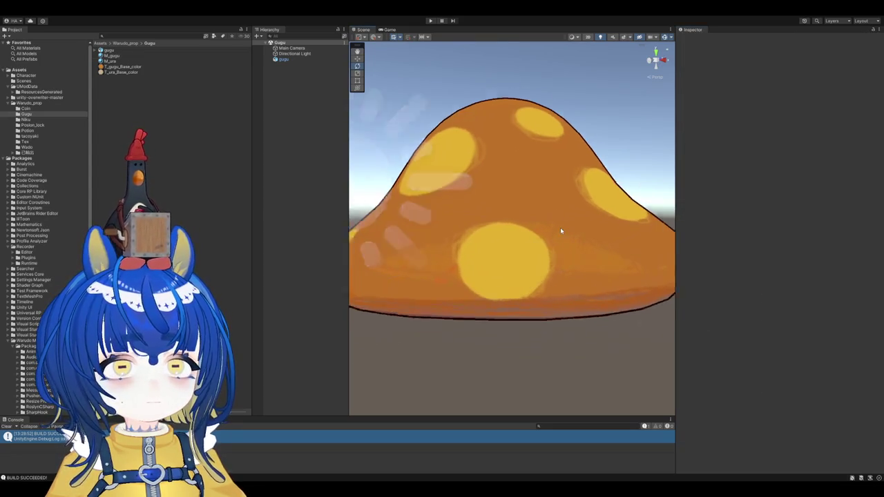
# Step: Remove the gugu mushroom's Circle Collider 2D and add a Sphere Collider instead
pyautogui.moveTo(560, 227)
pyautogui.keyDown('alt'); pyautogui.mouseDown()
pyautogui.moveTo(608, 304)
pyautogui.moveTo(558, 310)
pyautogui.moveTo(495, 291)
pyautogui.moveTo(516, 210)
pyautogui.moveTo(523, 271)
pyautogui.mouseUp(); pyautogui.keyUp('alt')
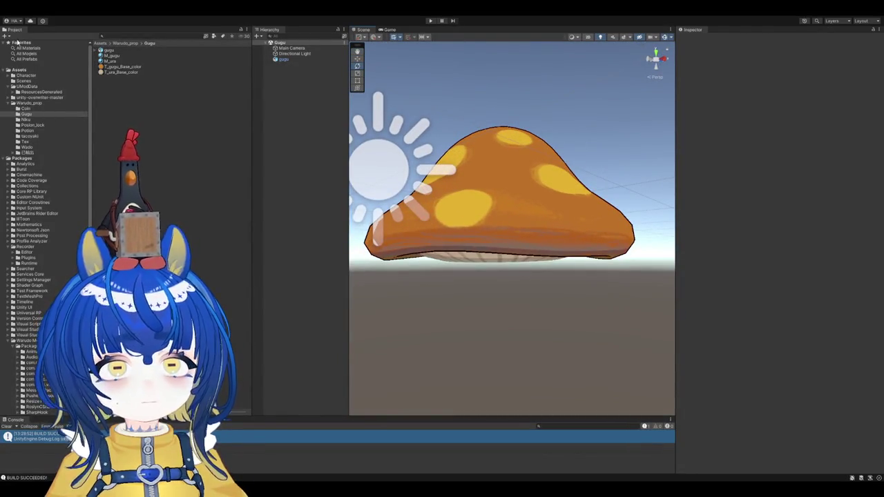
pyautogui.moveTo(414, 263)
pyautogui.keyDown('alt'); pyautogui.mouseDown()
pyautogui.moveTo(497, 290)
pyautogui.moveTo(405, 311)
pyautogui.moveTo(532, 302)
pyautogui.moveTo(539, 298)
pyautogui.moveTo(503, 296)
pyautogui.moveTo(545, 292)
pyautogui.moveTo(562, 264)
pyautogui.moveTo(552, 269)
pyautogui.mouseUp(); pyautogui.keyUp('alt')
pyautogui.click(284, 61)
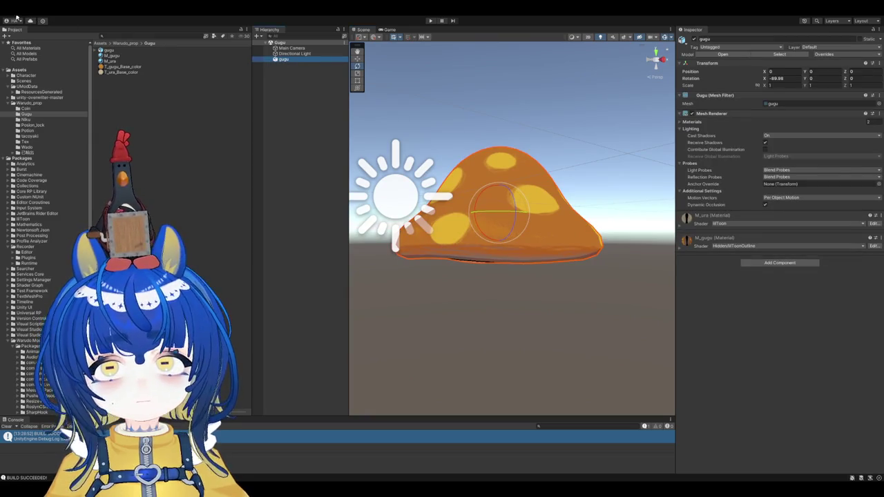
pyautogui.click(741, 265)
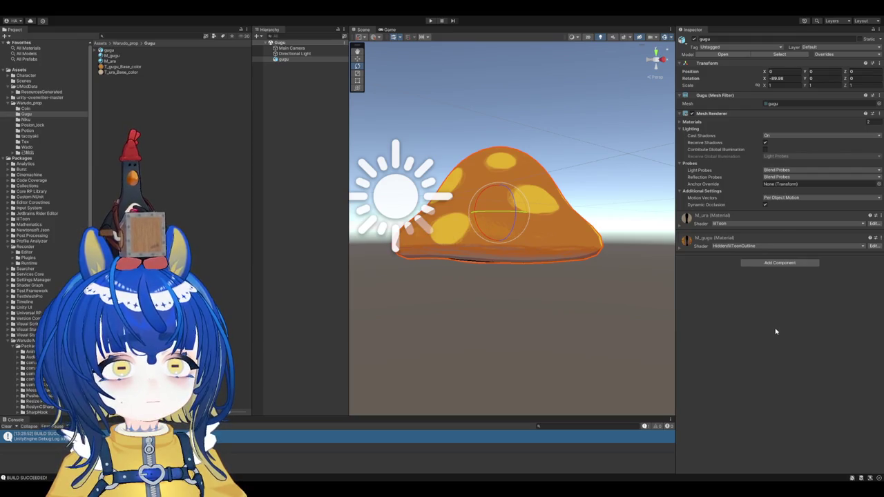
pyautogui.hotkey('ctrl', 'z')
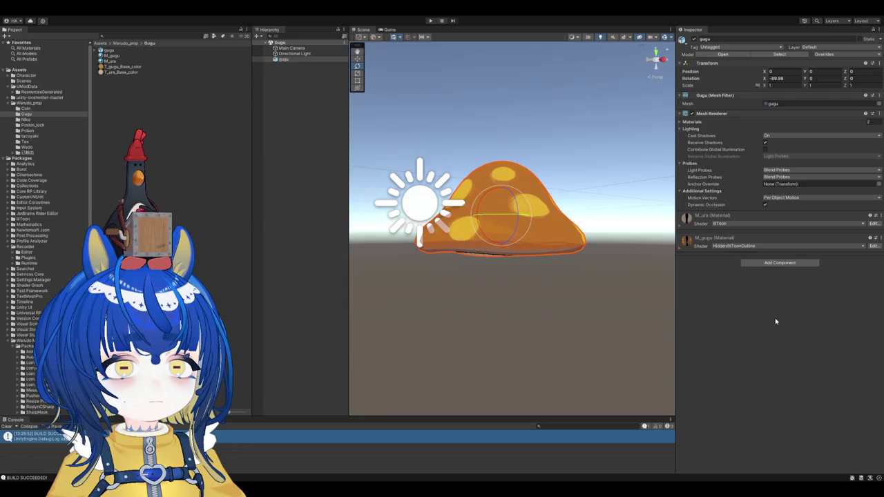
pyautogui.click(775, 322)
# Step: Shrink the sphere collider inside the mushroom and inspect the T_ura and T_gugu base colour textures
pyautogui.keyDown('alt'); pyautogui.moveTo(578, 269); pyautogui.dragTo(598, 288); pyautogui.keyUp('alt')
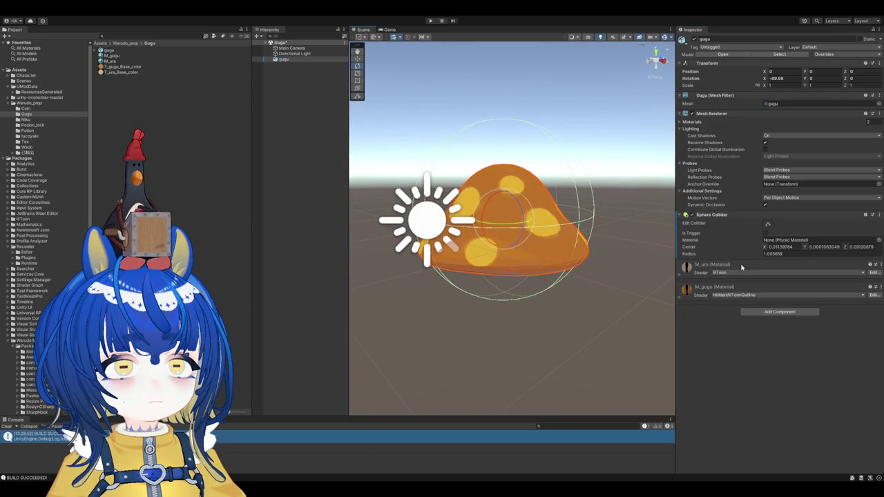
pyautogui.moveTo(762, 254); pyautogui.dragTo(754, 254)
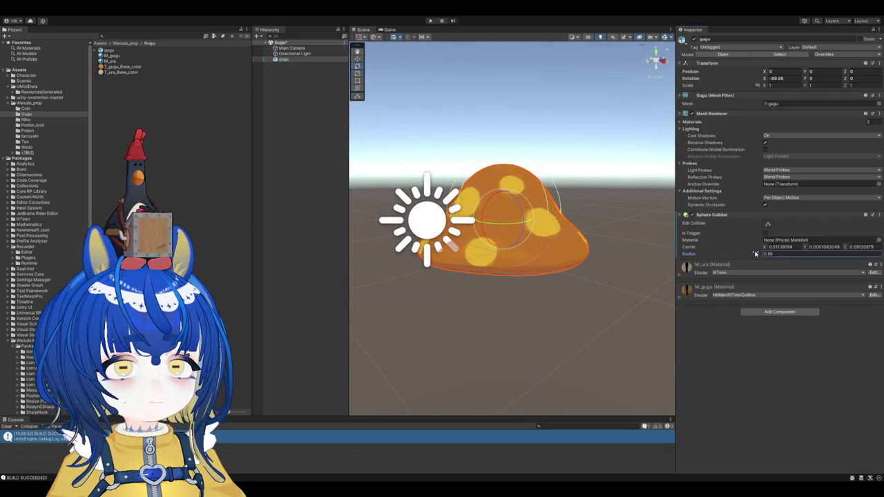
pyautogui.moveTo(428, 207)
pyautogui.keyDown('alt'); pyautogui.mouseDown()
pyautogui.moveTo(402, 187)
pyautogui.moveTo(306, 187)
pyautogui.moveTo(549, 186)
pyautogui.moveTo(531, 255)
pyautogui.moveTo(545, 263)
pyautogui.mouseUp(); pyautogui.keyUp('alt')
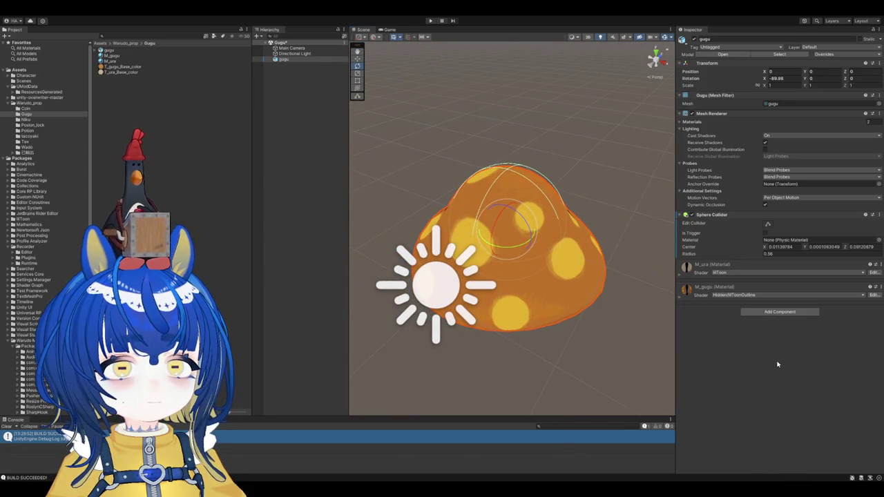
pyautogui.moveTo(487, 257)
pyautogui.keyDown('alt'); pyautogui.mouseDown()
pyautogui.moveTo(484, 200)
pyautogui.moveTo(511, 165)
pyautogui.mouseUp(); pyautogui.keyUp('alt')
pyautogui.click(145, 71)
pyautogui.click(125, 67)
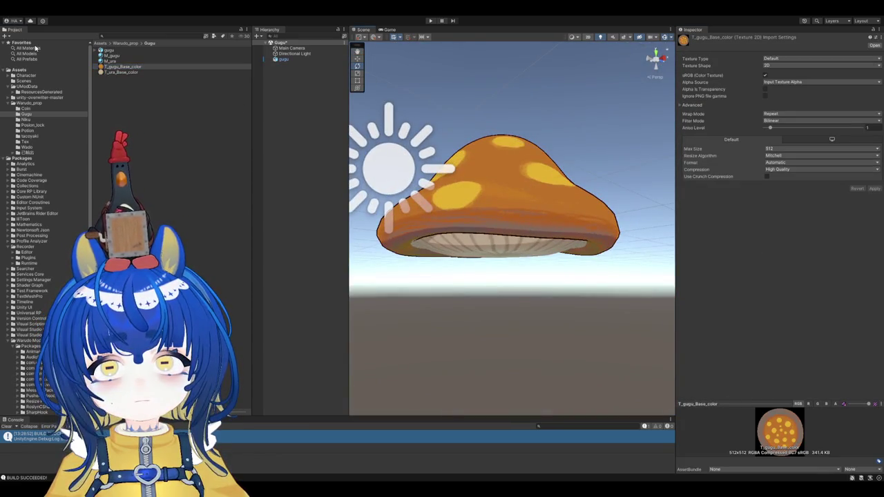
pyautogui.keyDown('alt'); pyautogui.moveTo(518, 235); pyautogui.dragTo(521, 196); pyautogui.keyUp('alt')
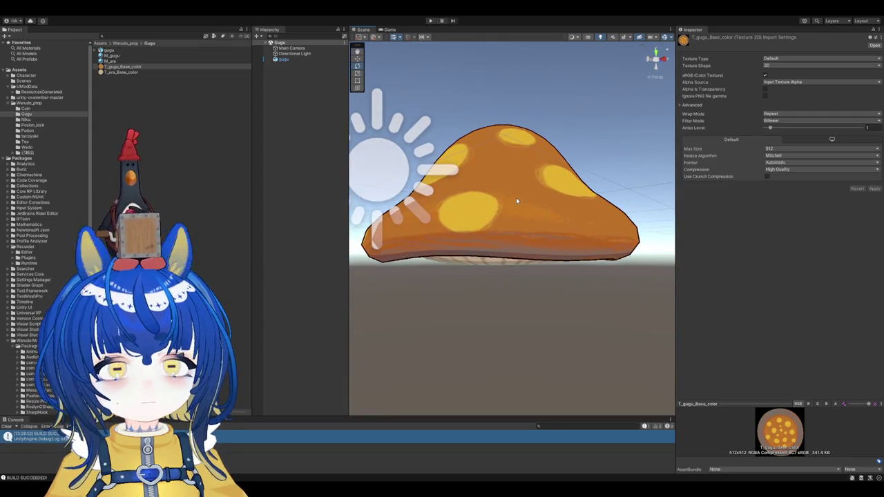
pyautogui.keyDown('alt'); pyautogui.moveTo(533, 260); pyautogui.dragTo(547, 266); pyautogui.keyUp('alt')
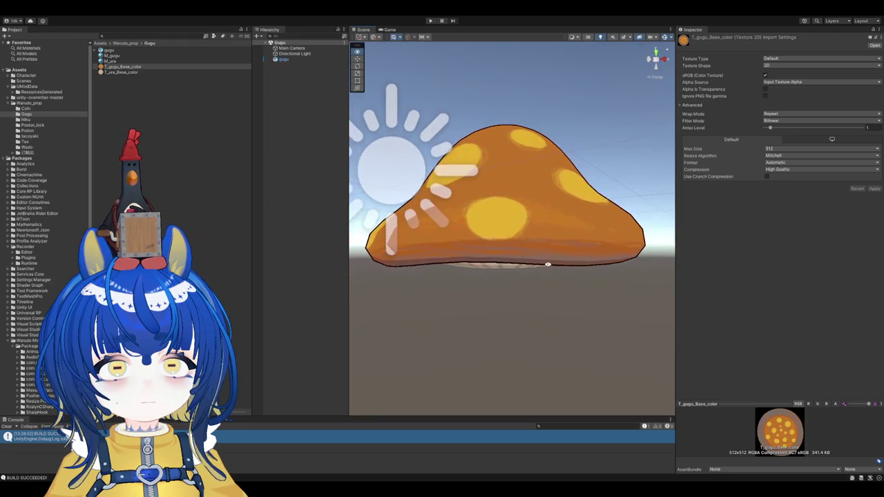
# Step: Enlarge the gugu collider radius to 0.66 and lower its centre to Z −0.12
pyautogui.click(297, 60)
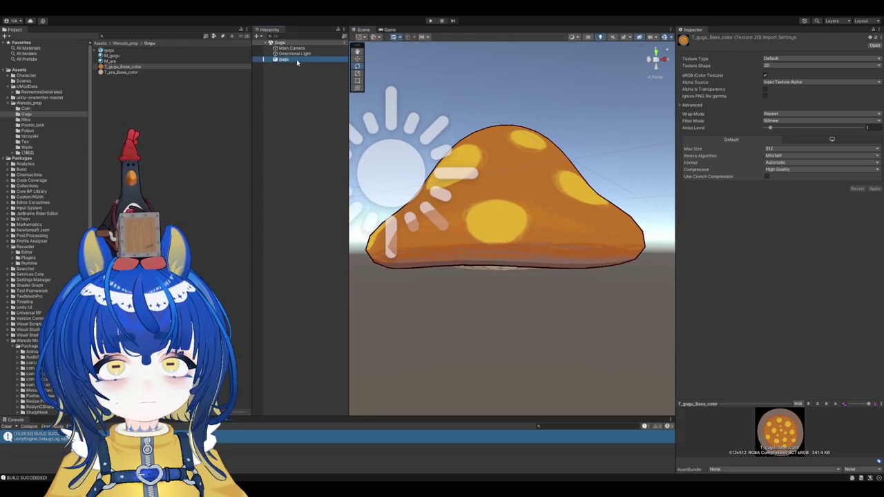
pyautogui.click(795, 254)
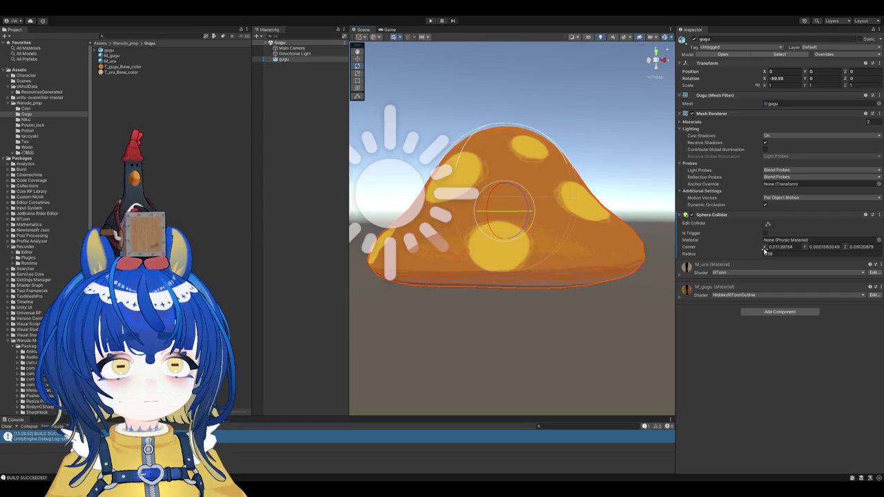
pyautogui.moveTo(759, 254); pyautogui.dragTo(764, 256)
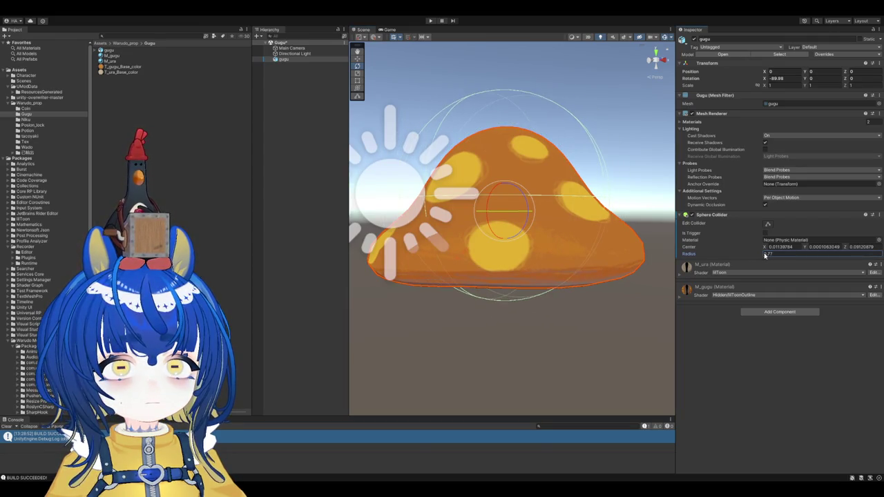
pyautogui.click(784, 246)
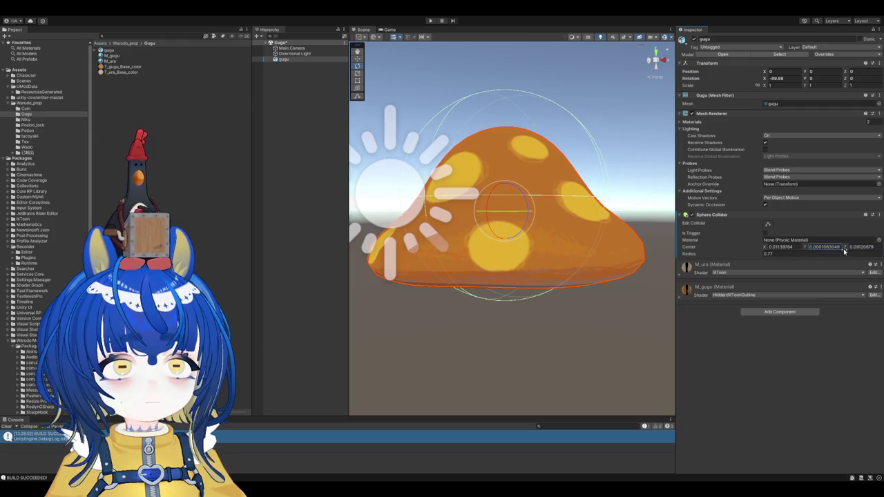
pyautogui.moveTo(847, 249); pyautogui.dragTo(844, 249)
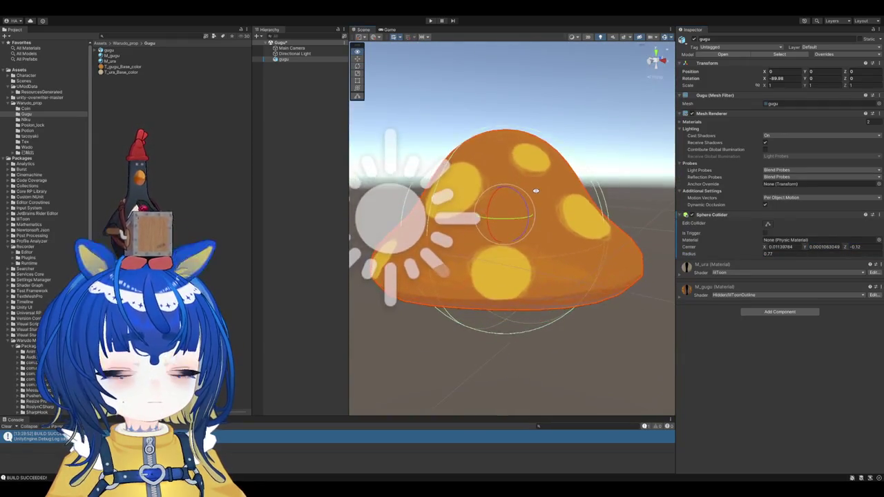
# Step: Settle the collider centre at Z −0.03 around the dome, then select the Gugu folder
pyautogui.keyDown('alt'); pyautogui.moveTo(533, 171); pyautogui.dragTo(545, 191); pyautogui.keyUp('alt')
pyautogui.moveTo(847, 249); pyautogui.dragTo(850, 249)
pyautogui.moveTo(505, 207)
pyautogui.keyDown('alt'); pyautogui.mouseDown()
pyautogui.moveTo(525, 233)
pyautogui.moveTo(507, 147)
pyautogui.moveTo(682, 190)
pyautogui.mouseUp(); pyautogui.keyUp('alt')
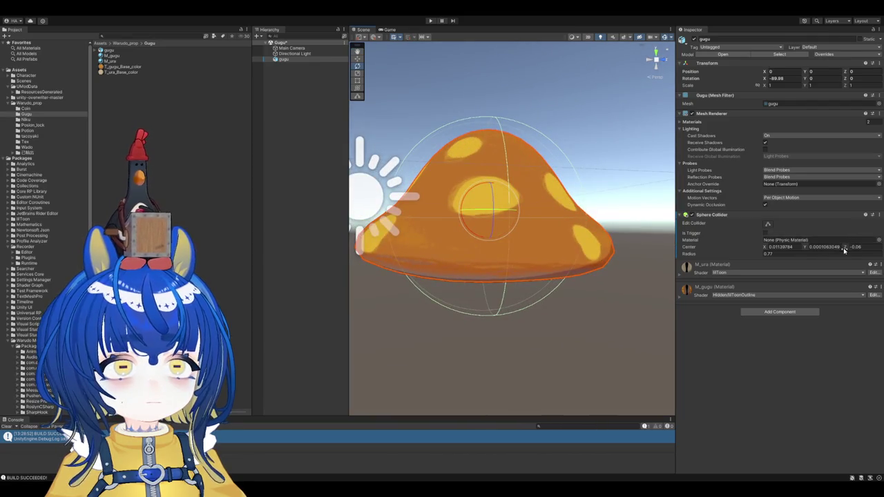
pyautogui.moveTo(844, 250); pyautogui.dragTo(843, 251)
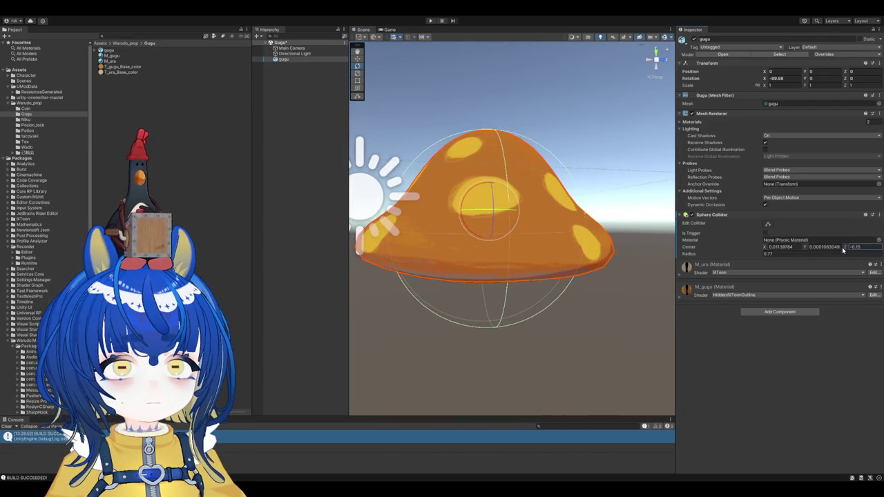
pyautogui.moveTo(497, 179)
pyautogui.keyDown('alt'); pyautogui.mouseDown()
pyautogui.moveTo(515, 168)
pyautogui.moveTo(656, 171)
pyautogui.moveTo(783, 254)
pyautogui.moveTo(759, 254)
pyautogui.mouseUp(); pyautogui.keyUp('alt')
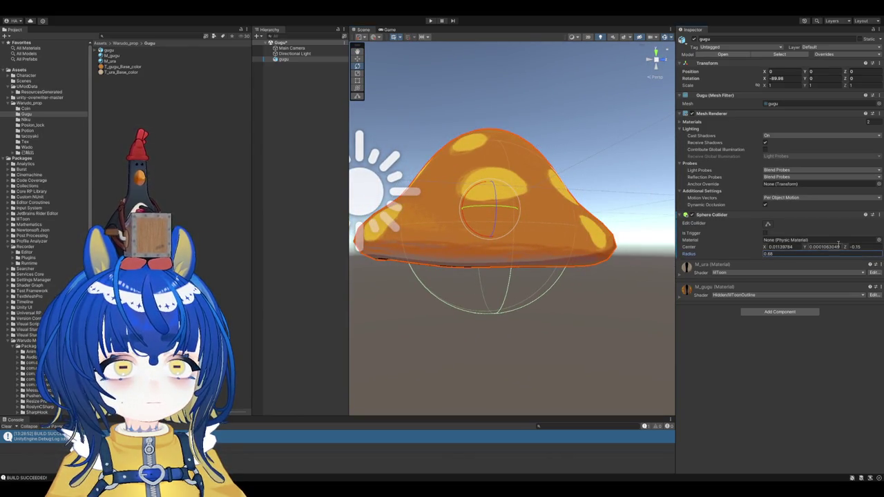
pyautogui.moveTo(848, 250); pyautogui.dragTo(854, 247)
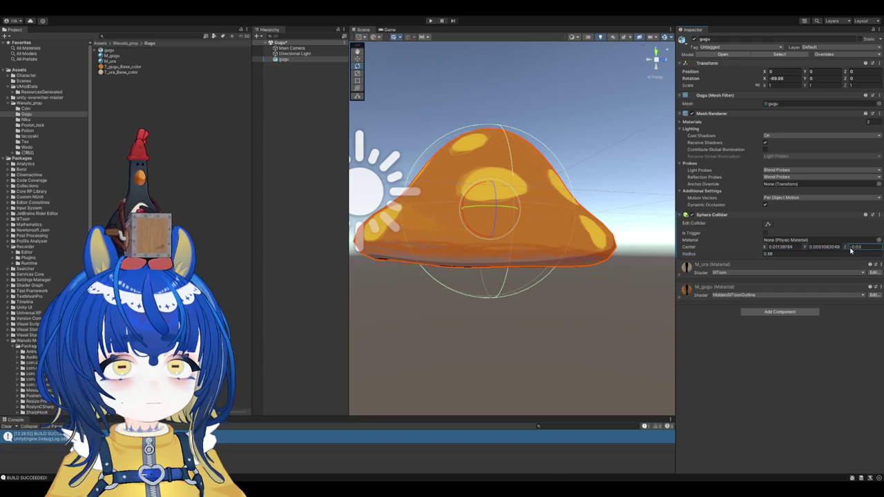
pyautogui.keyDown('alt'); pyautogui.moveTo(592, 218); pyautogui.dragTo(528, 256); pyautogui.keyUp('alt')
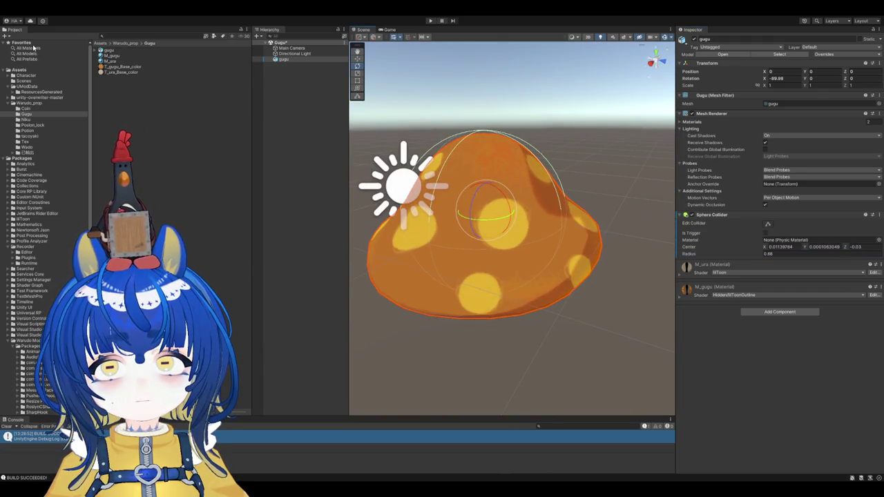
pyautogui.keyDown('alt'); pyautogui.moveTo(511, 221); pyautogui.dragTo(514, 182); pyautogui.keyUp('alt')
pyautogui.press('e')
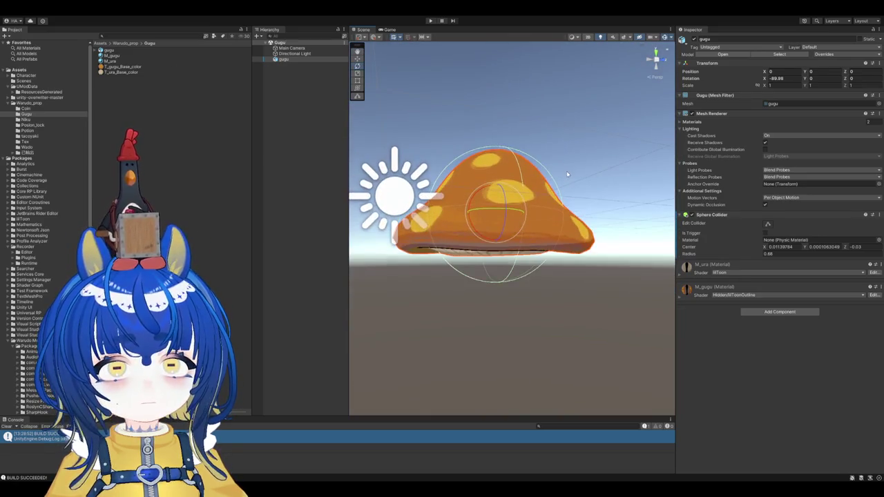
pyautogui.click(300, 60)
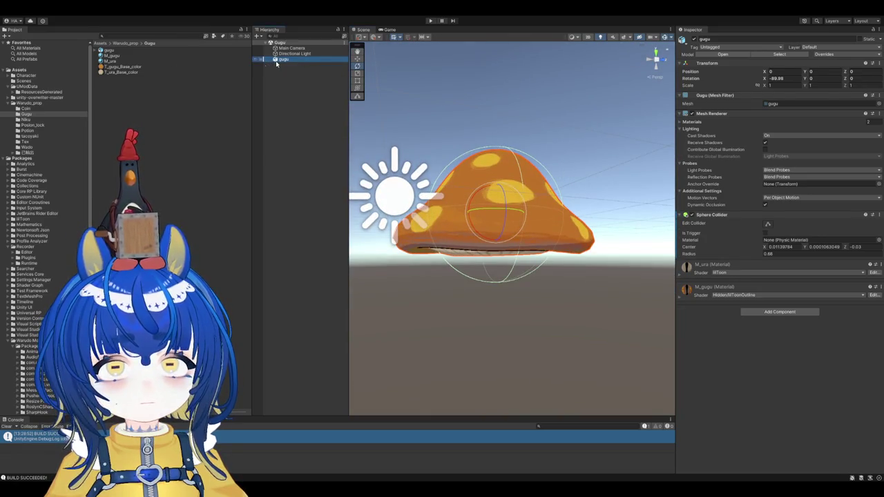
pyautogui.click(203, 123)
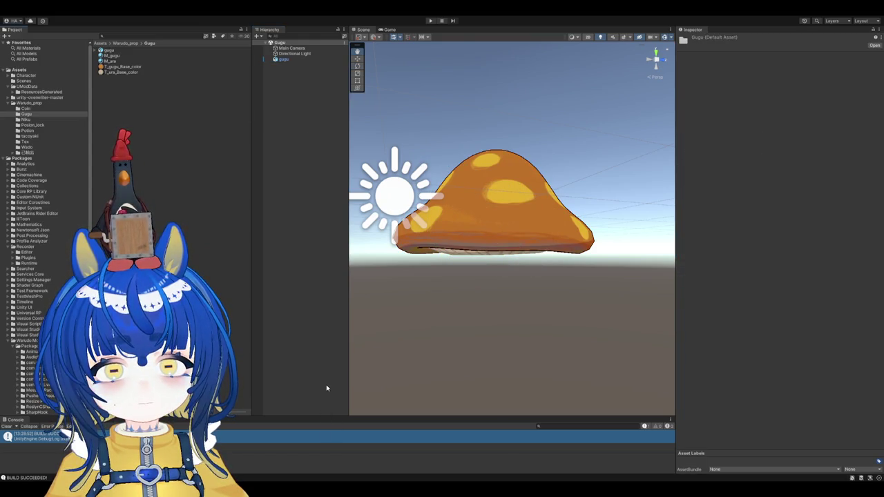
# Step: Create a physic material in the Gugu folder with bounciness 1 and name it Gugu
pyautogui.click(259, 239)
pyautogui.click(123, 90)
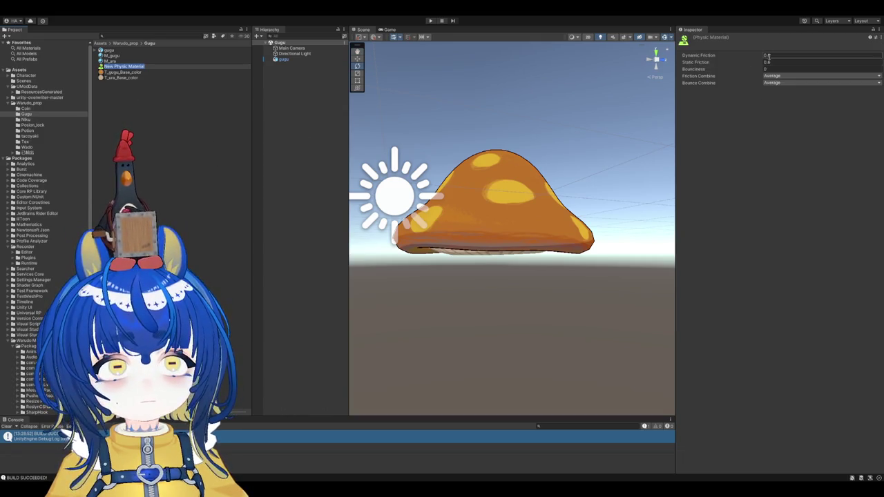
pyautogui.click(780, 67)
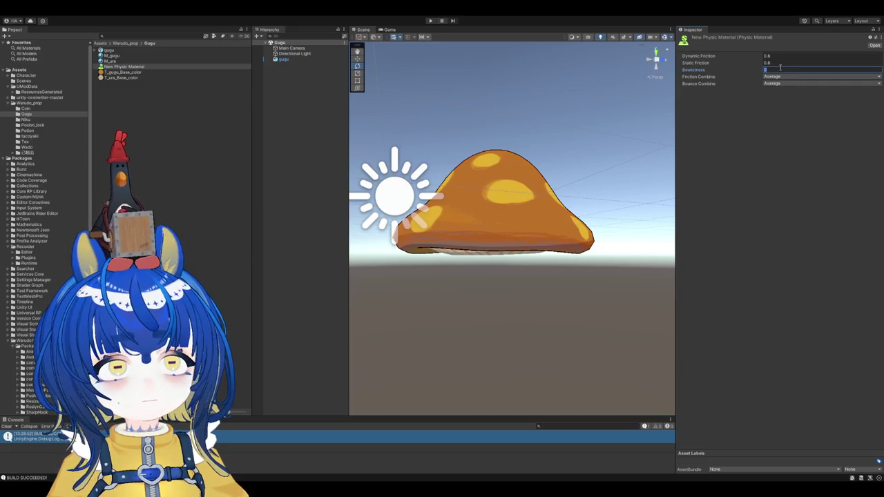
pyautogui.write('1')
pyautogui.click(763, 103)
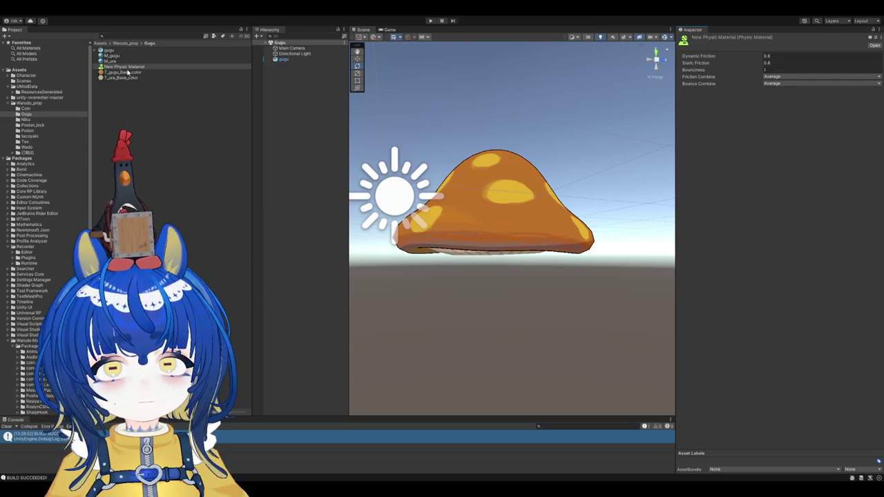
pyautogui.click(128, 72)
pyautogui.click(125, 66)
pyautogui.click(125, 67)
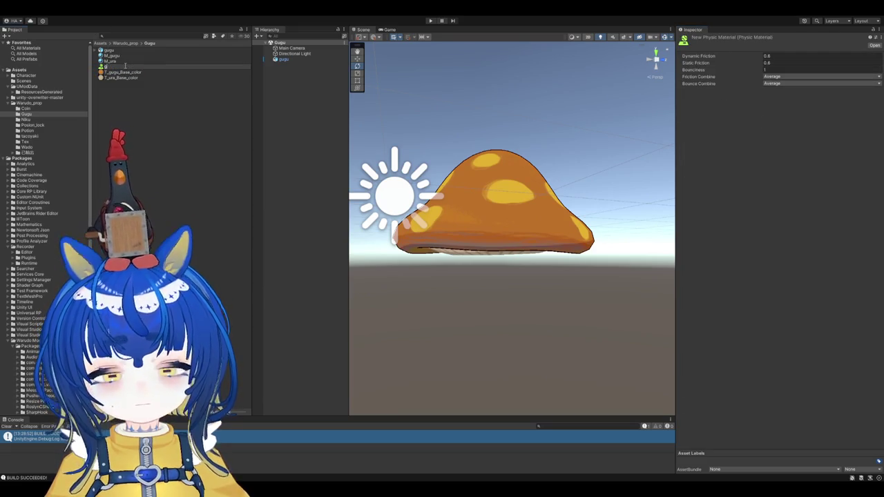
pyautogui.write('ugu')
pyautogui.press('Return')
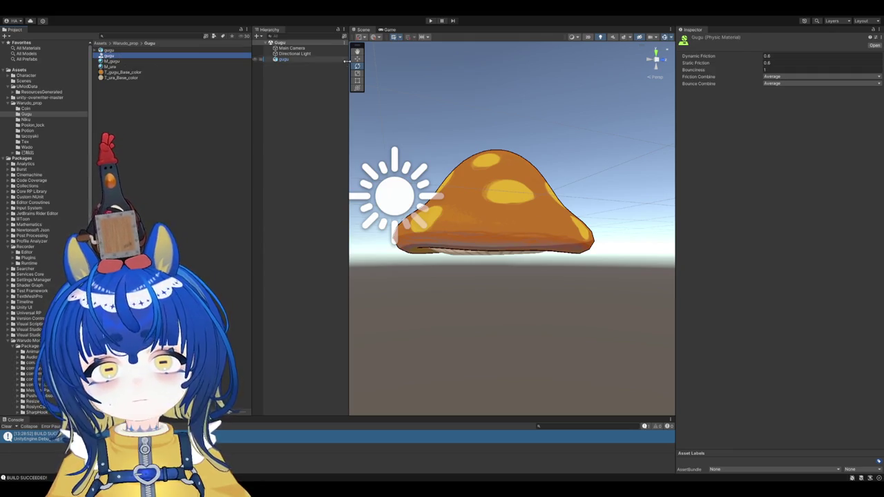
# Step: Assign the Gugu physic material to the mushroom's Sphere Collider material slot
pyautogui.click(316, 61)
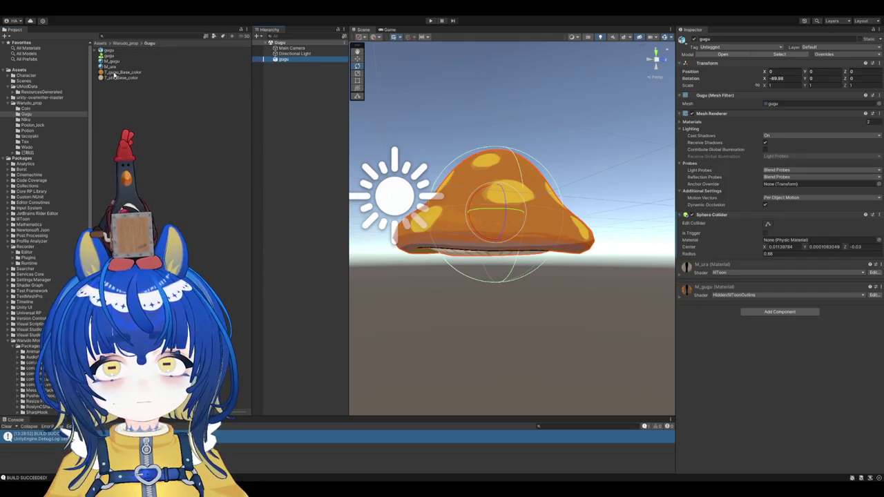
pyautogui.moveTo(109, 61); pyautogui.dragTo(788, 240)
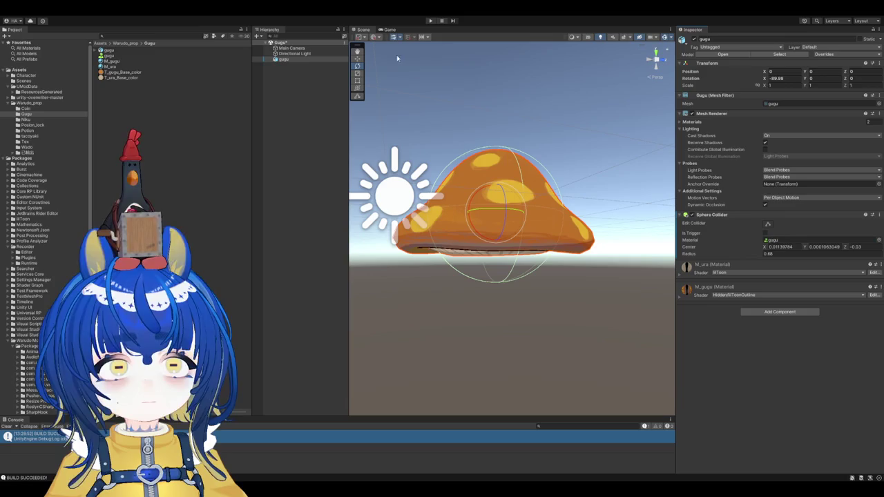
pyautogui.moveTo(444, 94)
pyautogui.keyDown('alt'); pyautogui.mouseDown()
pyautogui.moveTo(588, 199)
pyautogui.moveTo(534, 148)
pyautogui.mouseUp(); pyautogui.keyUp('alt')
pyautogui.click(581, 185)
pyautogui.click(145, 58)
pyautogui.click(146, 61)
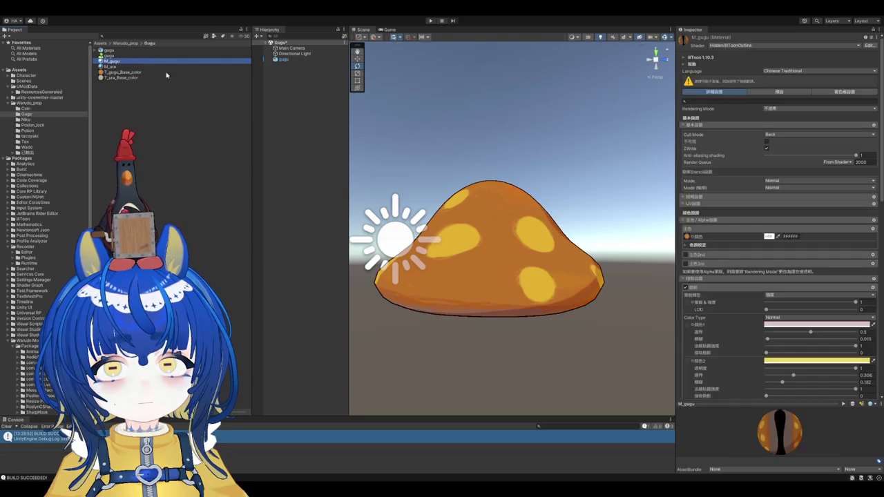
# Step: Set the M_gugu lilToon outline width to 0.8
pyautogui.scroll(-5, 814, 269)
pyautogui.scroll(-5, 815, 270)
pyautogui.scroll(-5, 829, 276)
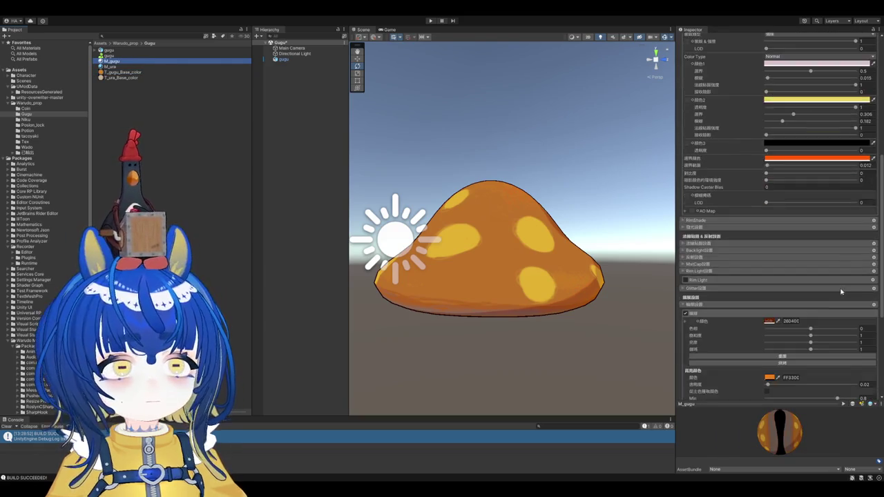
pyautogui.scroll(-5, 857, 296)
pyautogui.scroll(-3, 858, 296)
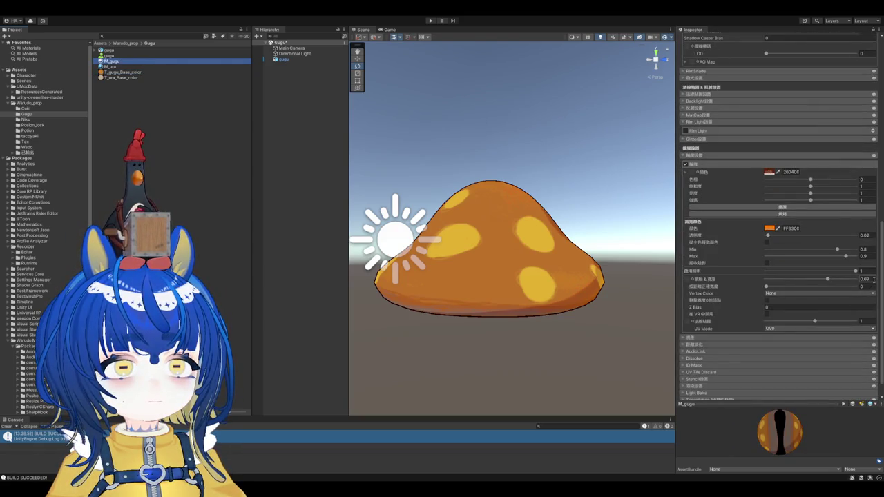
pyautogui.scroll(-1, 874, 280)
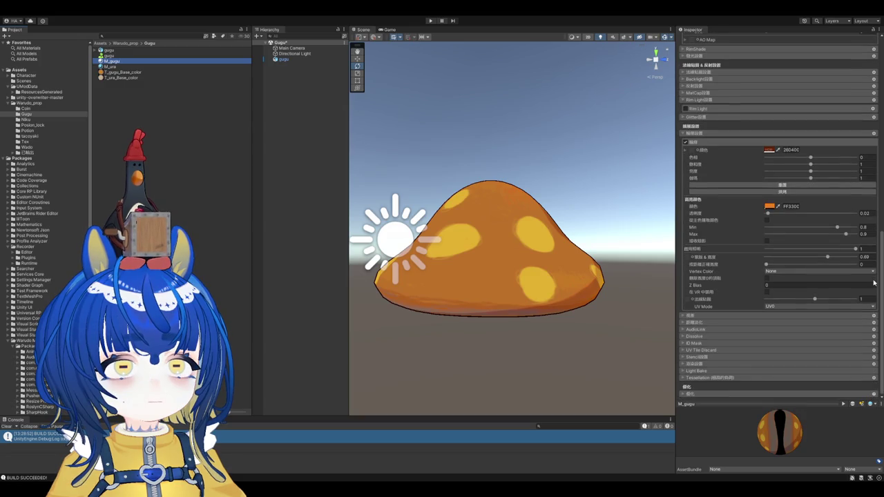
pyautogui.moveTo(828, 258); pyautogui.dragTo(839, 259)
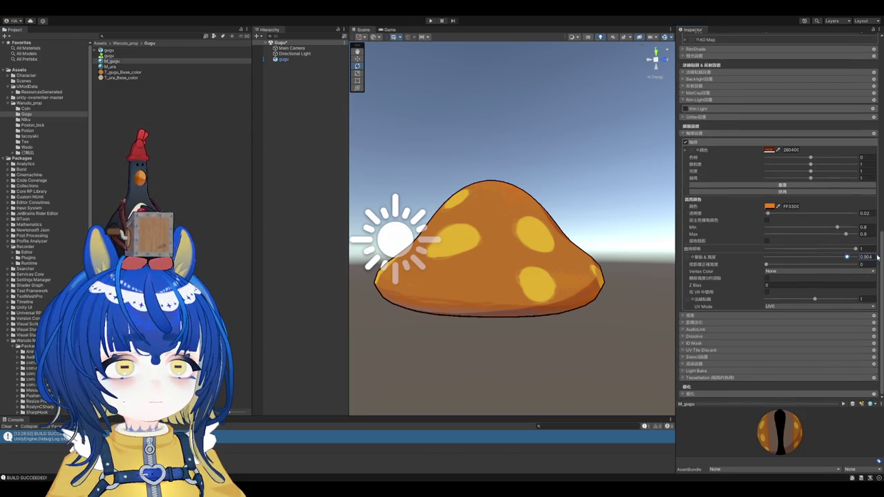
pyautogui.write('0.8')
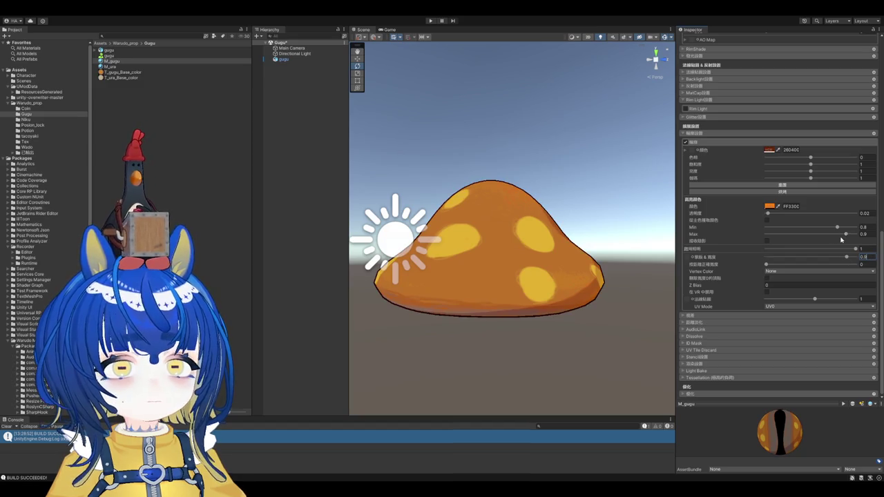
# Step: Orbit around the mushroom to check the thicker outline
pyautogui.scroll(5, 599, 258)
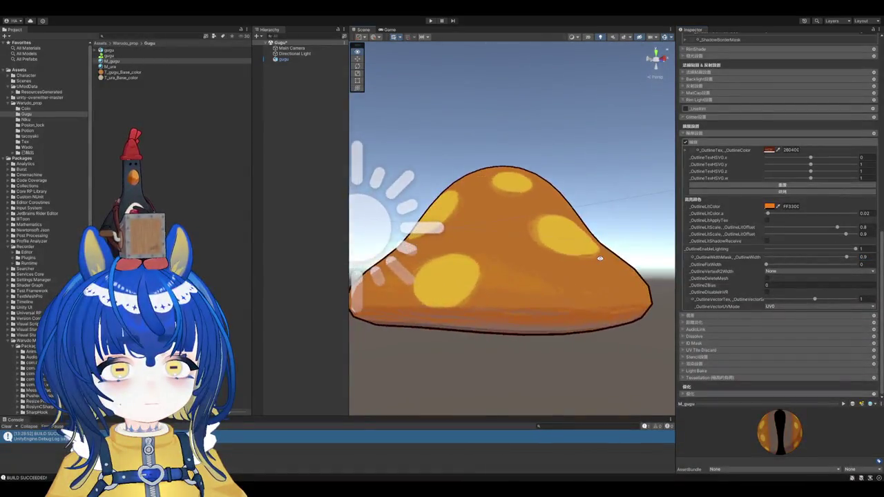
pyautogui.scroll(-3, 599, 258)
pyautogui.scroll(-2, 567, 286)
pyautogui.scroll(-2, 537, 269)
pyautogui.keyDown('alt'); pyautogui.moveTo(532, 307); pyautogui.dragTo(533, 283); pyautogui.keyUp('alt')
pyautogui.scroll(2, 533, 283)
pyautogui.scroll(2, 533, 283)
pyautogui.scroll(2, 533, 283)
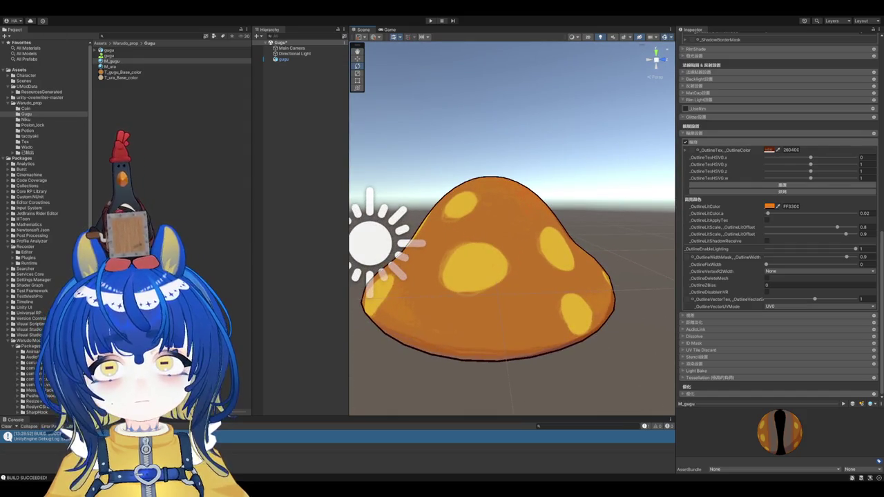
pyautogui.scroll(2, 485, 212)
pyautogui.moveTo(485, 211)
pyautogui.keyDown('alt'); pyautogui.mouseDown()
pyautogui.moveTo(612, 227)
pyautogui.moveTo(470, 201)
pyautogui.moveTo(442, 216)
pyautogui.moveTo(500, 221)
pyautogui.mouseUp(); pyautogui.keyUp('alt')
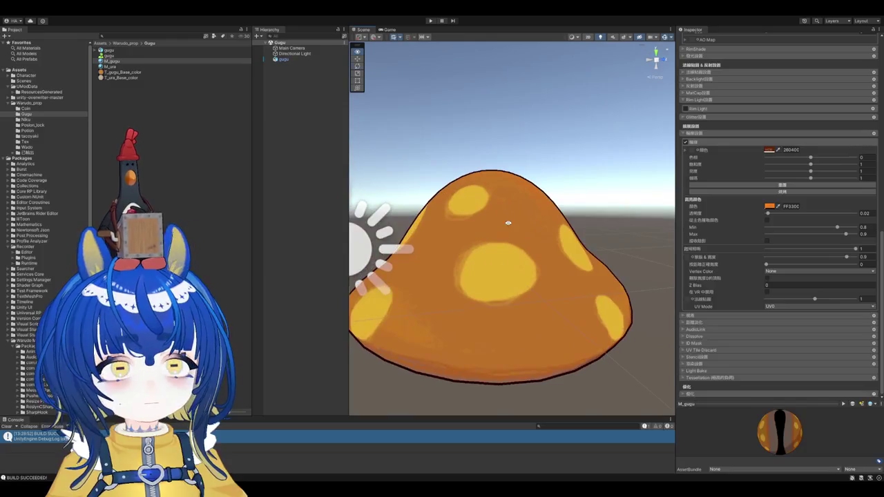
# Step: Collapse the shadow and main colour sections and expand the reflection settings
pyautogui.scroll(3, 726, 211)
pyautogui.scroll(3, 726, 210)
pyautogui.scroll(3, 726, 210)
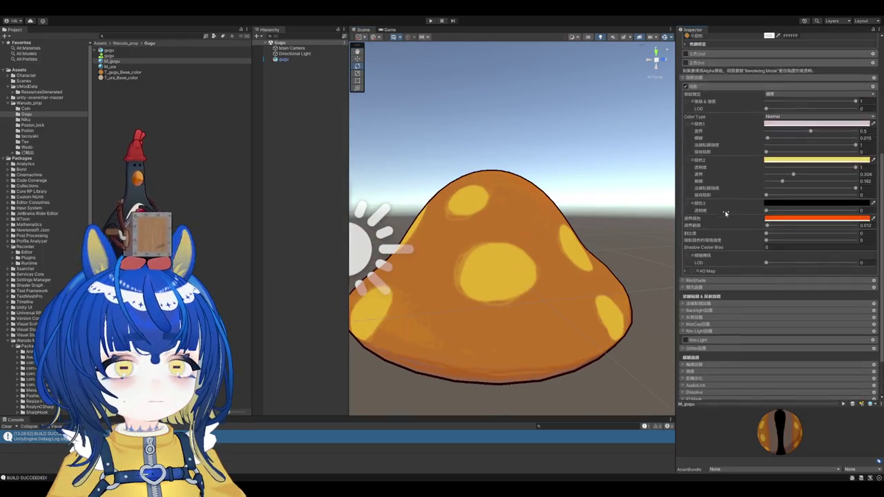
pyautogui.scroll(3, 725, 210)
pyautogui.click(682, 134)
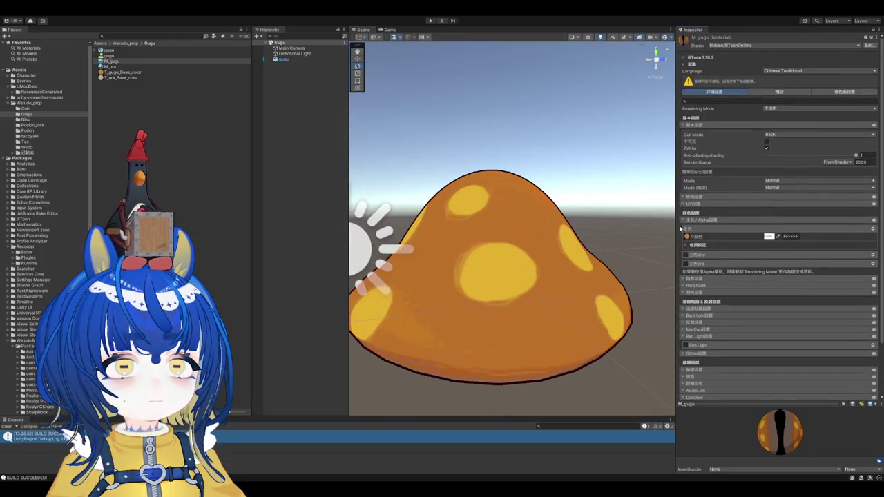
pyautogui.click(682, 220)
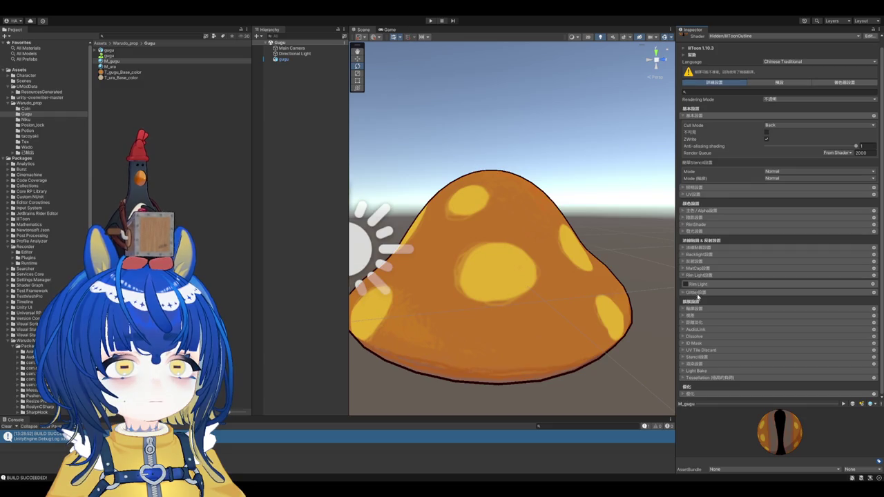
pyautogui.click(707, 259)
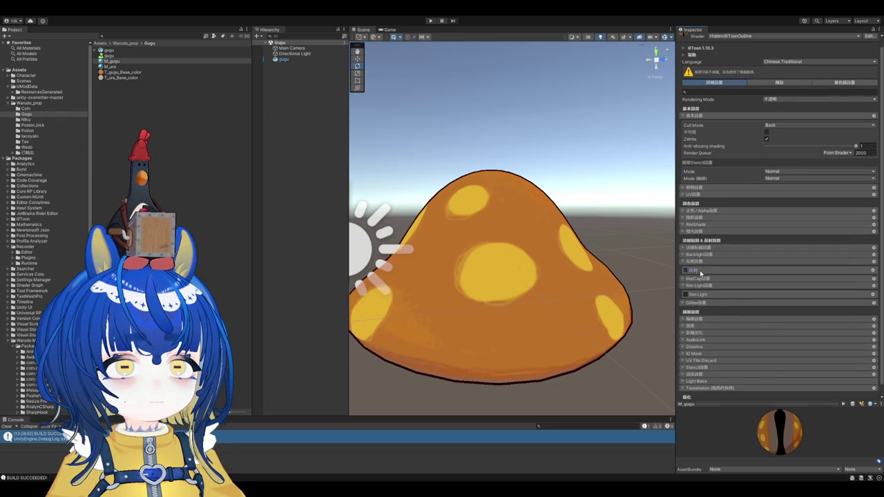
# Step: Set M_gugu's reflection value to about 0.545, paste a pale reflection tint, and raise smoothness
pyautogui.scroll(-2, 829, 228)
pyautogui.moveTo(839, 226)
pyautogui.mouseDown()
pyautogui.moveTo(815, 226)
pyautogui.moveTo(831, 222)
pyautogui.mouseUp()
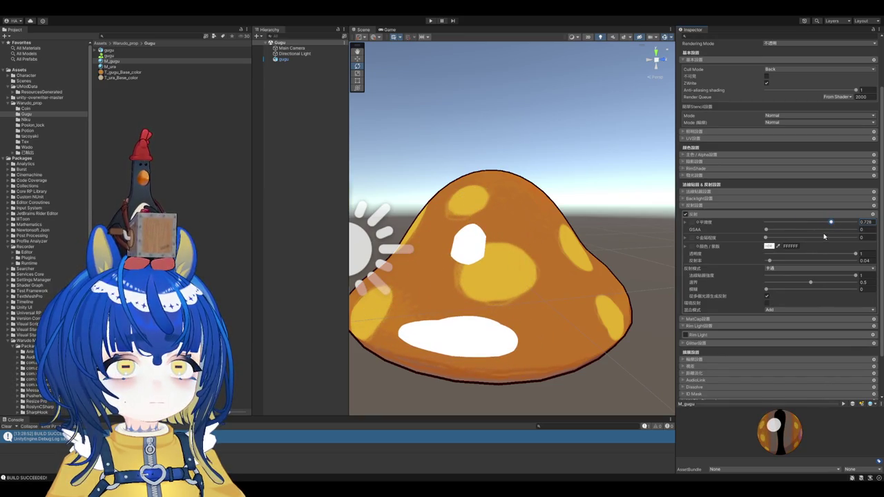
pyautogui.moveTo(810, 284)
pyautogui.mouseDown()
pyautogui.moveTo(800, 283)
pyautogui.moveTo(815, 284)
pyautogui.mouseUp()
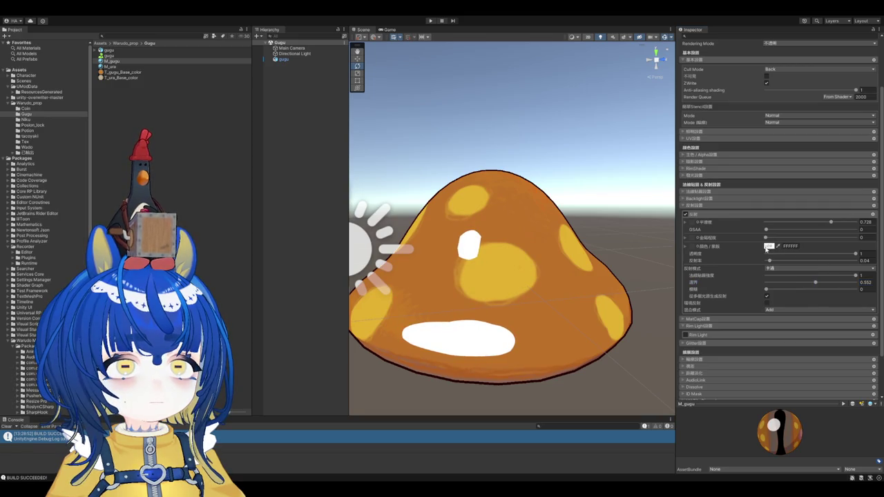
pyautogui.hotkey('ctrl', 'v')
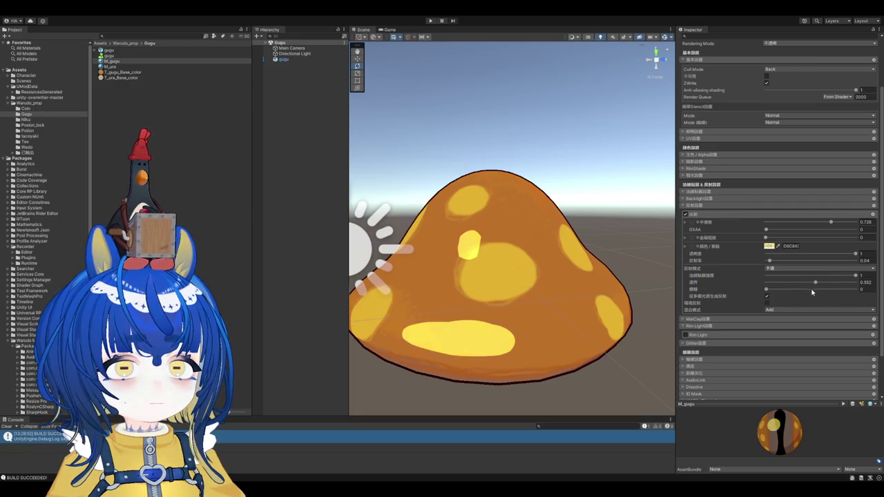
pyautogui.hotkey('ctrl', 'v')
pyautogui.hotkey('ctrl', 'v')
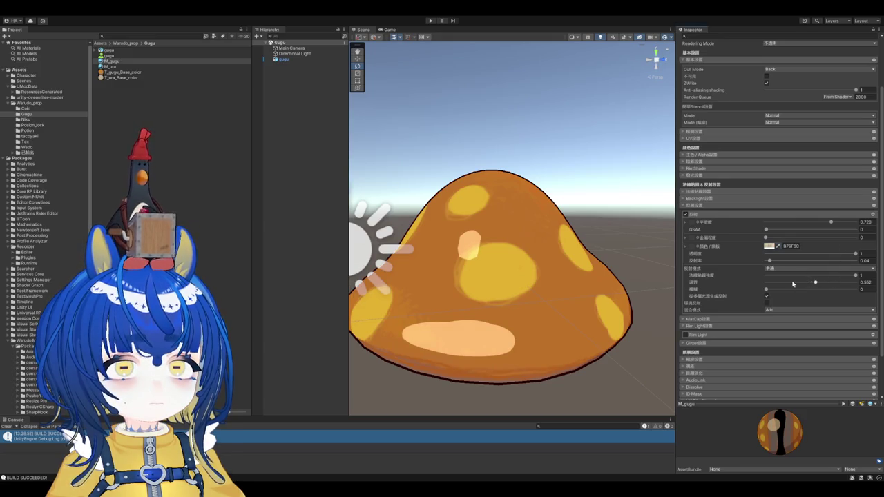
pyautogui.moveTo(815, 283); pyautogui.dragTo(815, 283)
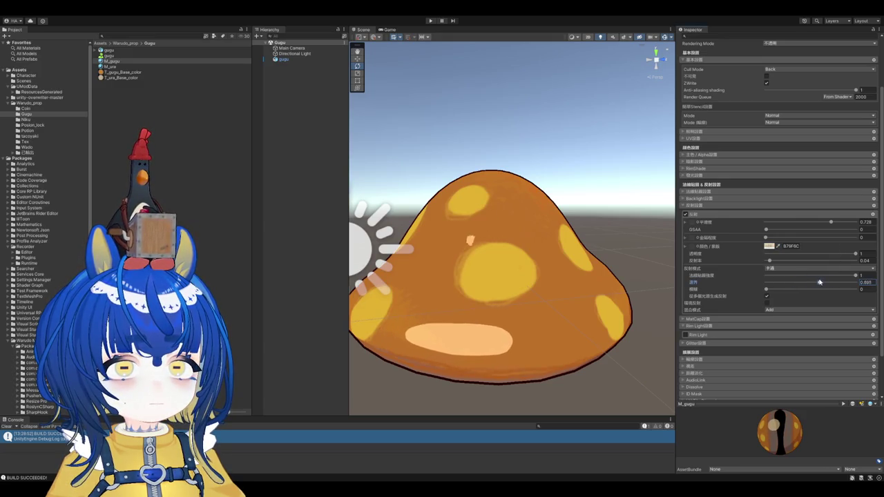
pyautogui.moveTo(831, 223)
pyautogui.mouseDown()
pyautogui.moveTo(801, 223)
pyautogui.moveTo(851, 224)
pyautogui.moveTo(843, 223)
pyautogui.mouseUp()
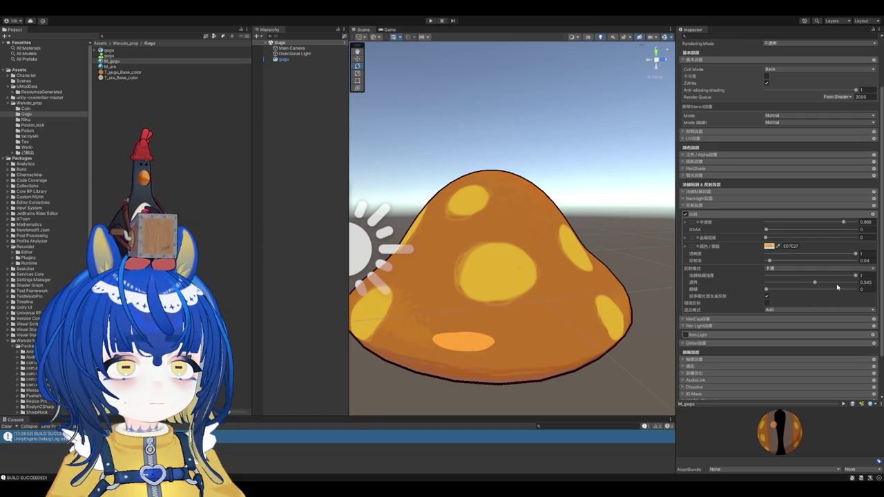
# Step: Brighten the highlight, weaken the reflection colour, and rotate the light to about X 53.8, Z 273.4
pyautogui.scroll(-1, 797, 275)
pyautogui.moveTo(789, 275); pyautogui.dragTo(798, 273)
pyautogui.scroll(-3, 511, 207)
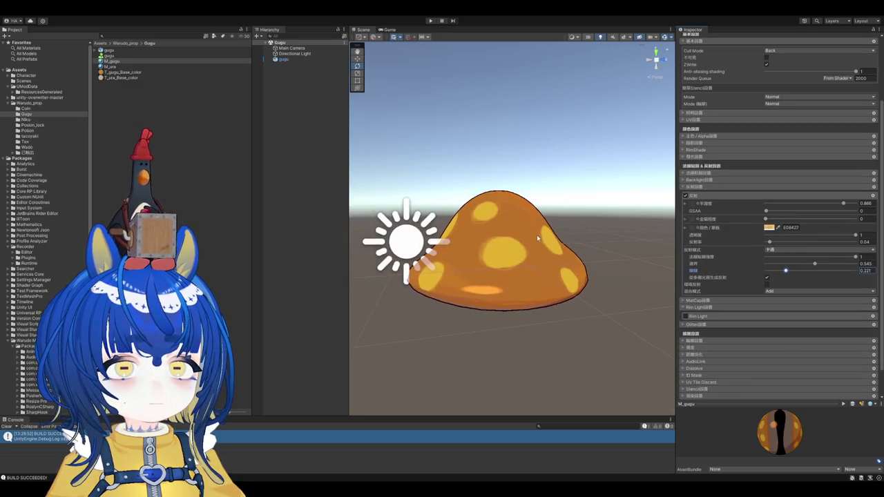
pyautogui.scroll(3, 511, 202)
pyautogui.keyDown('alt'); pyautogui.moveTo(511, 201); pyautogui.dragTo(525, 207); pyautogui.keyUp('alt')
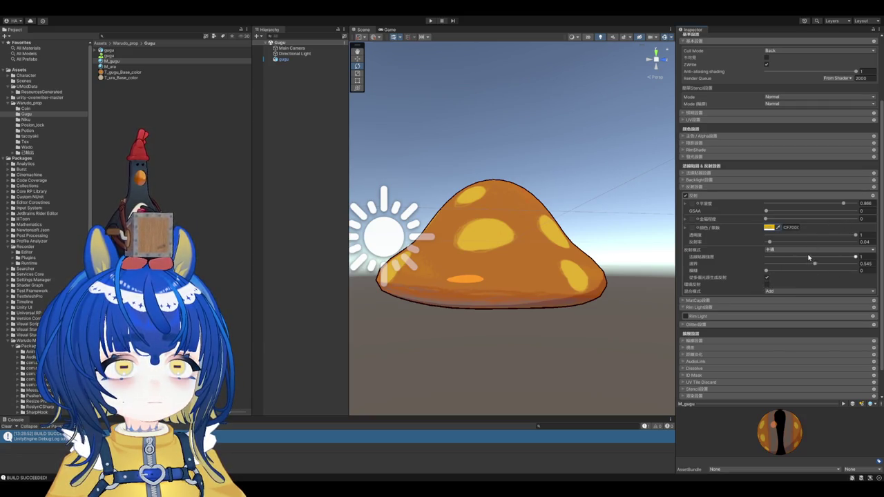
pyautogui.moveTo(822, 238); pyautogui.dragTo(816, 237)
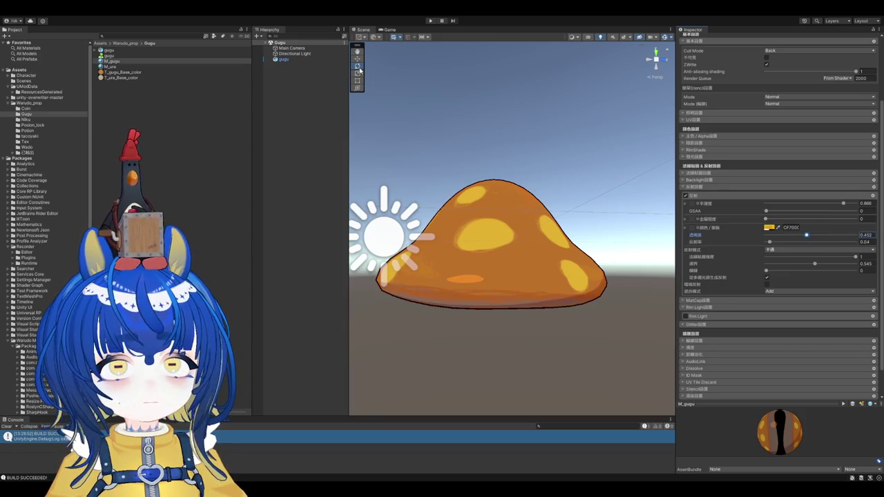
pyautogui.moveTo(462, 141)
pyautogui.keyDown('alt'); pyautogui.mouseDown()
pyautogui.moveTo(627, 153)
pyautogui.moveTo(437, 103)
pyautogui.mouseUp(); pyautogui.keyUp('alt')
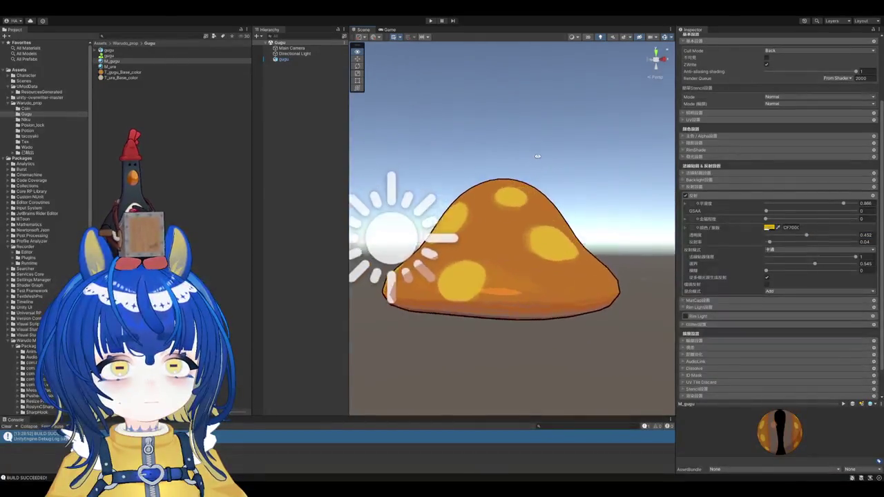
pyautogui.click(293, 53)
pyautogui.moveTo(425, 249)
pyautogui.mouseDown()
pyautogui.moveTo(504, 302)
pyautogui.moveTo(524, 259)
pyautogui.moveTo(575, 206)
pyautogui.moveTo(547, 228)
pyautogui.mouseUp()
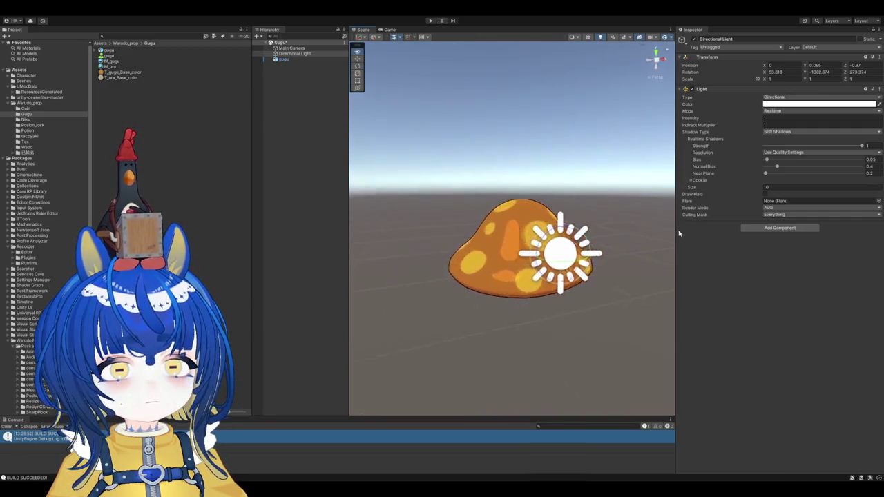
# Step: Lower M_gugu's smoothness, raise reflectance, switch reflection to 卡通 toon mode and adjust its blur
pyautogui.click(281, 60)
pyautogui.click(111, 61)
pyautogui.scroll(-3, 790, 259)
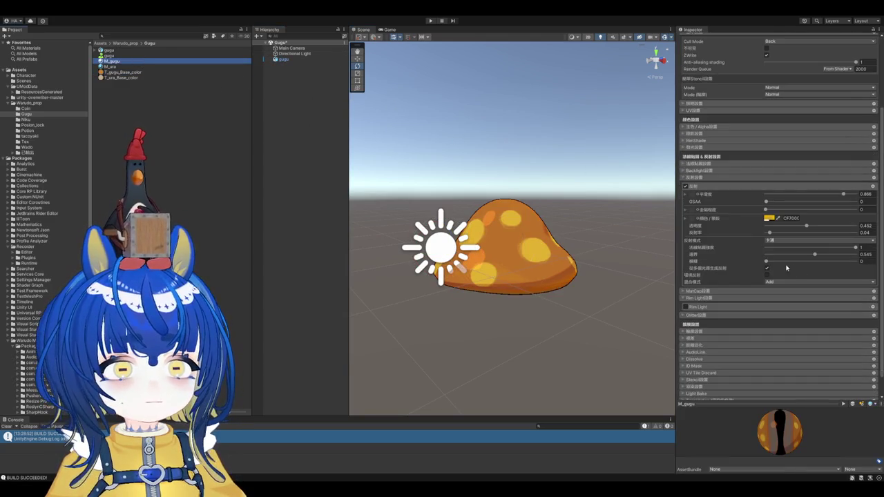
pyautogui.scroll(1, 553, 239)
pyautogui.scroll(3, 553, 239)
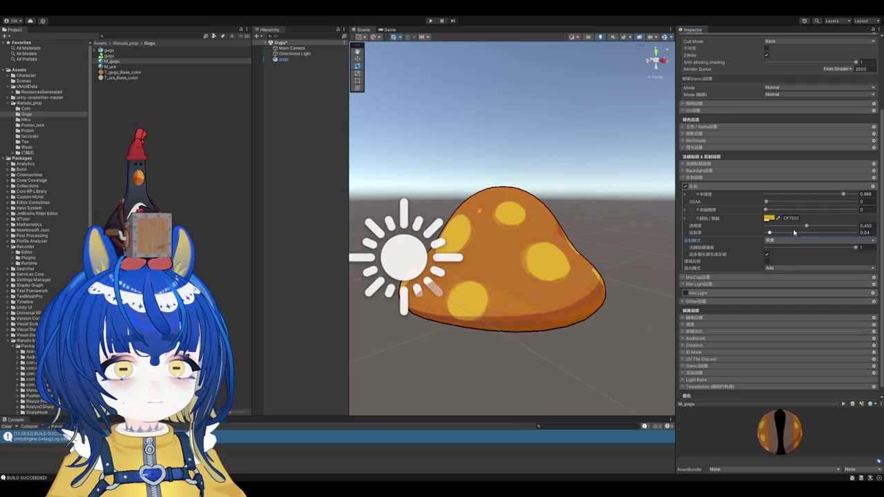
pyautogui.moveTo(806, 198); pyautogui.dragTo(842, 197)
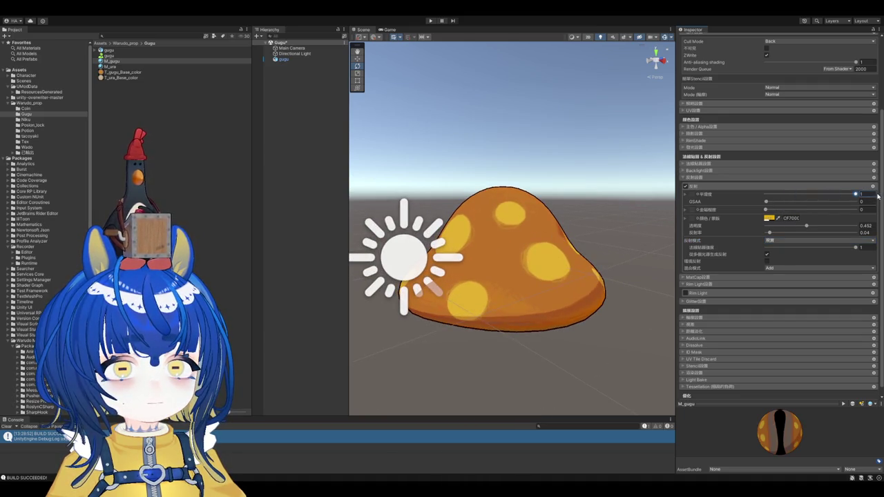
pyautogui.moveTo(781, 235); pyautogui.dragTo(879, 228)
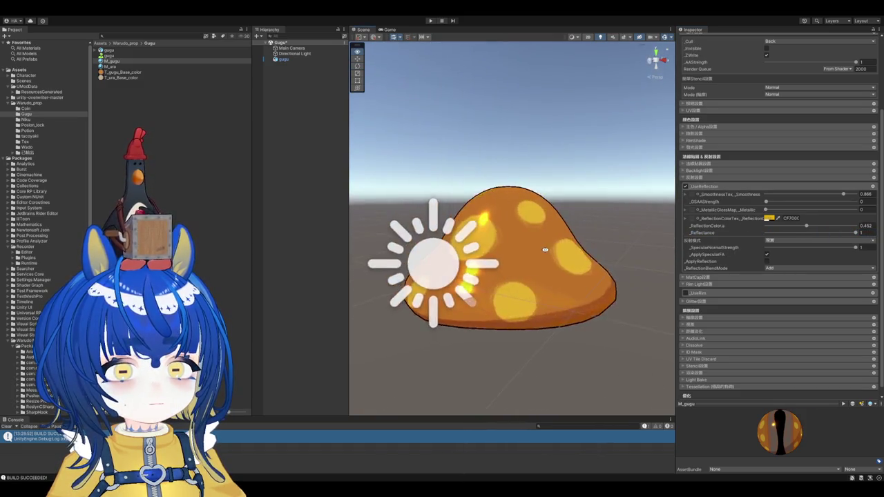
pyautogui.click(786, 241)
pyautogui.click(786, 250)
pyautogui.moveTo(778, 262); pyautogui.dragTo(860, 257)
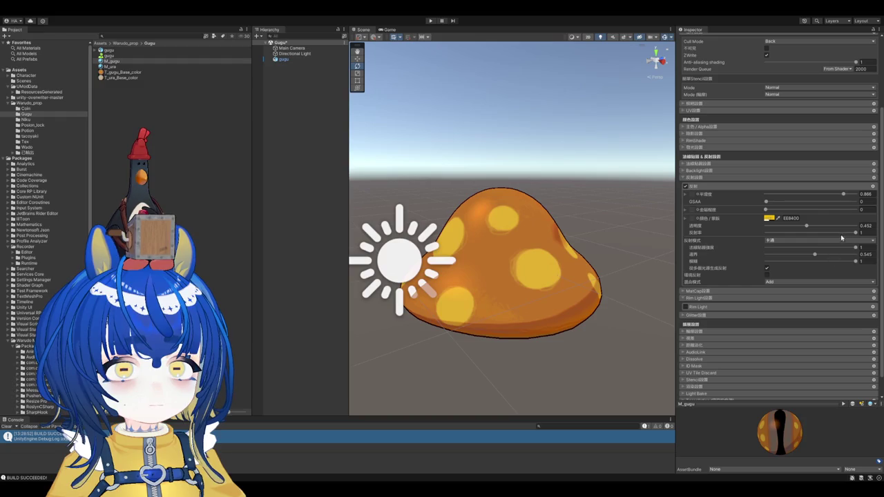
pyautogui.moveTo(587, 228)
pyautogui.keyDown('alt'); pyautogui.mouseDown()
pyautogui.moveTo(546, 269)
pyautogui.moveTo(304, 271)
pyautogui.moveTo(325, 256)
pyautogui.mouseUp(); pyautogui.keyUp('alt')
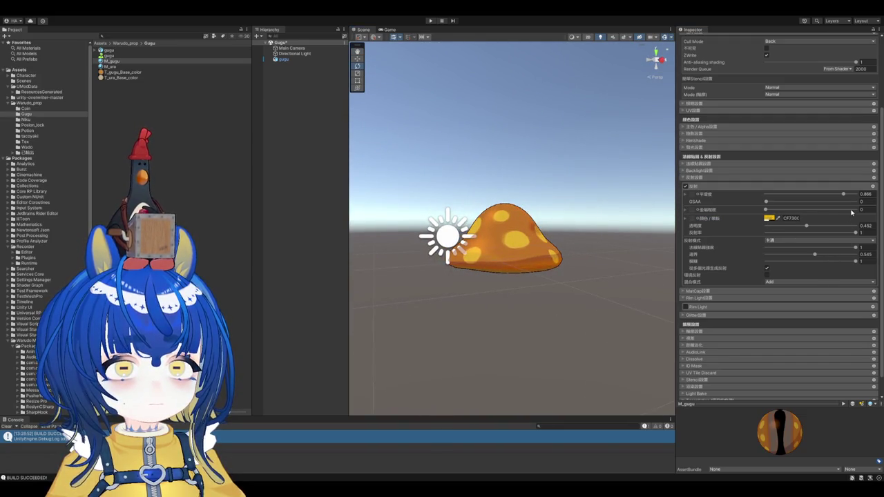
pyautogui.keyDown('alt'); pyautogui.moveTo(580, 235); pyautogui.dragTo(599, 230); pyautogui.keyUp('alt')
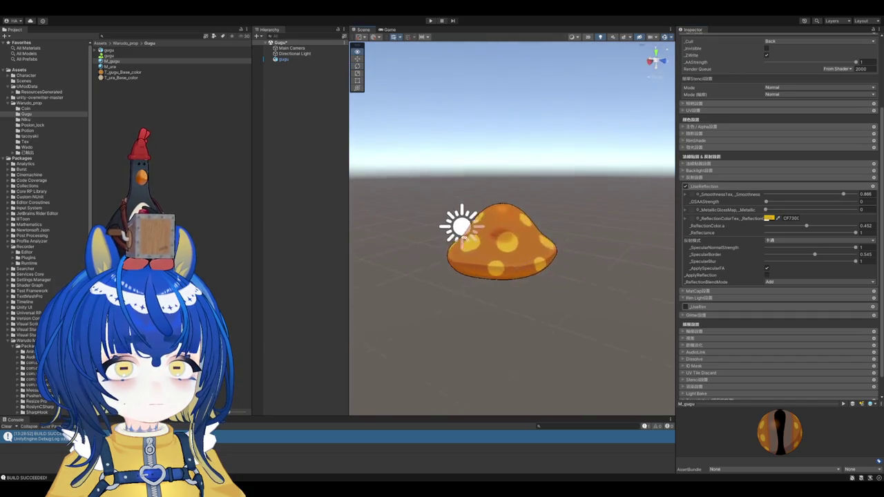
# Step: Rotate the directional light back to bright daylight and save the Gugu scene with Ctrl+S
pyautogui.click(294, 53)
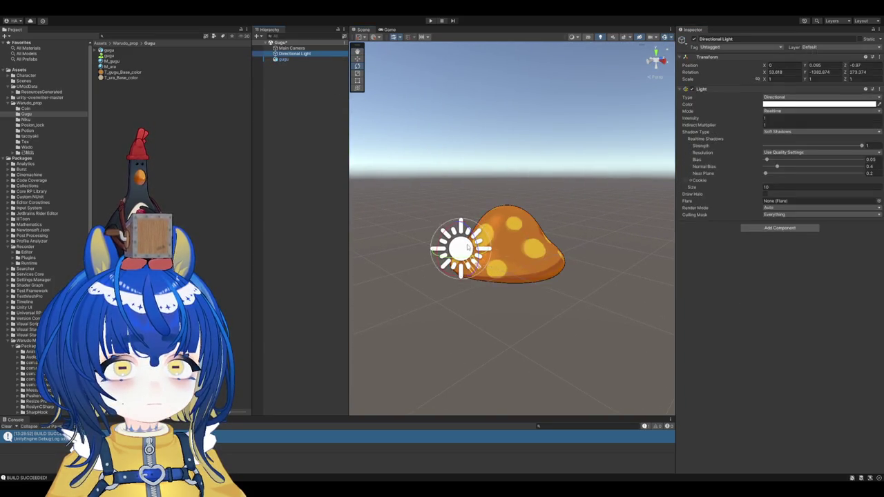
pyautogui.moveTo(516, 292)
pyautogui.mouseDown()
pyautogui.moveTo(618, 302)
pyautogui.moveTo(619, 271)
pyautogui.moveTo(636, 267)
pyautogui.mouseUp()
pyautogui.click(283, 59)
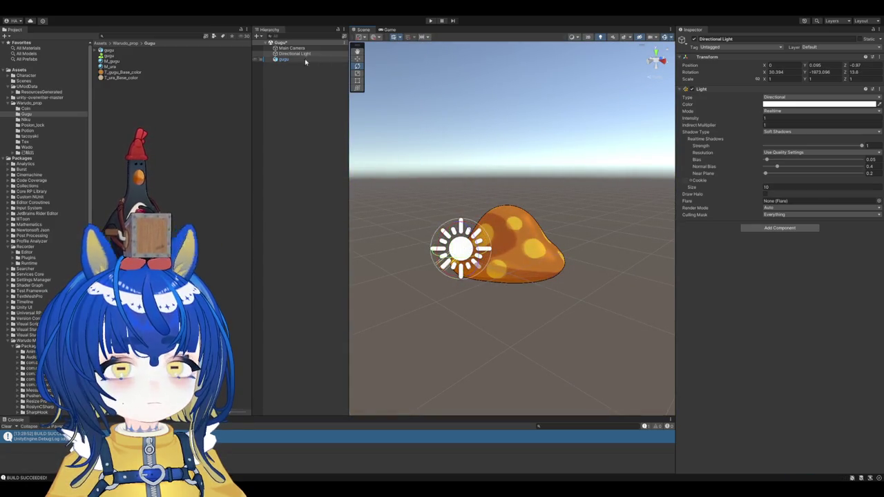
pyautogui.click(110, 60)
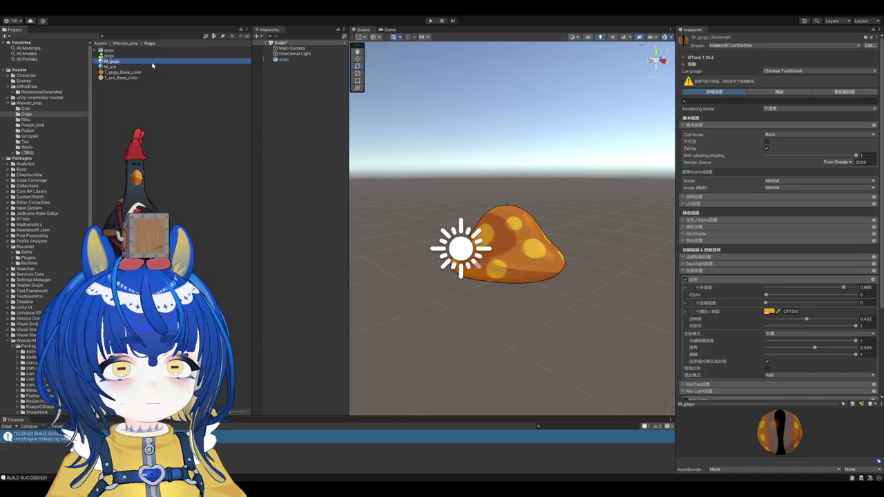
pyautogui.scroll(-5, 765, 197)
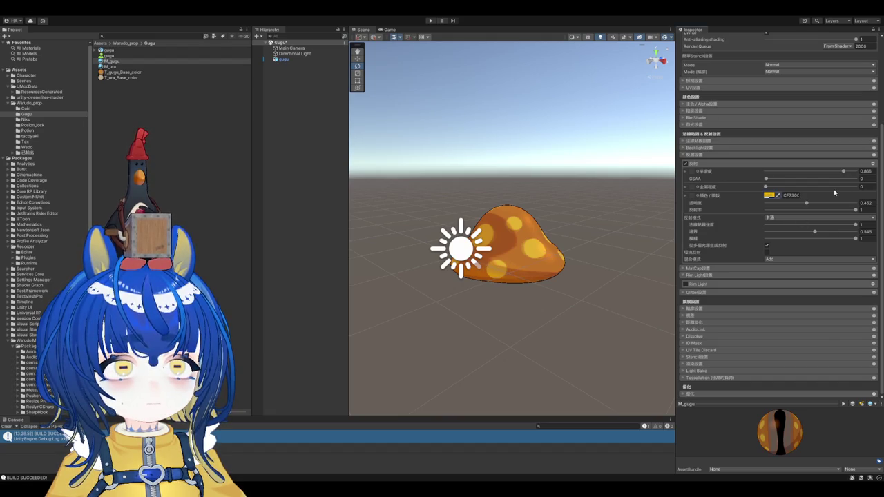
pyautogui.hotkey('ctrl', 's')
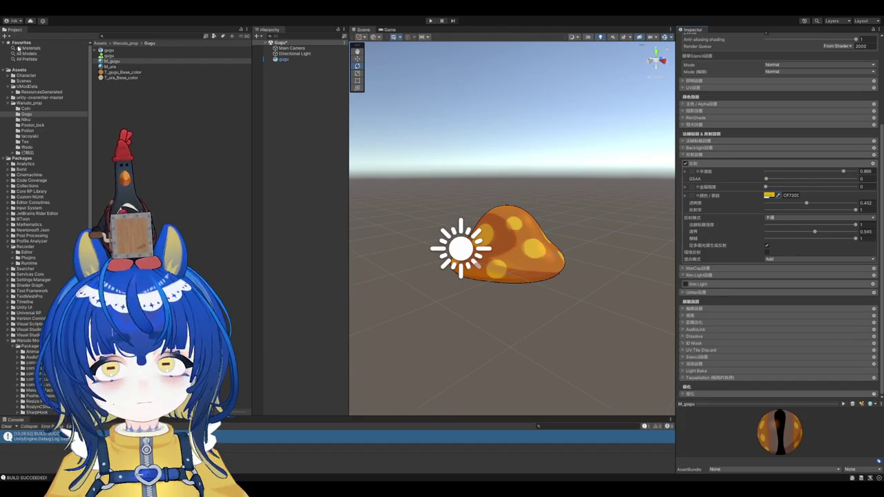
# Step: Reselect the gugu mushroom to show its Transform, Mesh Renderer, Sphere Collider and materials
pyautogui.scroll(3, 559, 226)
pyautogui.scroll(1, 560, 226)
pyautogui.click(284, 59)
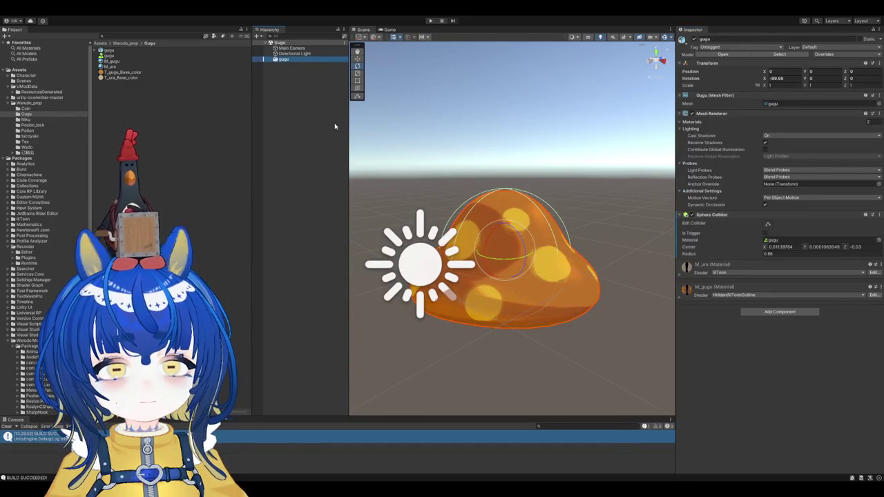
pyautogui.click(306, 105)
pyautogui.click(284, 60)
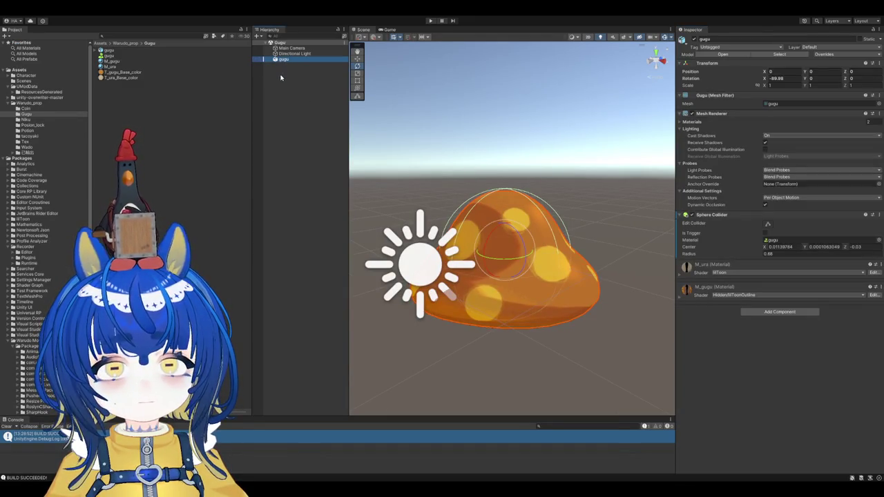
# Step: Create an empty GameObject named Prop and set its Position to 0, 0, 0
pyautogui.click(309, 183)
pyautogui.hotkey('ctrl', 'shift', 'n')
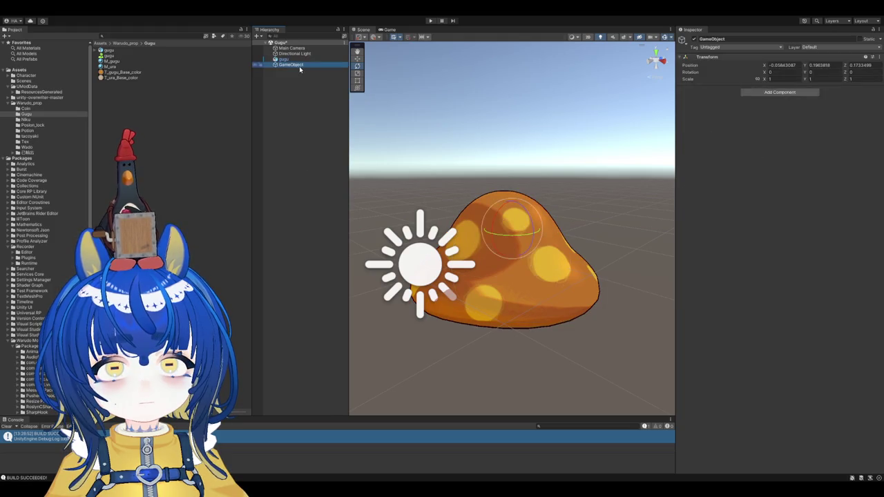
pyautogui.write('Prop')
pyautogui.press('Return')
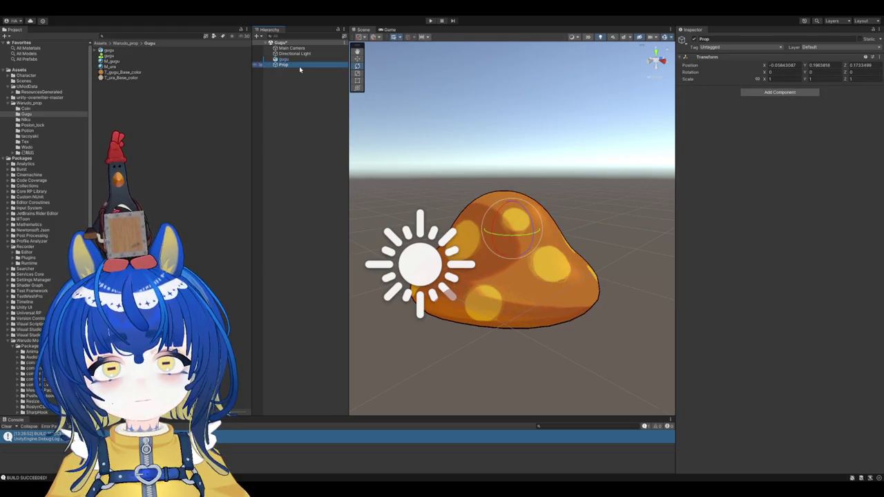
pyautogui.click(784, 66)
pyautogui.write('0')
pyautogui.press('Tab')
pyautogui.write('0')
pyautogui.press('Tab')
pyautogui.write('0')
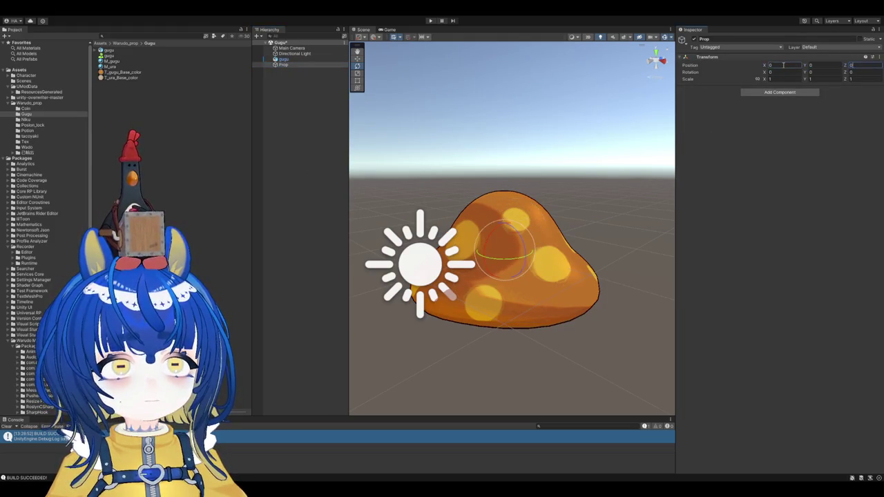
pyautogui.click(289, 49)
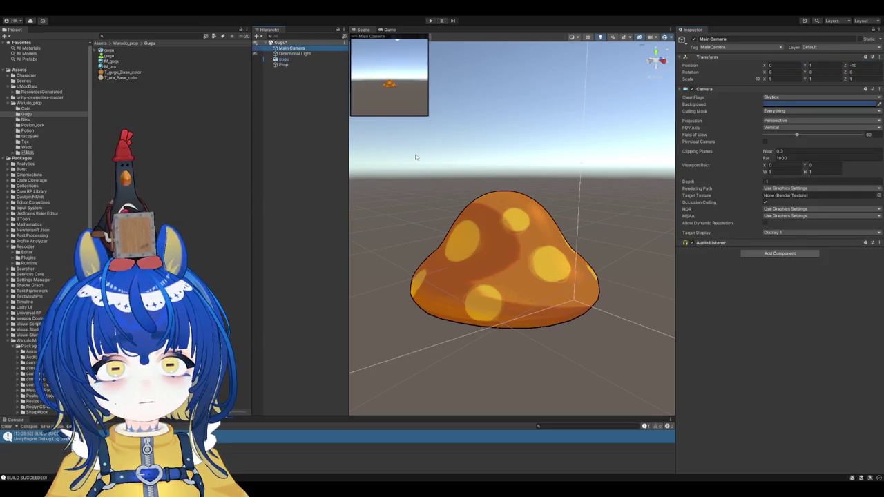
# Step: Turn the Main Camera to Y rotation 180 so it faces the mushroom
pyautogui.click(390, 29)
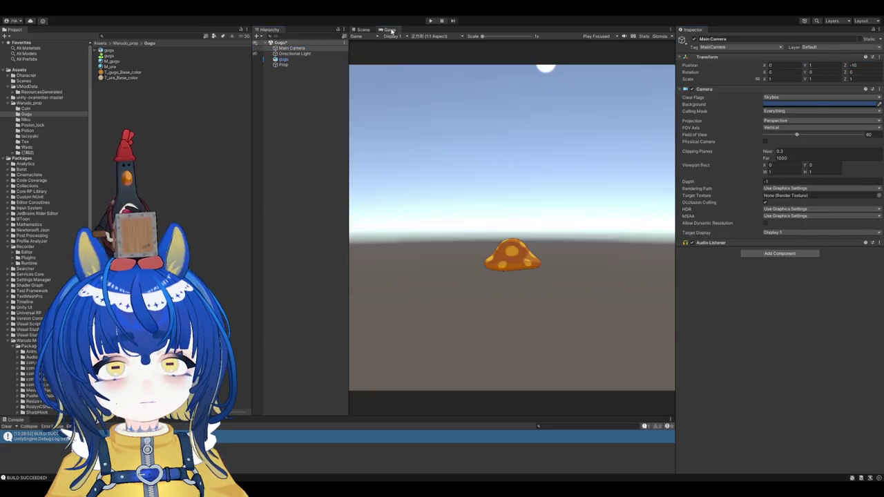
pyautogui.hotkey('ctrl', '1')
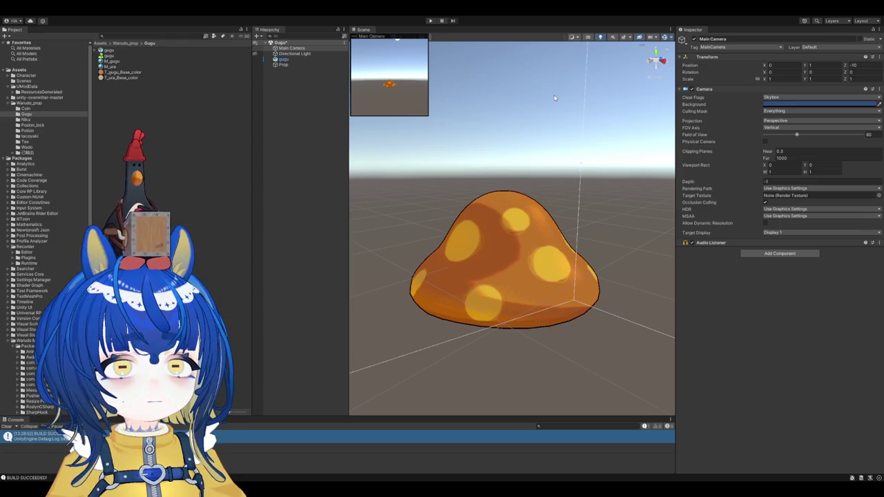
pyautogui.press('f')
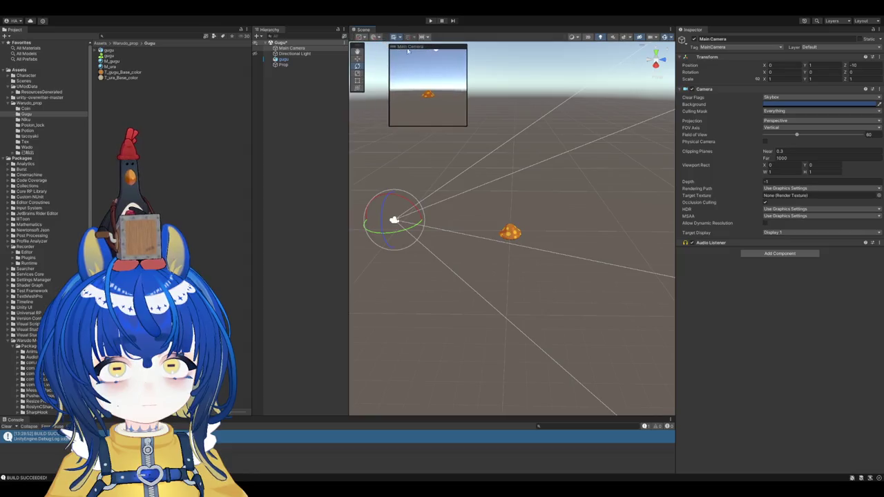
pyautogui.moveTo(405, 225); pyautogui.dragTo(538, 223)
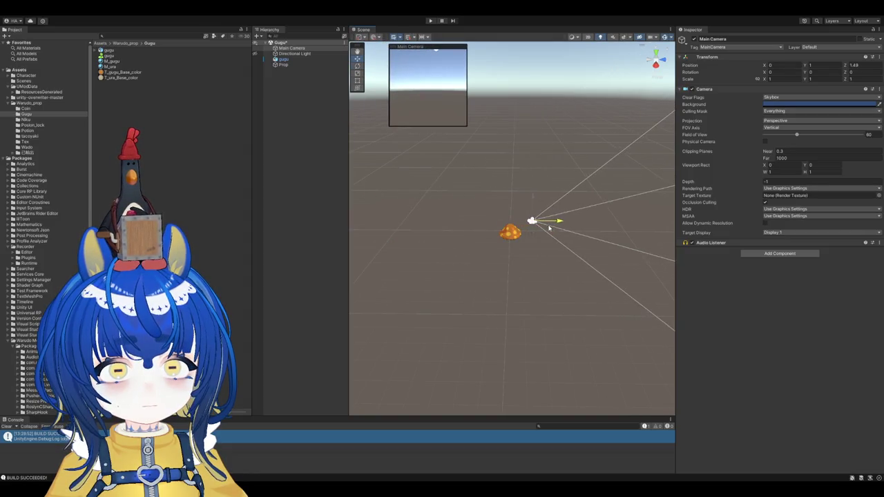
pyautogui.click(539, 217)
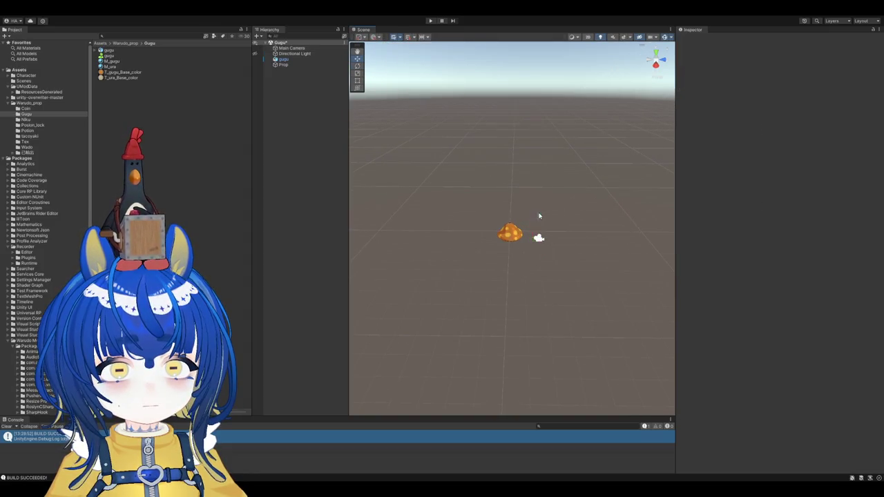
pyautogui.click(540, 235)
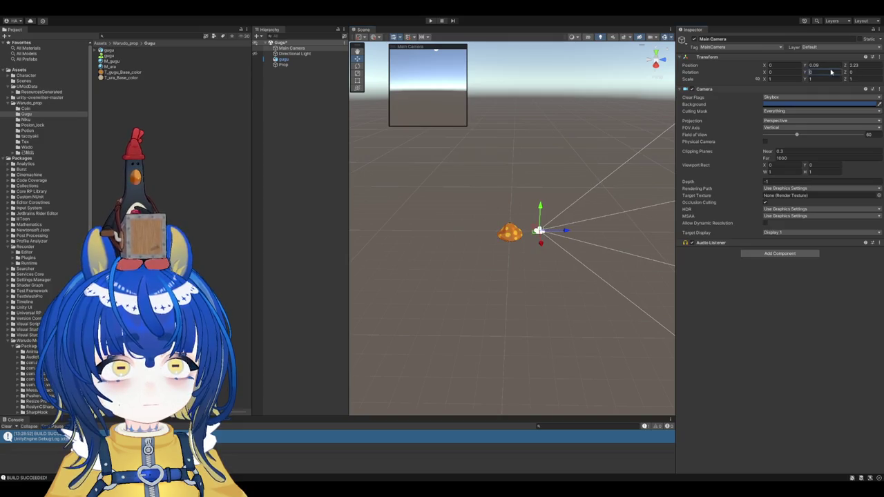
pyautogui.write('180')
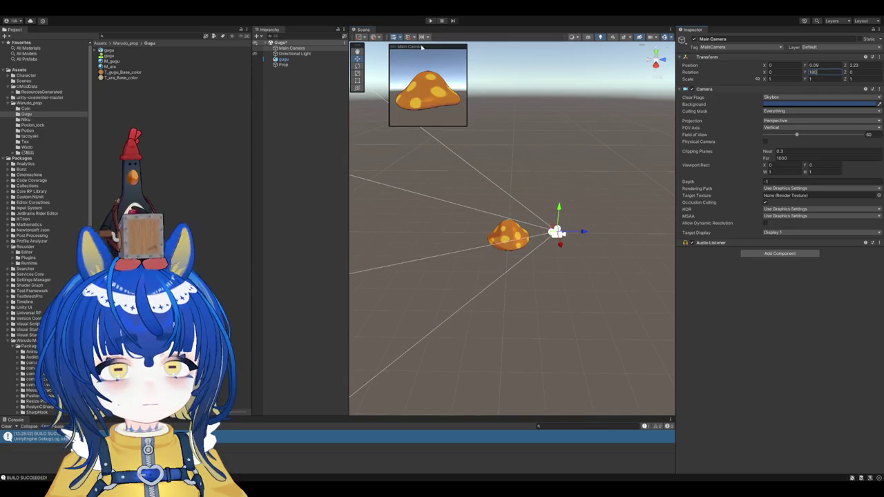
# Step: Change the camera's Clear Flags from Skybox to Solid Color with a white background
pyautogui.click(787, 102)
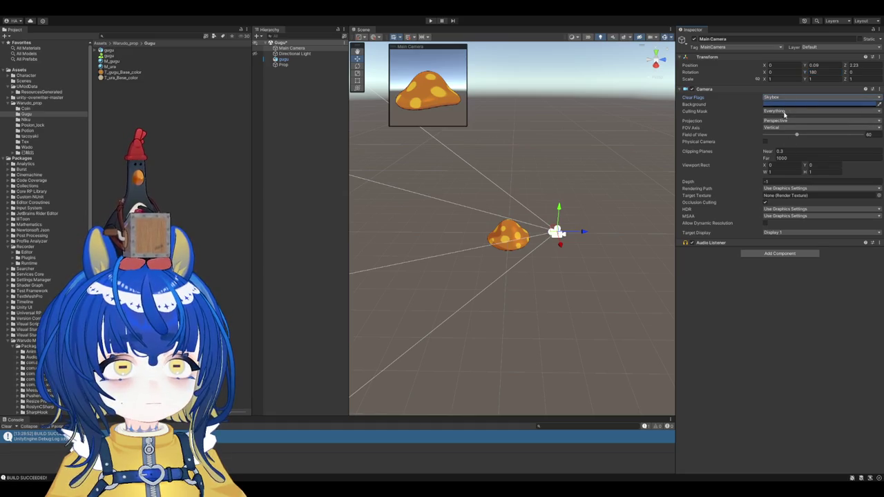
pyautogui.click(794, 121)
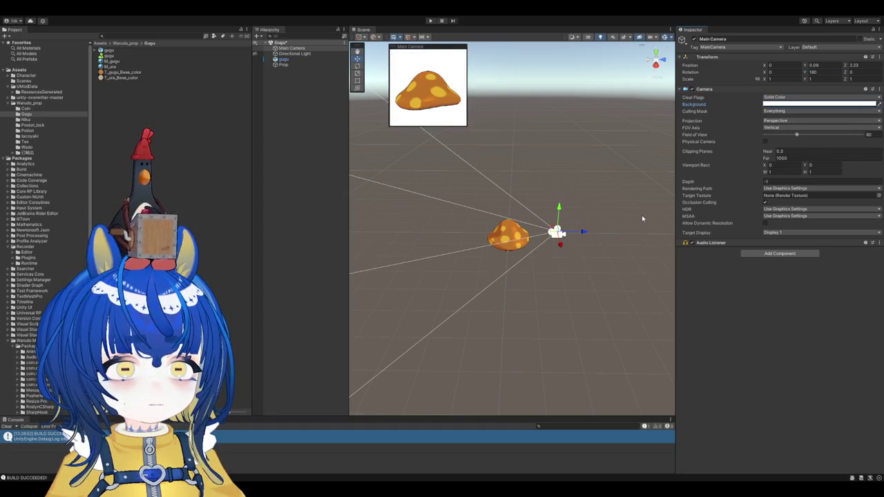
pyautogui.moveTo(561, 211)
pyautogui.mouseDown()
pyautogui.moveTo(568, 232)
pyautogui.moveTo(568, 224)
pyautogui.mouseUp()
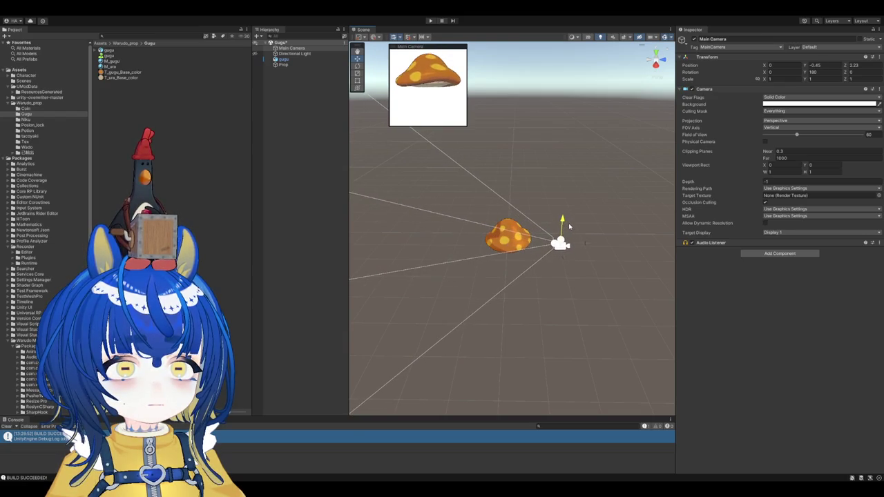
# Step: Try nudging and rotating the Main Camera, undoing the unwanted angles
pyautogui.moveTo(563, 256)
pyautogui.mouseDown()
pyautogui.moveTo(550, 244)
pyautogui.moveTo(569, 246)
pyautogui.mouseUp()
pyautogui.press('e')
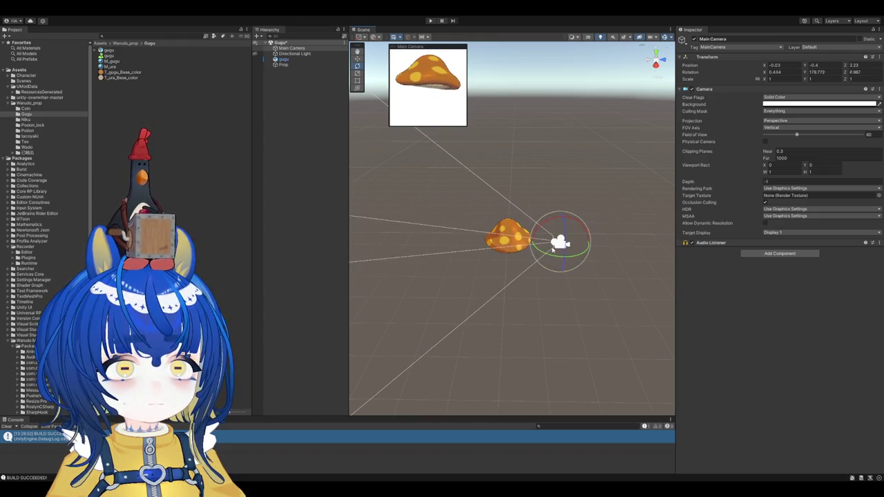
pyautogui.hotkey('shift', 'alt', 'f')
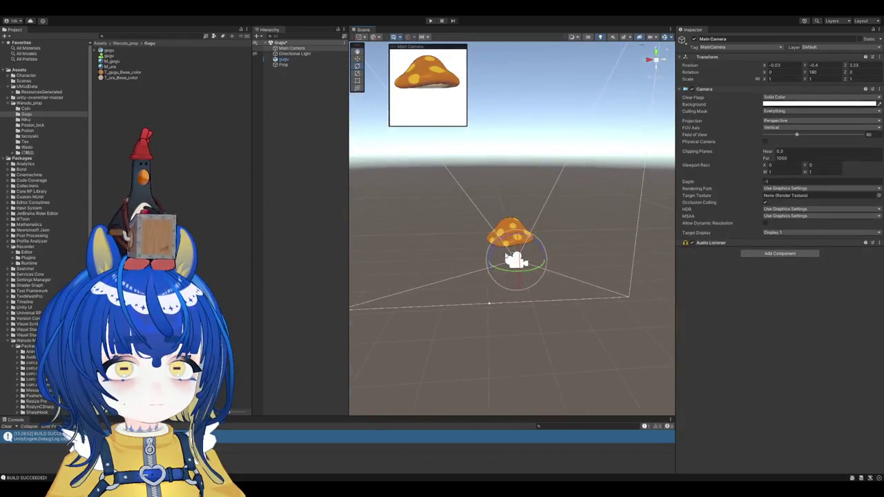
pyautogui.moveTo(533, 232)
pyautogui.keyDown('alt'); pyautogui.mouseDown()
pyautogui.moveTo(513, 266)
pyautogui.moveTo(515, 283)
pyautogui.moveTo(519, 253)
pyautogui.mouseUp(); pyautogui.keyUp('alt')
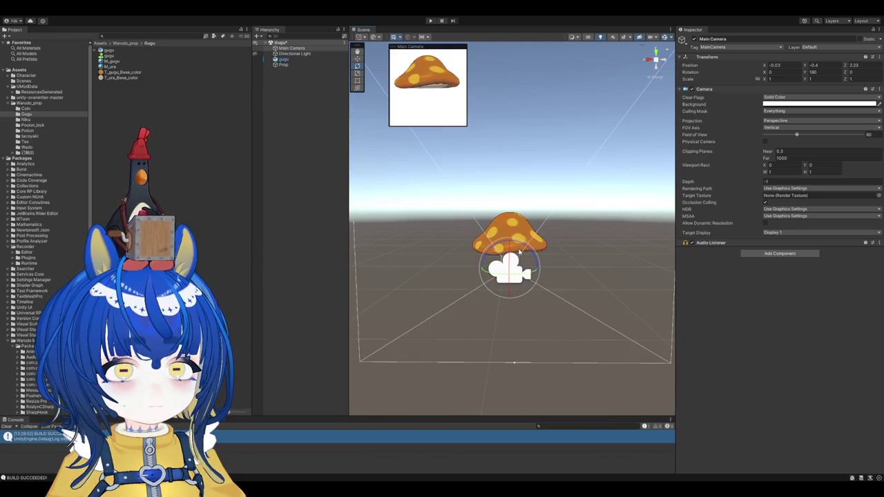
pyautogui.hotkey('ctrl', 'z')
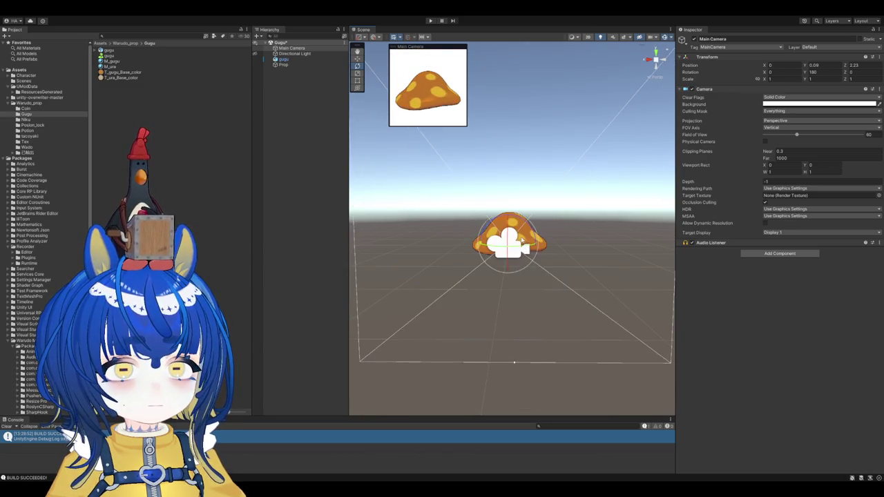
pyautogui.moveTo(523, 242); pyautogui.dragTo(520, 225)
pyautogui.hotkey('ctrl', 'z')
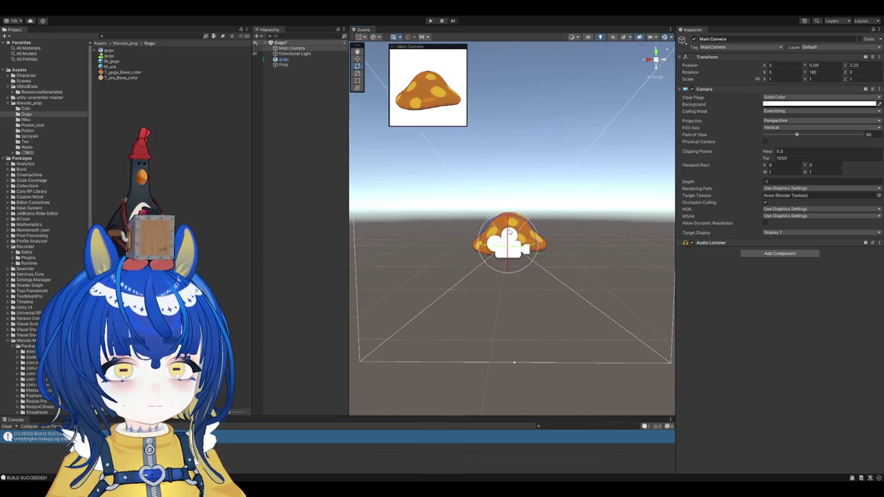
# Step: Lower the Main Camera, tilt it up toward the mushroom, and set Rotation Z to 0
pyautogui.press('w')
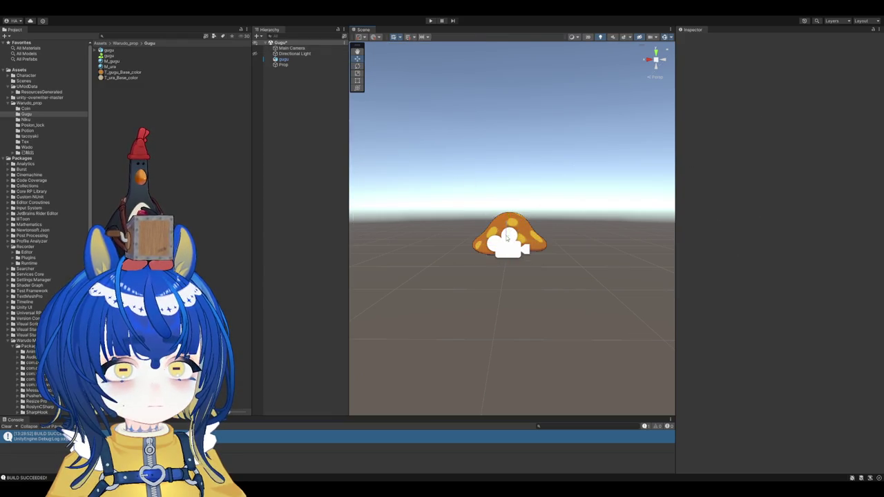
pyautogui.moveTo(509, 222)
pyautogui.mouseDown()
pyautogui.moveTo(509, 254)
pyautogui.moveTo(509, 243)
pyautogui.mouseUp()
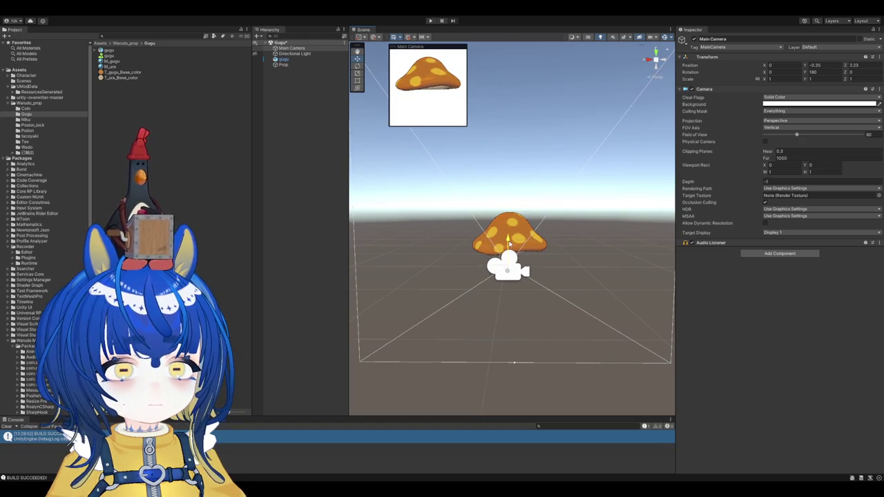
pyautogui.press('e')
pyautogui.moveTo(509, 244); pyautogui.dragTo(510, 256)
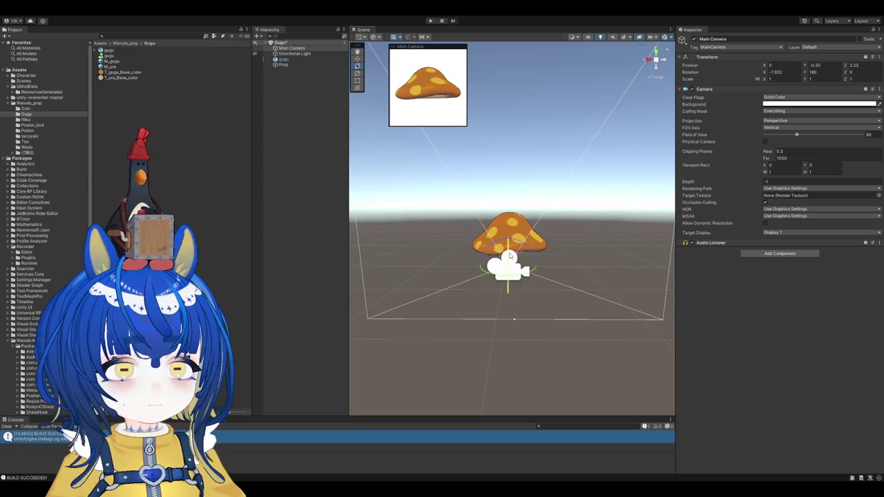
pyautogui.moveTo(846, 68); pyautogui.dragTo(784, 78)
pyautogui.write('-5.39')
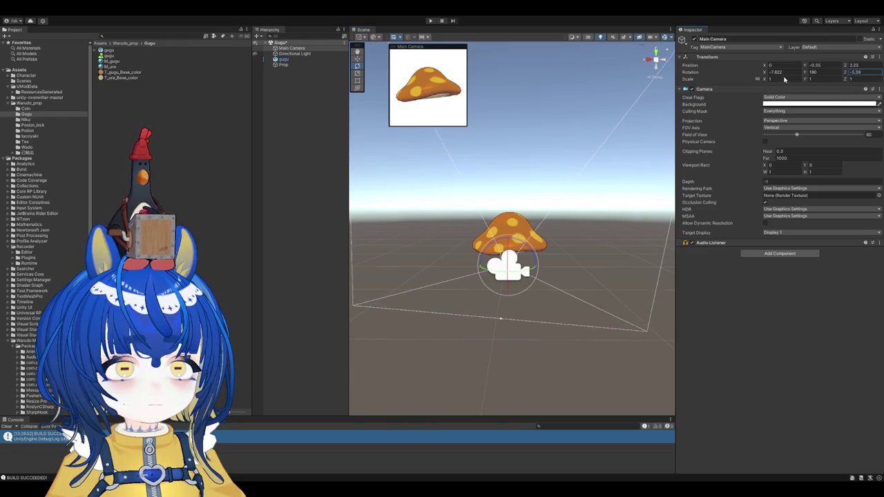
pyautogui.write('0')
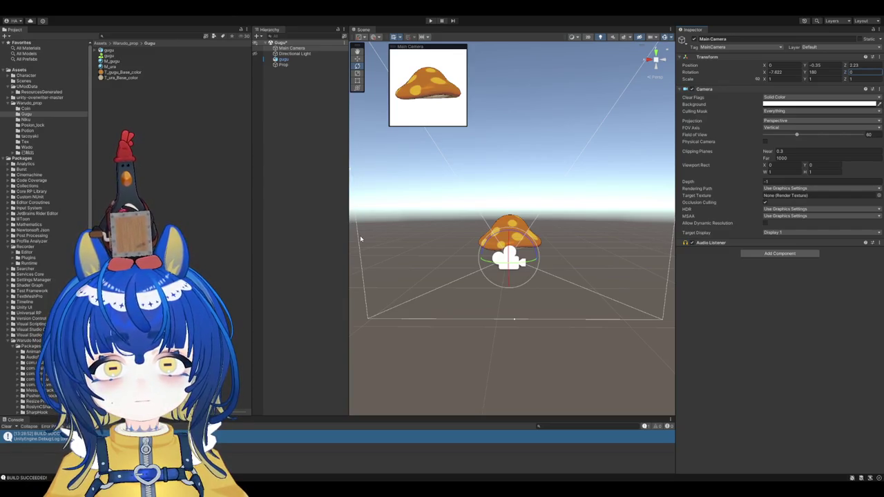
pyautogui.hotkey('ctrl', 'p')
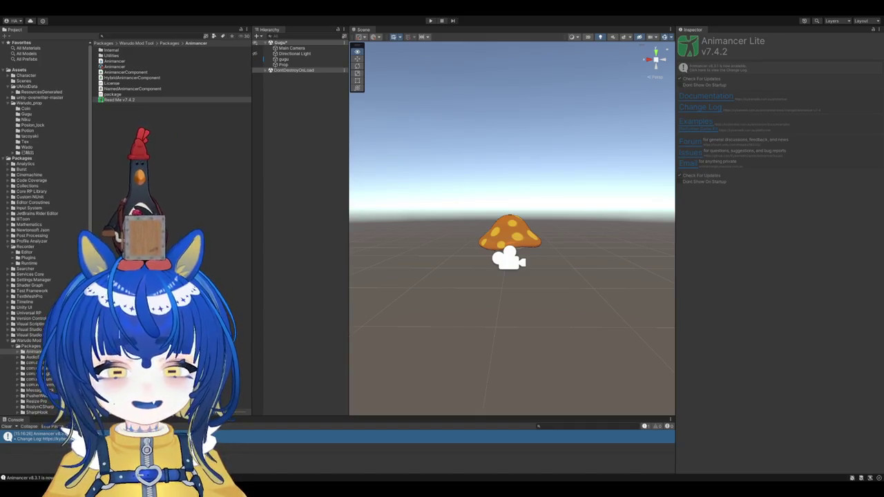
# Step: Frame the gugu mushroom close up in the Scene view from the Hierarchy
pyautogui.doubleClick(282, 58)
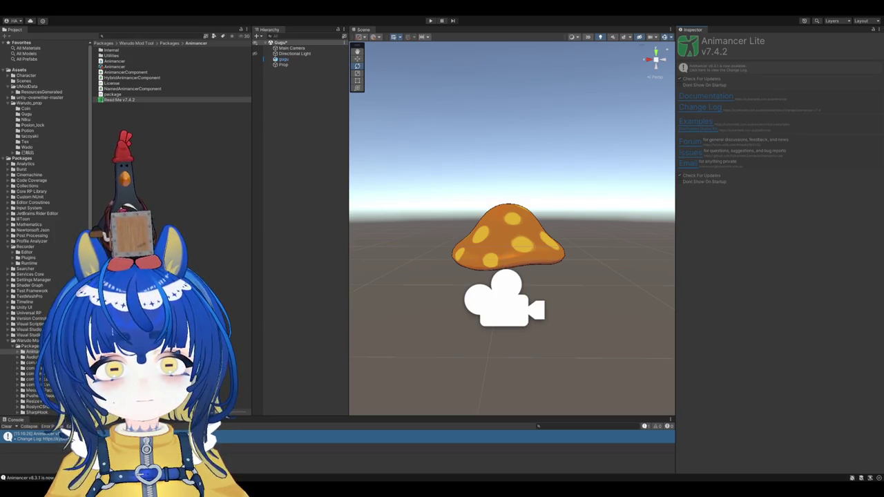
# Step: Open the Gugu prop folder and select the gugu mushroom to view its components
pyautogui.click(26, 114)
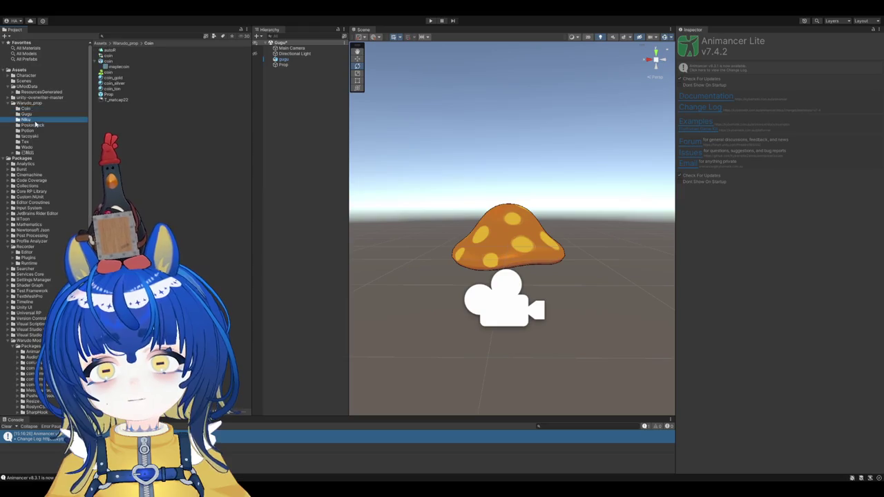
pyautogui.click(27, 131)
pyautogui.click(39, 114)
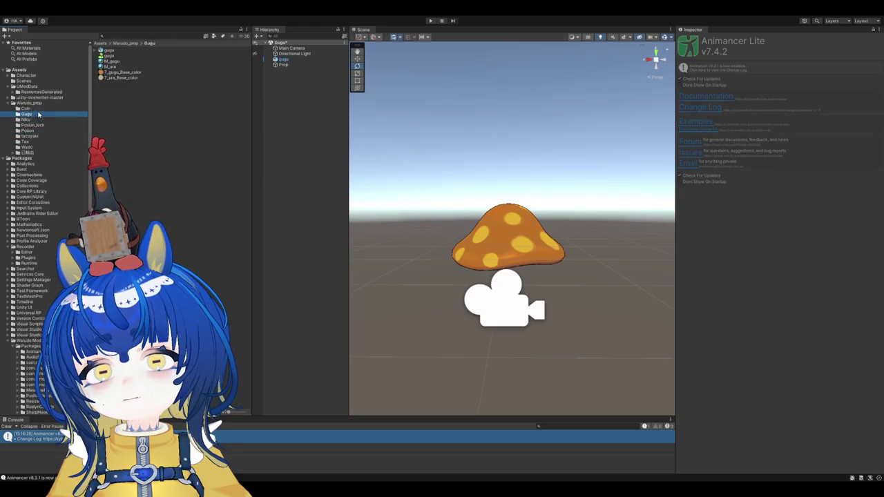
pyautogui.click(283, 59)
pyautogui.click(286, 64)
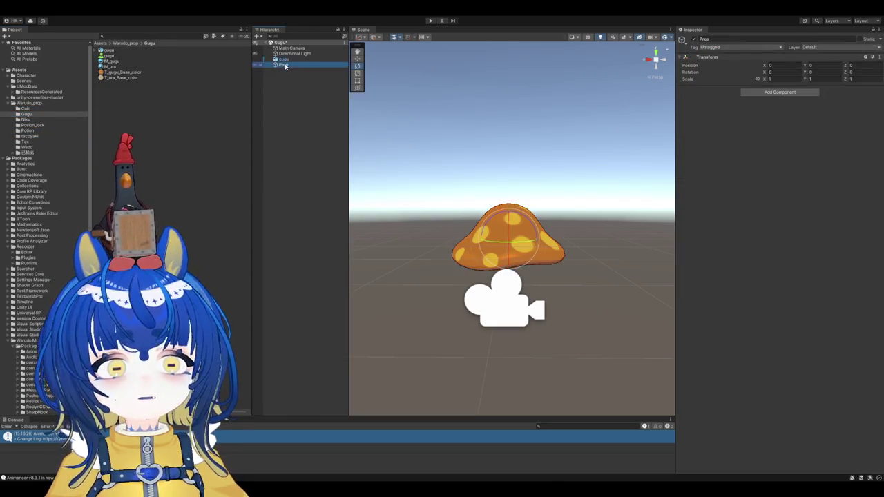
pyautogui.click(292, 60)
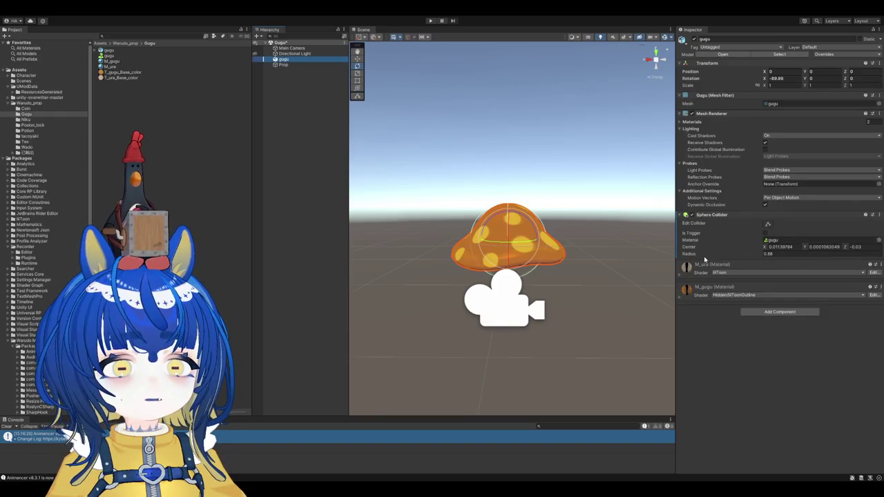
# Step: Compare the mushroom's Game view render with the Scene view, then reselect gugu
pyautogui.click(388, 31)
pyautogui.click(366, 30)
pyautogui.click(382, 30)
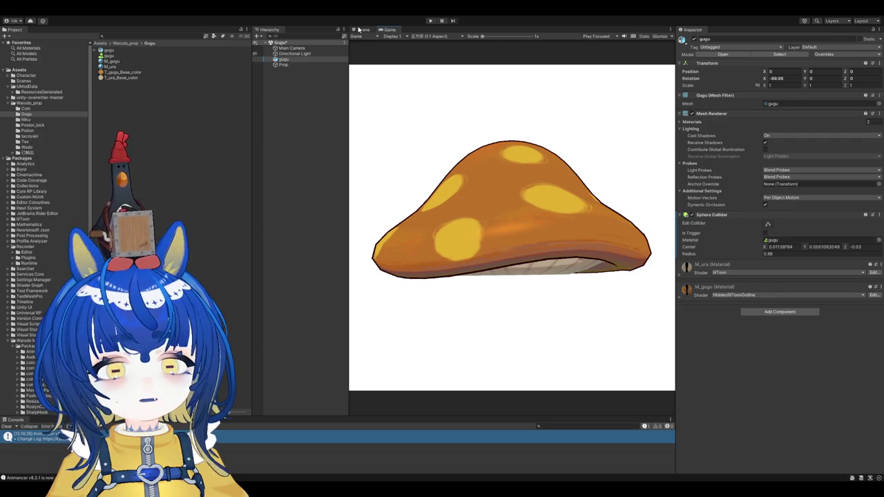
pyautogui.click(360, 29)
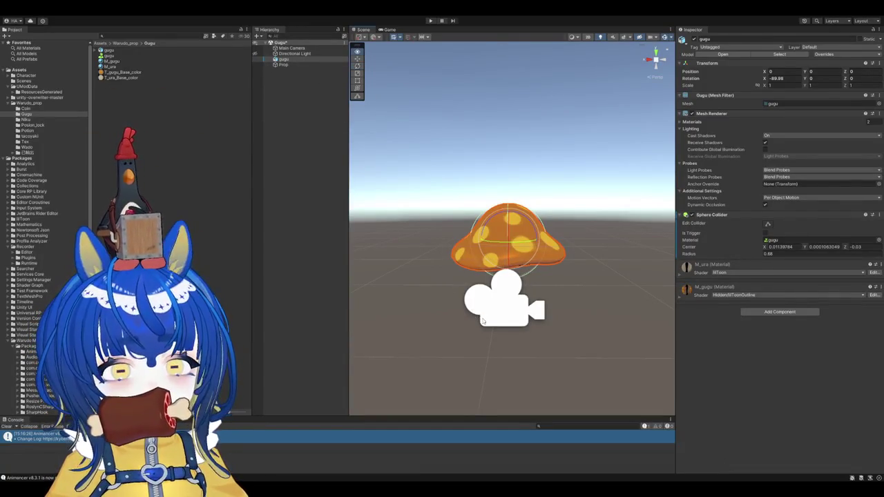
pyautogui.click(288, 61)
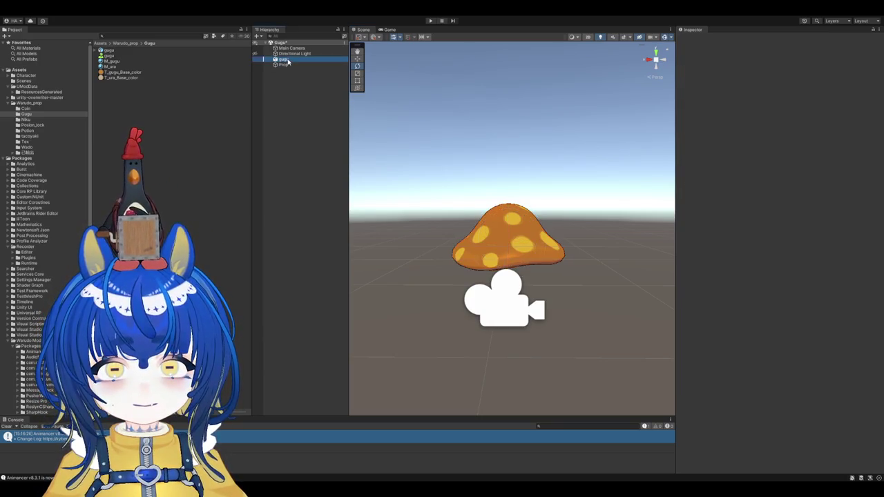
# Step: Clear the scene selection and show the tacoyaki prop folder in the Project panel
pyautogui.click(196, 104)
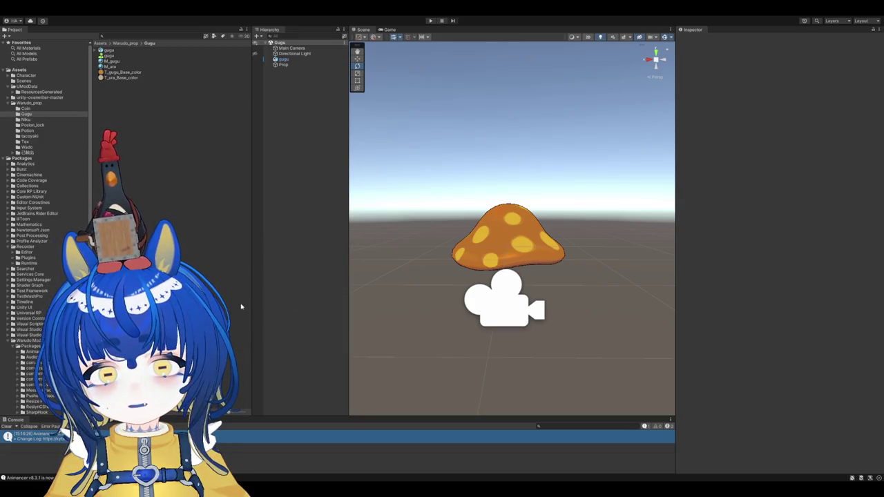
pyautogui.click(25, 141)
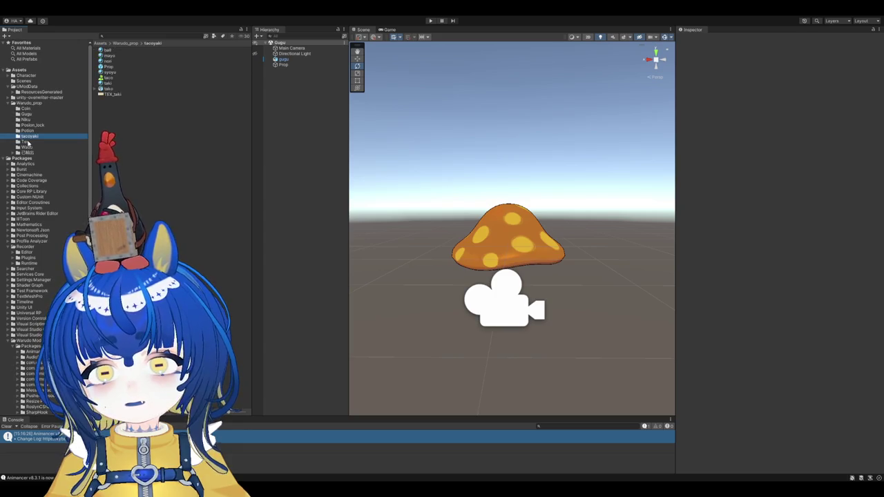
# Step: Set the image_040_0000 texture's Max Size to 256 and apply the import change
pyautogui.click(122, 83)
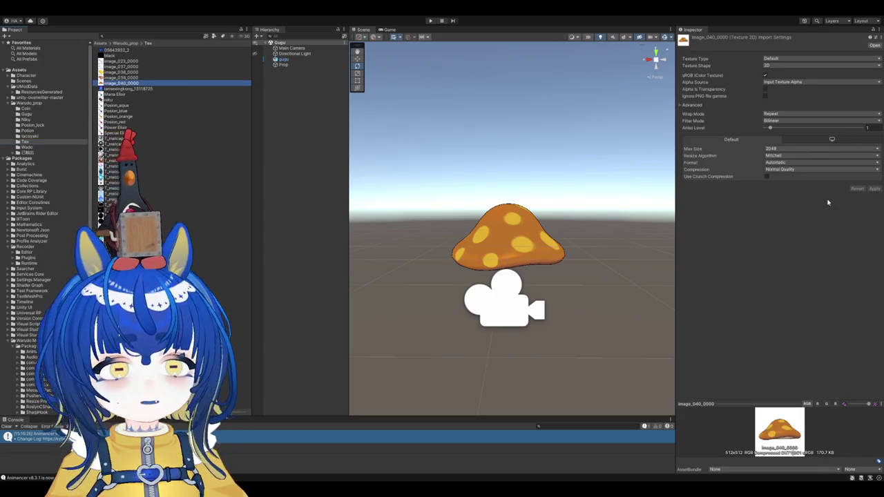
pyautogui.click(821, 149)
pyautogui.click(815, 127)
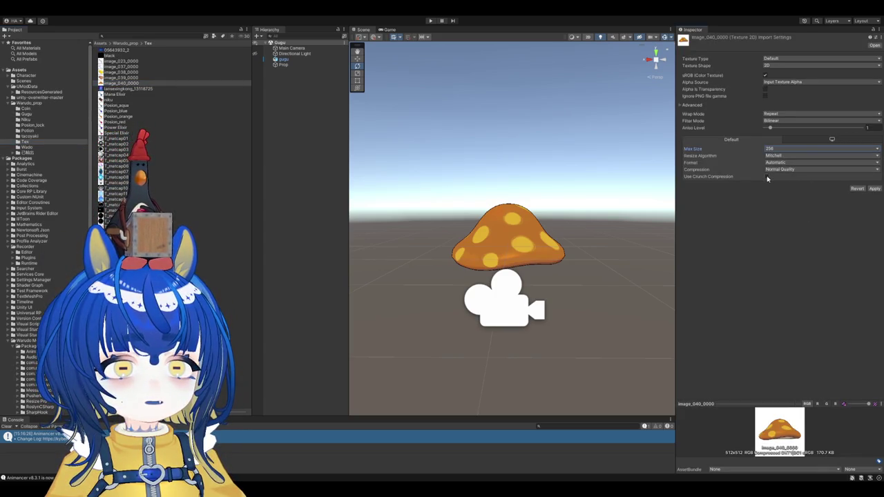
pyautogui.click(875, 189)
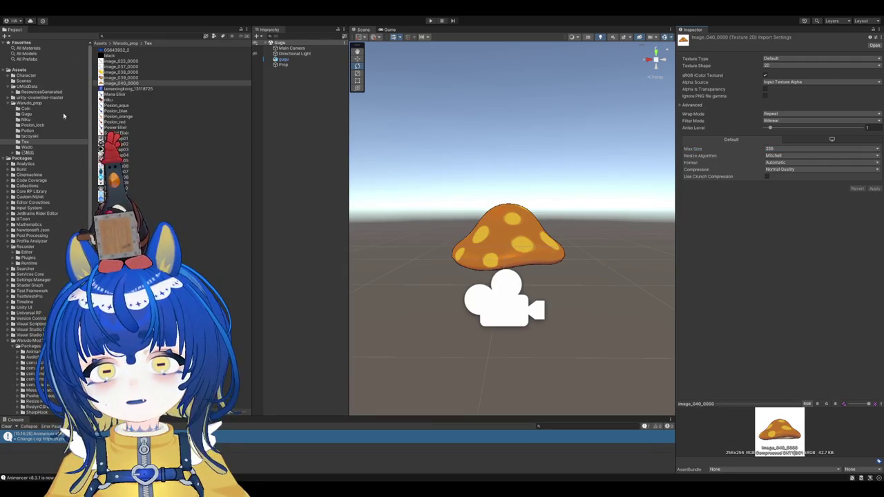
# Step: Return to the Gugu folder, frame the gugu mushroom, and check its M_gugu material
pyautogui.click(28, 114)
pyautogui.click(283, 58)
pyautogui.press('f')
pyautogui.keyDown('alt'); pyautogui.moveTo(515, 247); pyautogui.dragTo(520, 254); pyautogui.keyUp('alt')
pyautogui.click(147, 120)
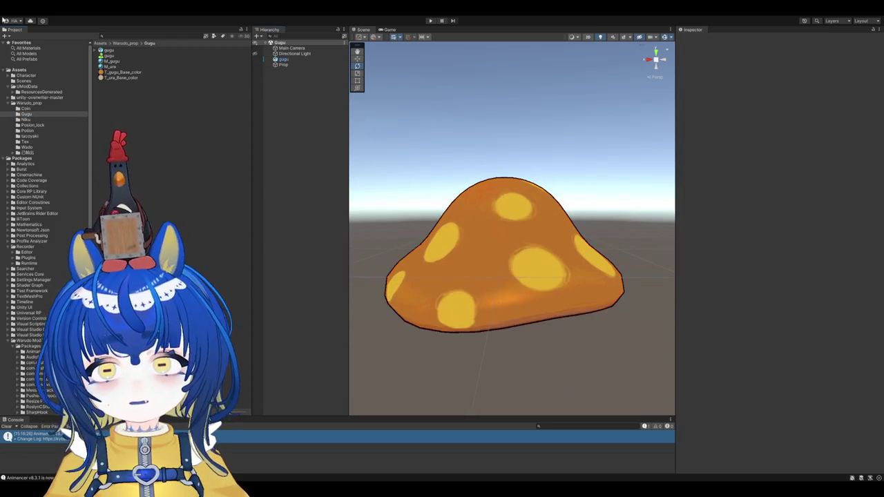
pyautogui.click(282, 60)
pyautogui.click(112, 60)
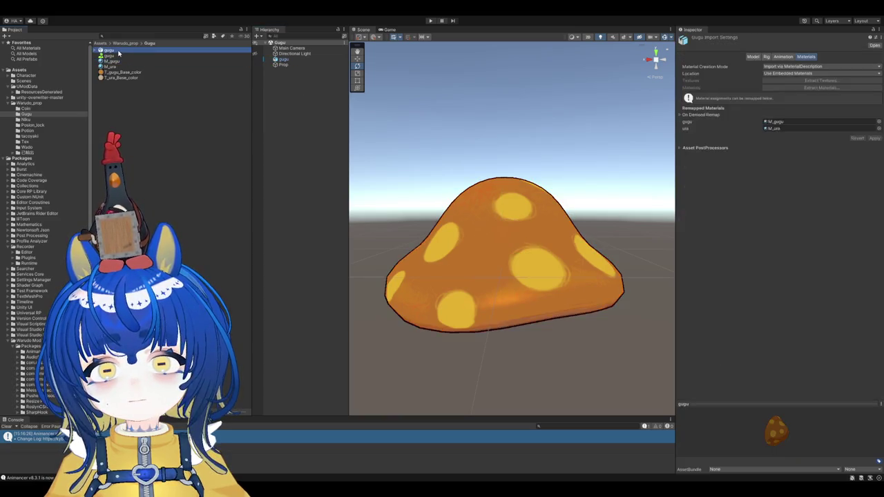
pyautogui.click(283, 59)
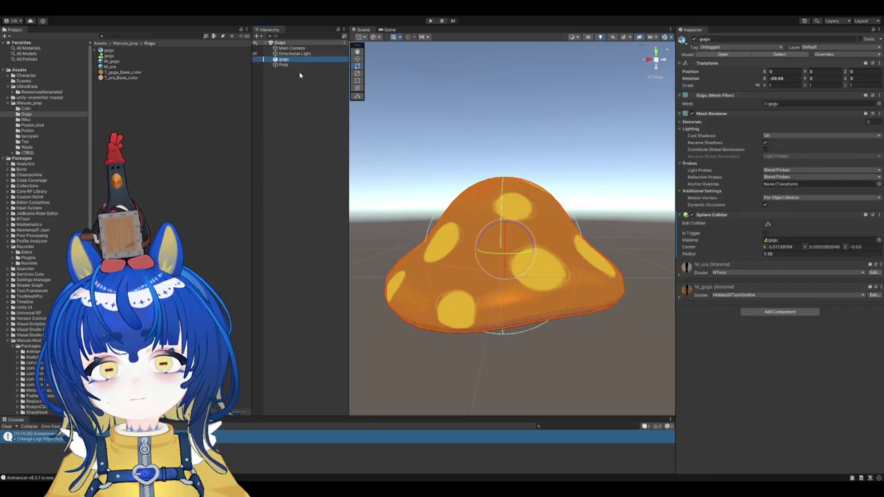
pyautogui.click(283, 65)
pyautogui.click(281, 60)
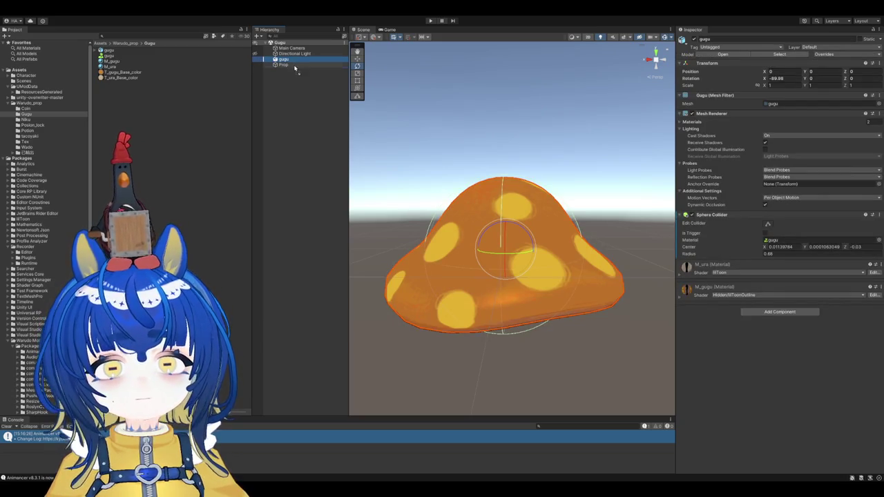
# Step: Parent gugu under Prop in the Hierarchy and save Prop as a prefab in the Gugu folder
pyautogui.moveTo(279, 61); pyautogui.dragTo(283, 65)
pyautogui.click(283, 60)
pyautogui.click(162, 99)
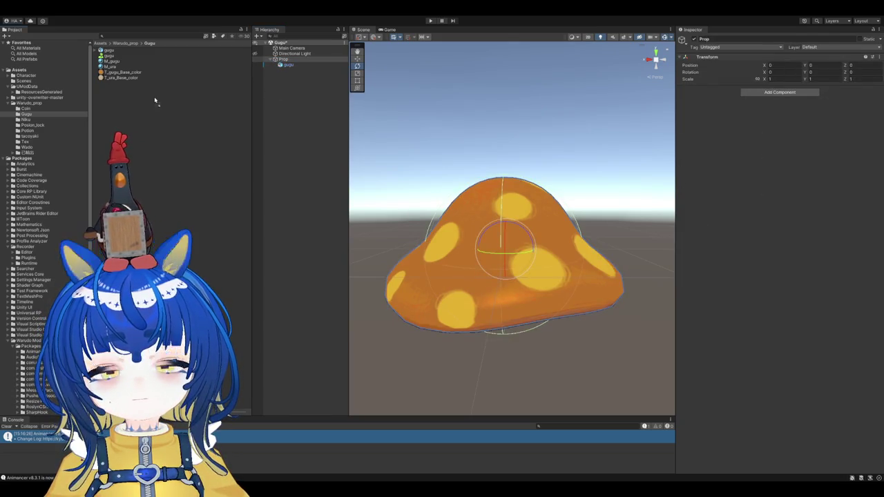
pyautogui.moveTo(147, 101); pyautogui.dragTo(145, 96)
pyautogui.click(283, 59)
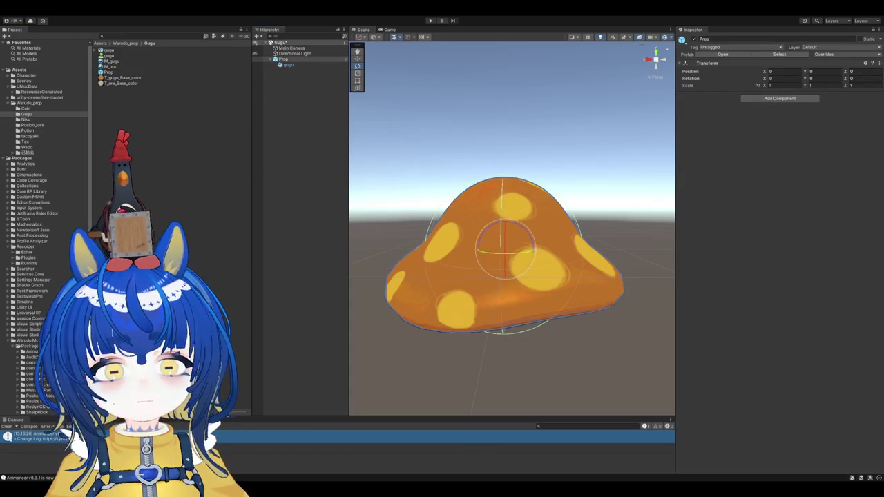
# Step: Add a Character Attachment Settings component to Prop attaching it to Head, then view M_ura
pyautogui.click(770, 100)
pyautogui.click(777, 131)
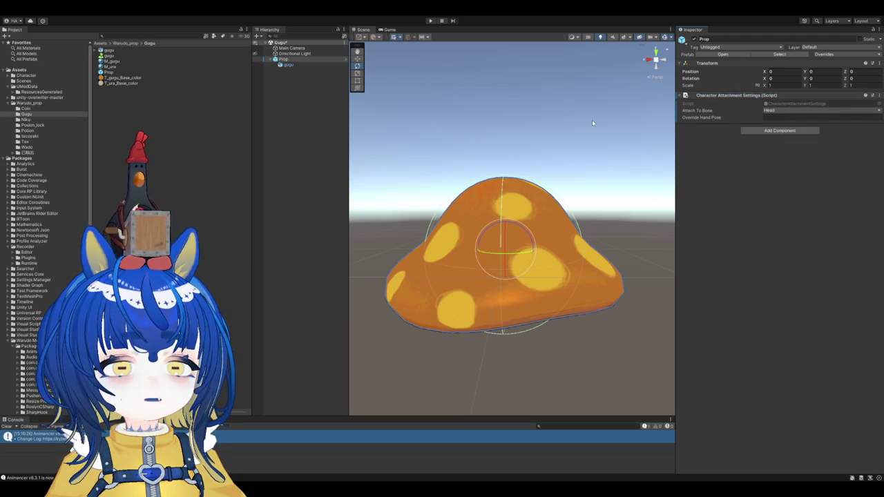
pyautogui.click(284, 59)
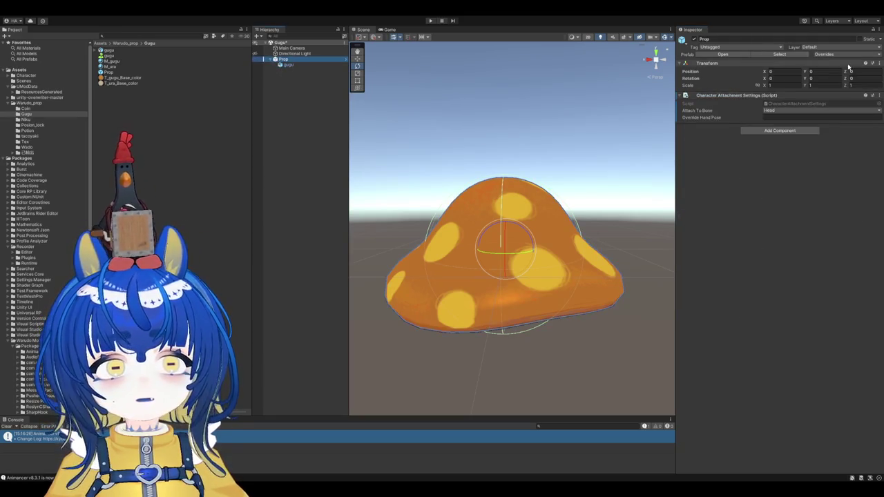
pyautogui.click(110, 66)
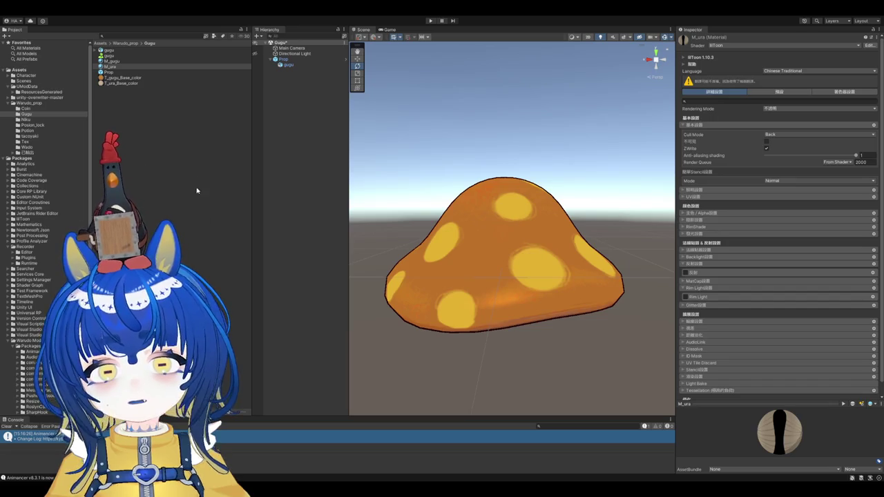
# Step: Inspect the M_ura material and T_gugu_Base_color texture, then switch to another window
pyautogui.click(121, 77)
pyautogui.click(110, 67)
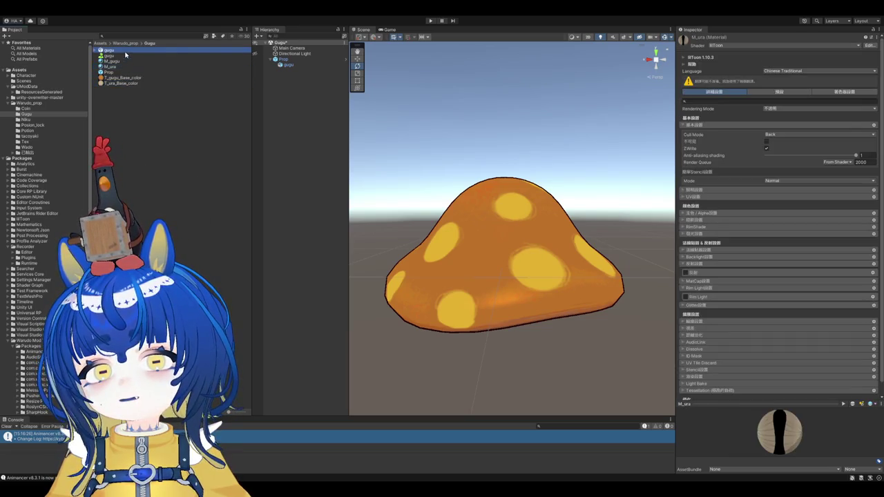
pyautogui.click(166, 73)
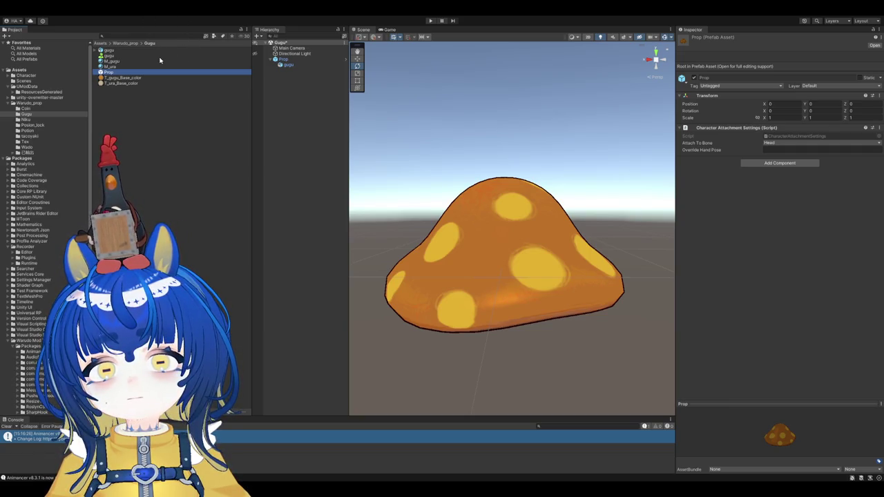
pyautogui.hotkey('alt', 'Tab')
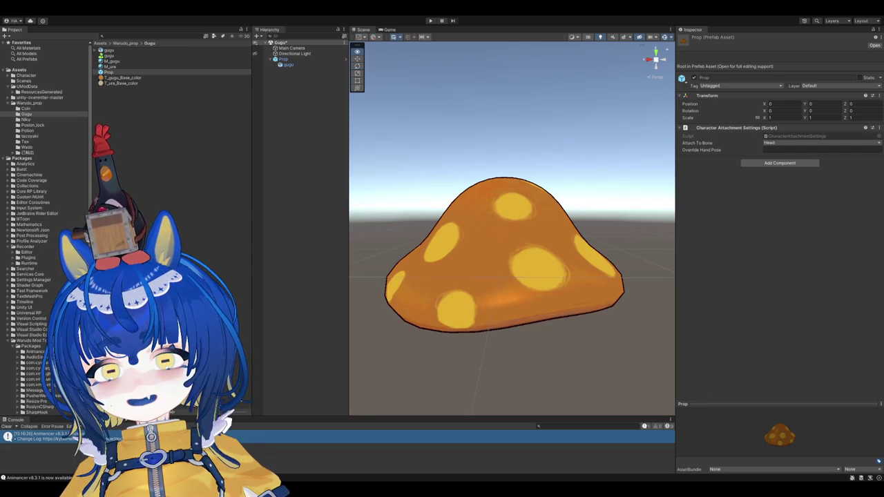
pyautogui.click(423, 15)
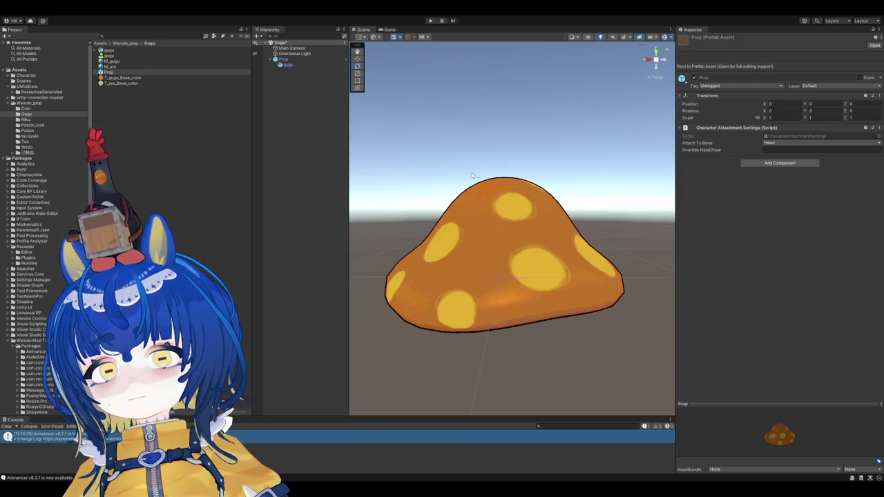
pyautogui.click(110, 71)
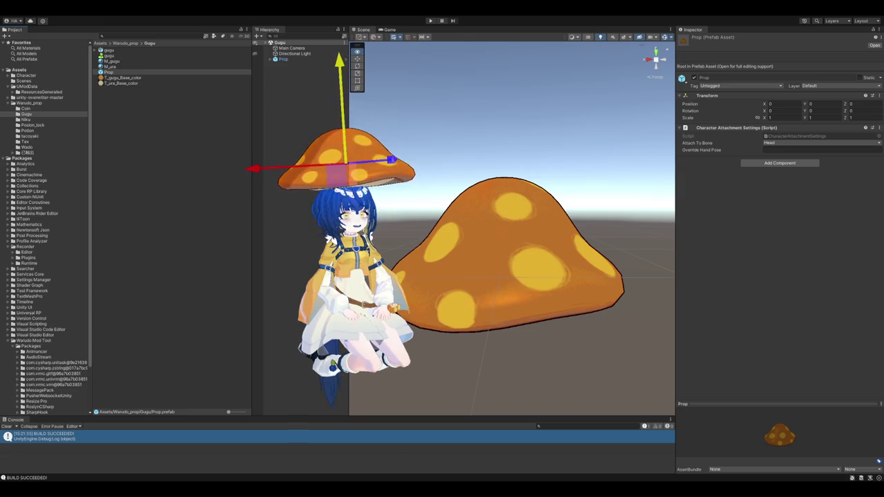
# Step: Lower the spotted mushroom hat onto the seated avatar's head in Unity
pyautogui.moveTo(338, 111); pyautogui.dragTo(342, 128)
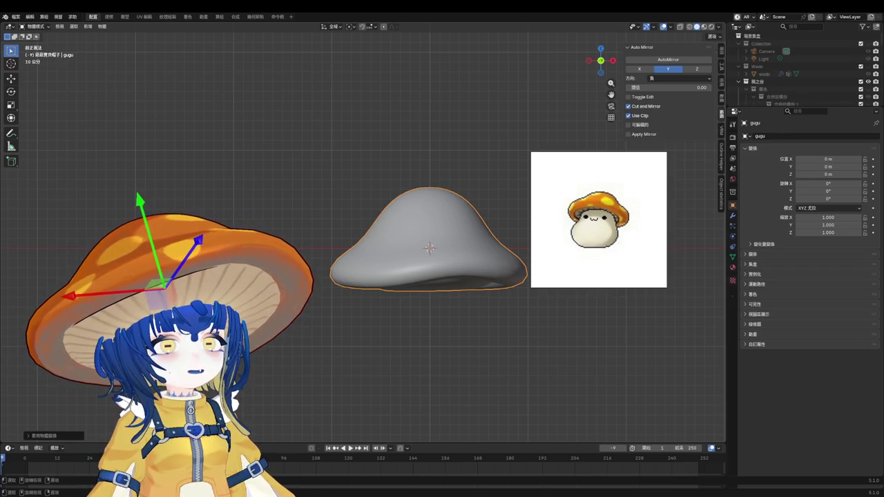
# Step: Hide the mushroom model and its reference collection, then create a fresh empty collection
pyautogui.click(526, 318)
pyautogui.scroll(-2, 770, 64)
pyautogui.scroll(-2, 770, 63)
pyautogui.scroll(-2, 770, 63)
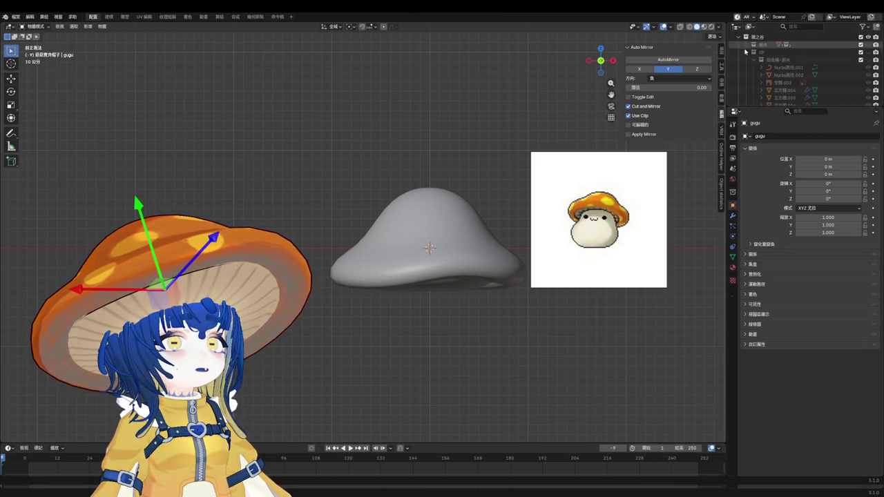
pyautogui.moveTo(770, 61); pyautogui.dragTo(748, 98)
pyautogui.click(868, 98)
pyautogui.click(757, 52)
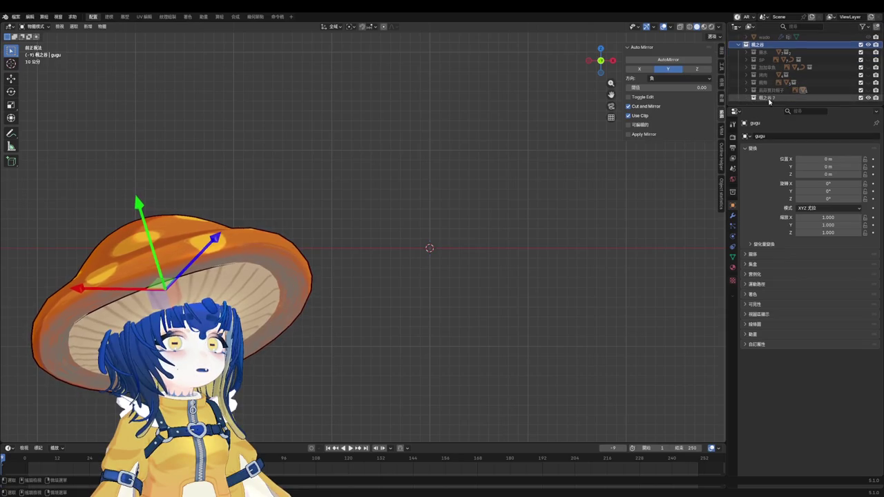
# Step: Add an image empty holding the five-colour slime sprite strip and place it
pyautogui.hotkey('shift', 'a')
pyautogui.moveTo(388, 249)
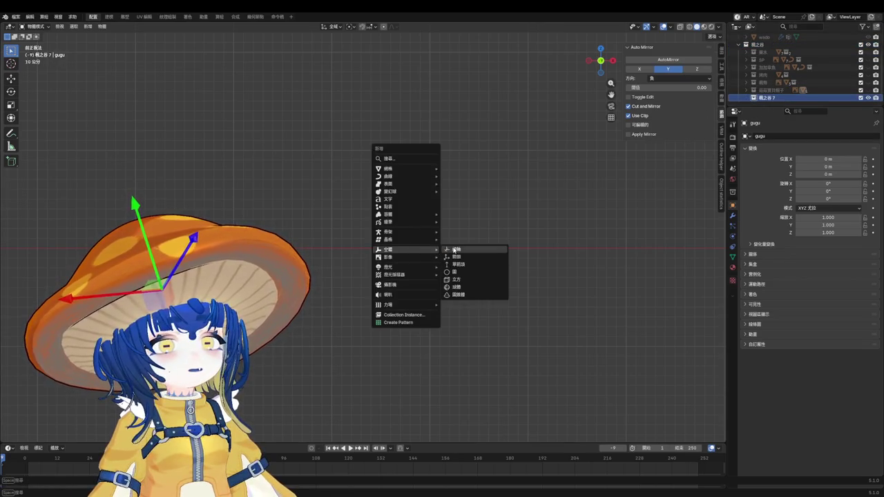
pyautogui.click(453, 256)
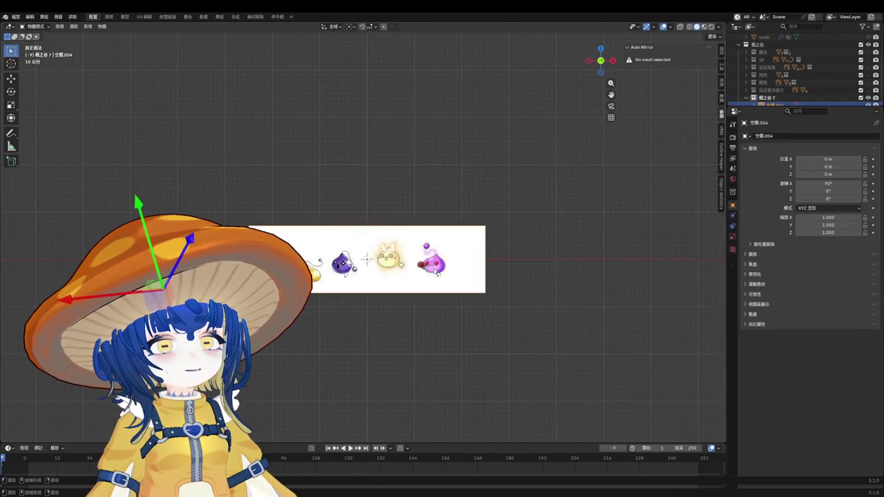
pyautogui.press('g')
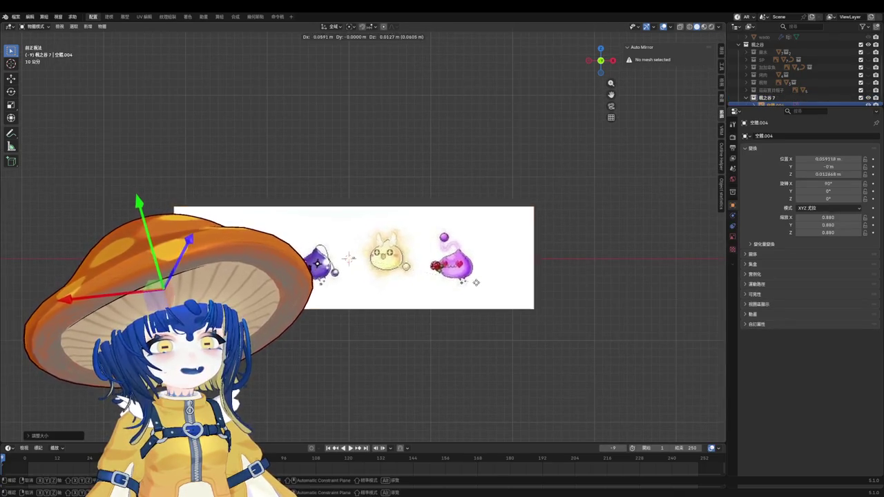
pyautogui.click(553, 215)
# Step: Move the slime sprite strip up and to the right, then deselect it
pyautogui.scroll(4, 511, 221)
pyautogui.scroll(3, 501, 226)
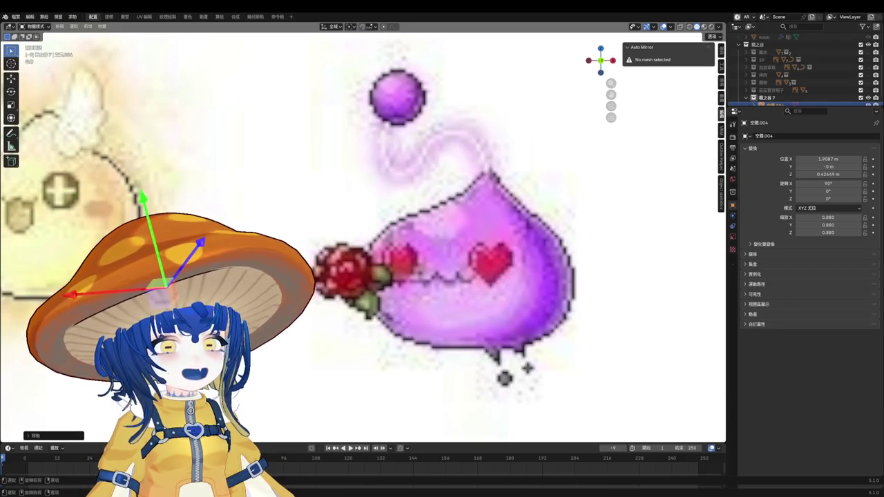
pyautogui.scroll(-1, 517, 272)
pyautogui.scroll(-3, 516, 272)
pyautogui.scroll(4, 517, 271)
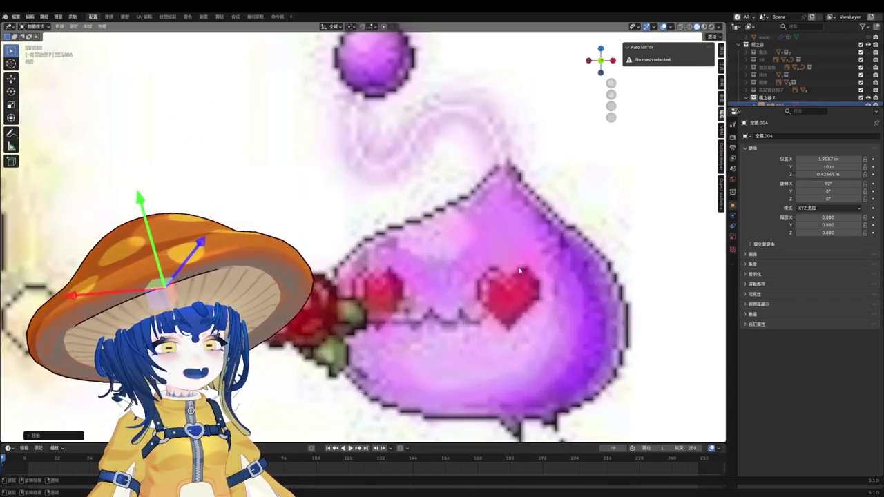
pyautogui.scroll(-6, 517, 271)
pyautogui.scroll(1, 321, 271)
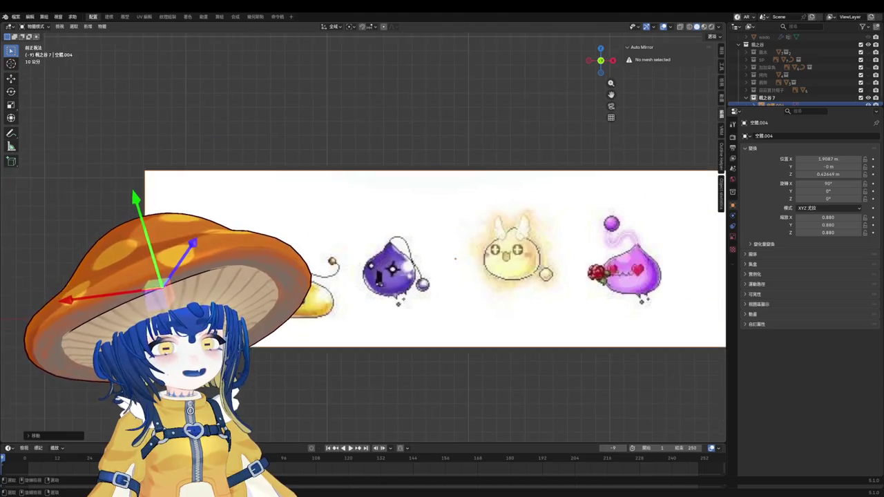
pyautogui.scroll(-2, 321, 271)
pyautogui.scroll(5, 321, 272)
pyautogui.scroll(4, 322, 272)
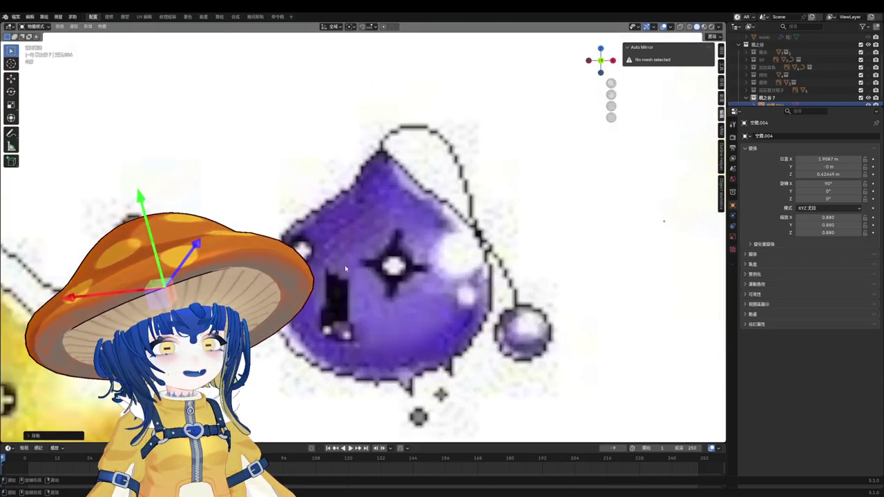
pyautogui.scroll(-6, 352, 274)
pyautogui.scroll(2, 352, 274)
pyautogui.scroll(-5, 353, 274)
pyautogui.press('g')
pyautogui.click(546, 247)
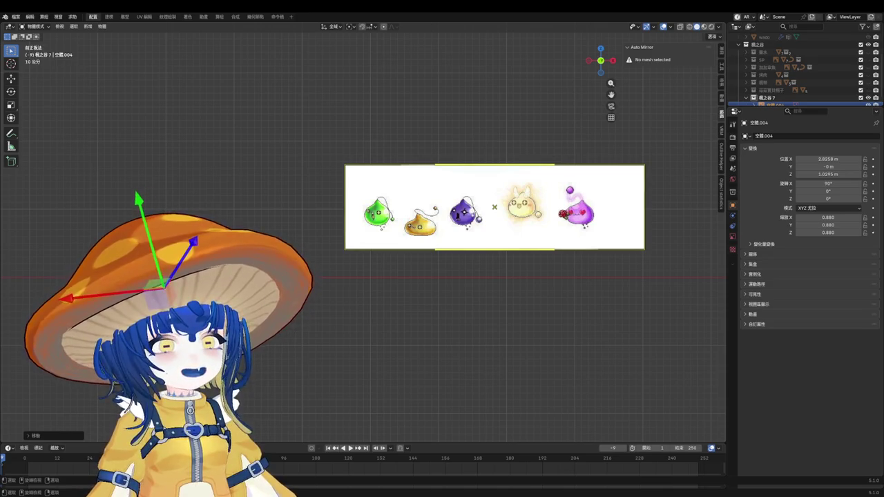
pyautogui.hotkey('alt', 'a')
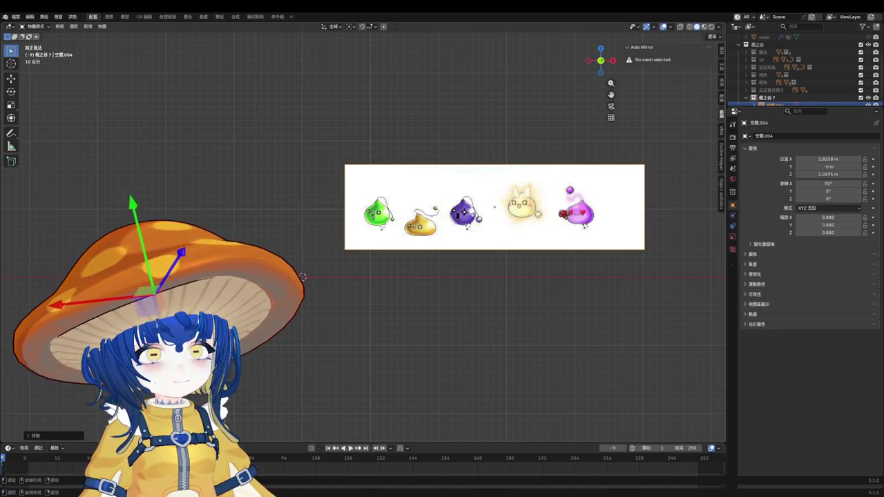
pyautogui.scroll(2, 444, 311)
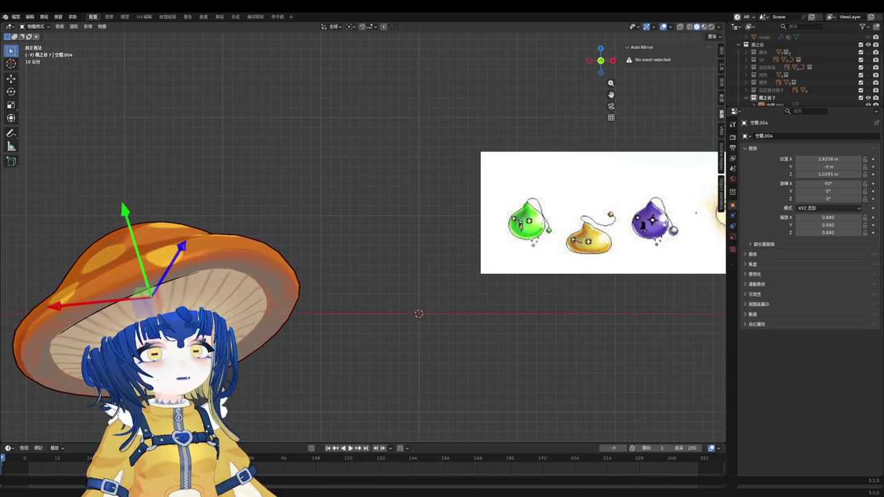
pyautogui.hotkey('shift', 'a')
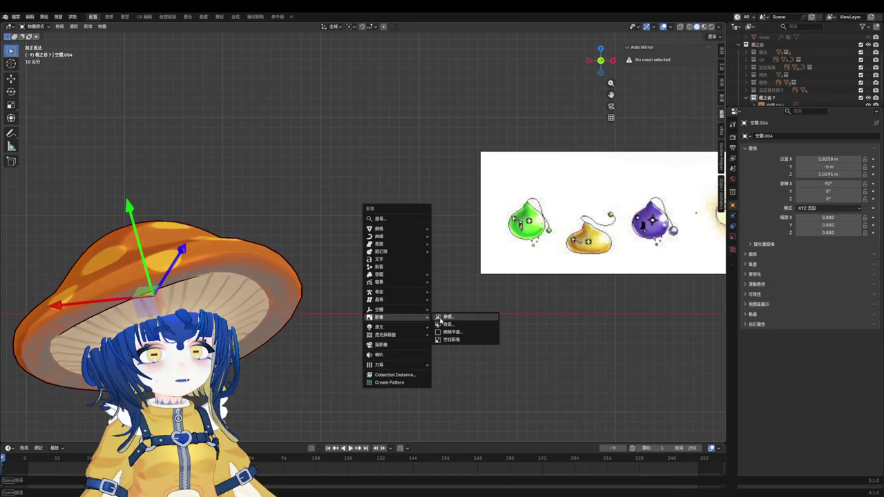
# Step: Add the green slime hat picture as a reference image and move it above the sprite strip
pyautogui.press('Escape')
pyautogui.hotkey('ctrl', 'v')
pyautogui.press('s')
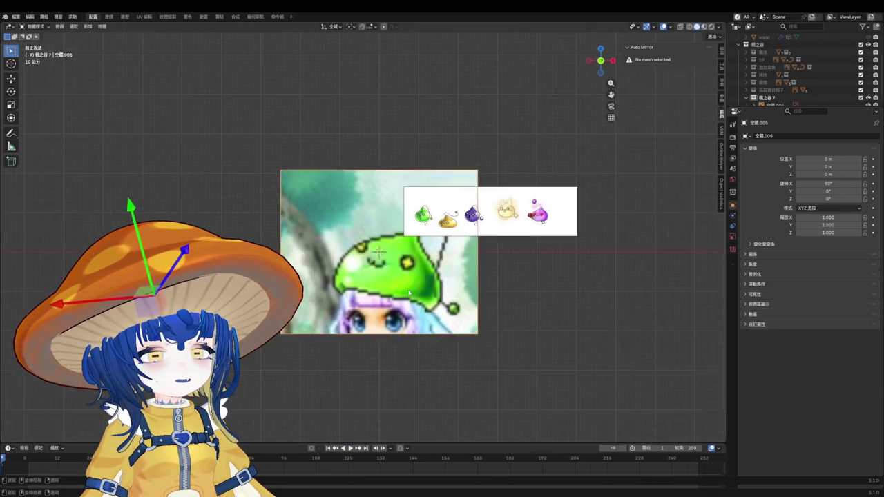
pyautogui.click(424, 286)
pyautogui.press('g')
pyautogui.click(482, 114)
# Step: Shrink the slime hat reference picture further to a scale of 0.341
pyautogui.scroll(3, 482, 114)
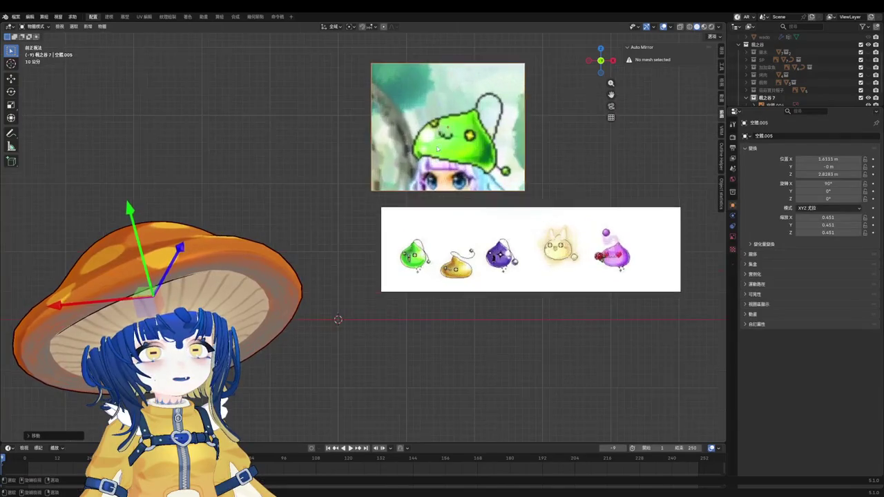
pyautogui.scroll(3, 483, 114)
pyautogui.scroll(2, 482, 114)
pyautogui.press('s')
pyautogui.click(443, 126)
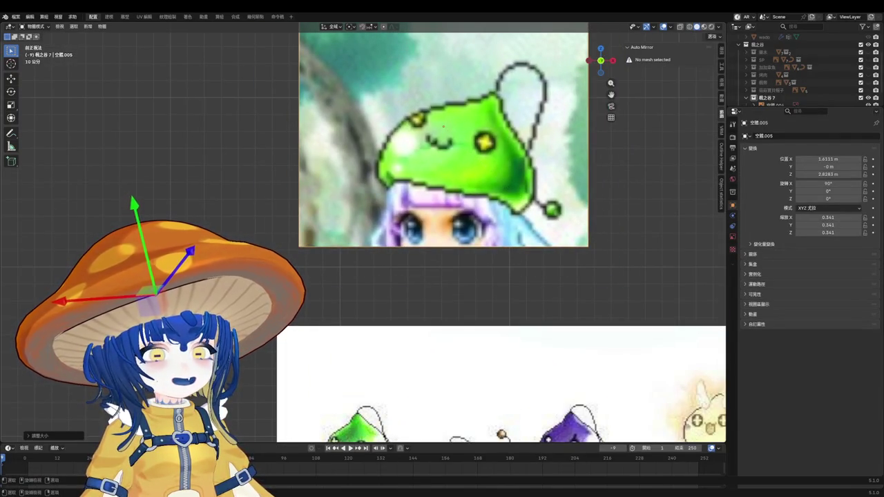
pyautogui.scroll(2, 443, 126)
pyautogui.scroll(1, 443, 125)
pyautogui.scroll(2, 426, 233)
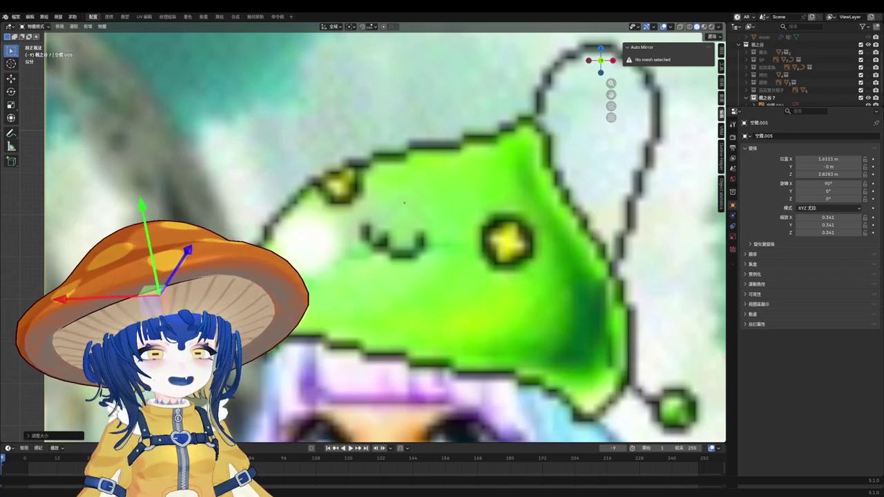
pyautogui.scroll(-5, 330, 297)
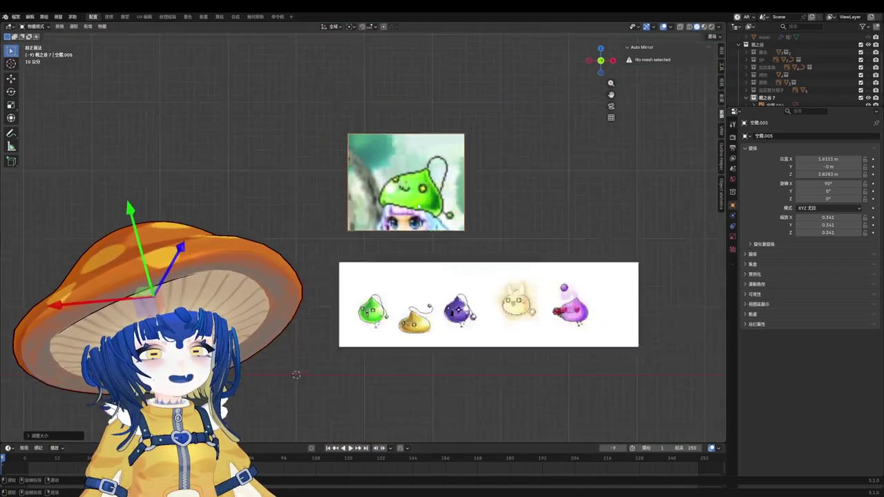
pyautogui.scroll(3, 384, 269)
pyautogui.hotkey('shift', 'a')
pyautogui.moveTo(353, 178)
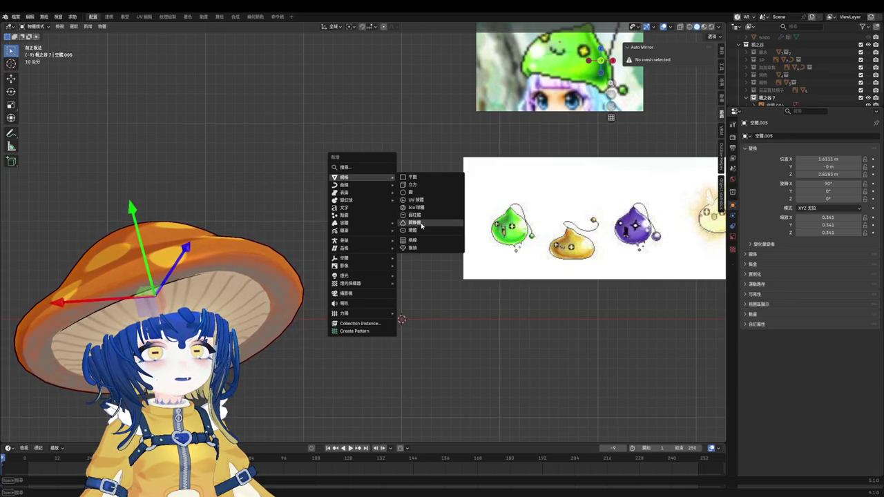
# Step: Add a trial cone, lower its tip, then delete all its geometry
pyautogui.click(421, 224)
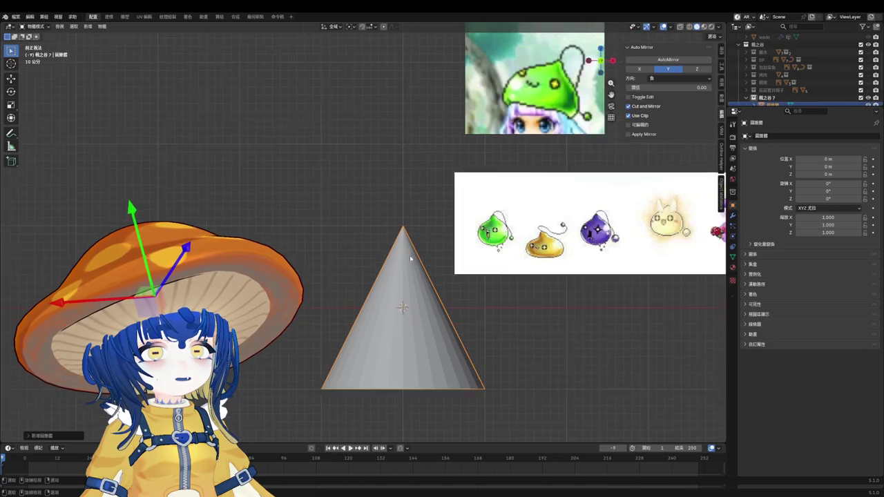
pyautogui.press('Tab')
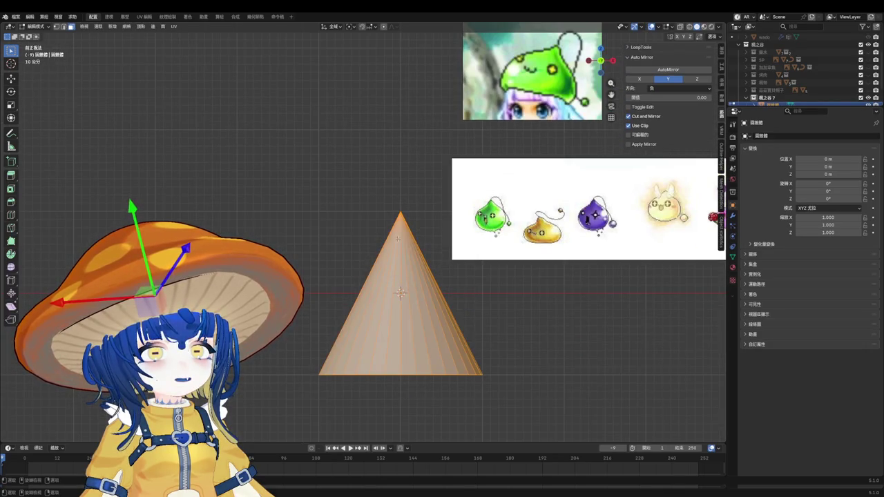
pyautogui.click(401, 201)
pyautogui.press('g')
pyautogui.press('z')
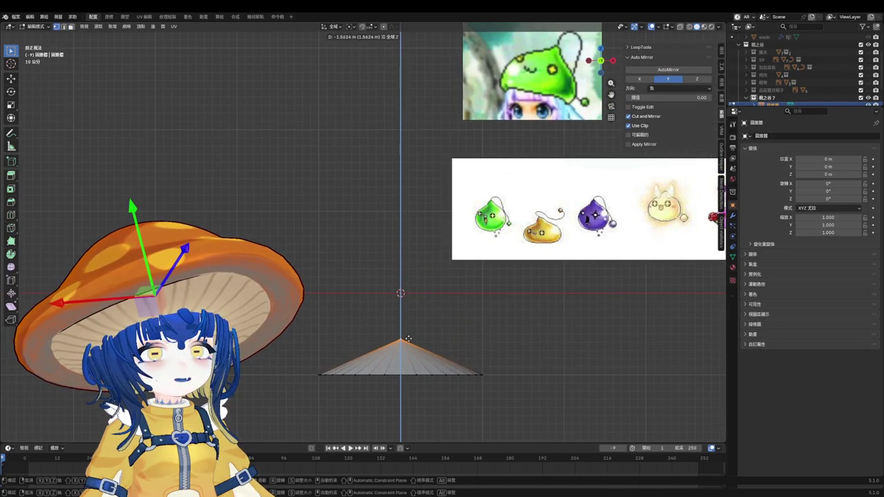
pyautogui.click(406, 339)
pyautogui.hotkey('ctrl', 'r')
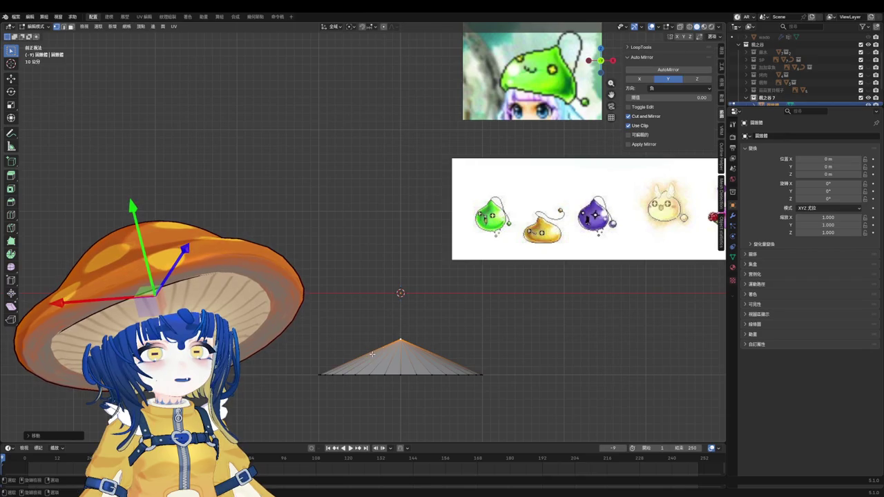
pyautogui.moveTo(373, 354); pyautogui.dragTo(381, 384, button='middle')
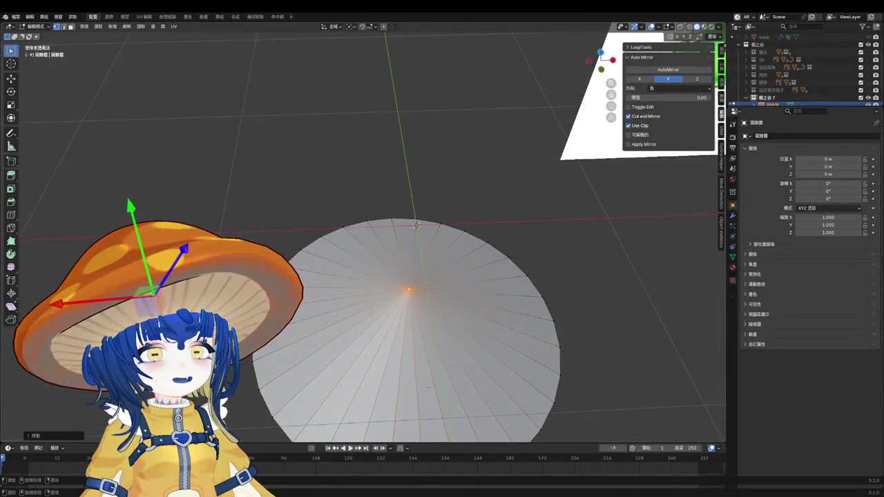
pyautogui.scroll(-2, 407, 325)
pyautogui.press('a')
pyautogui.press('x')
pyautogui.click(424, 276)
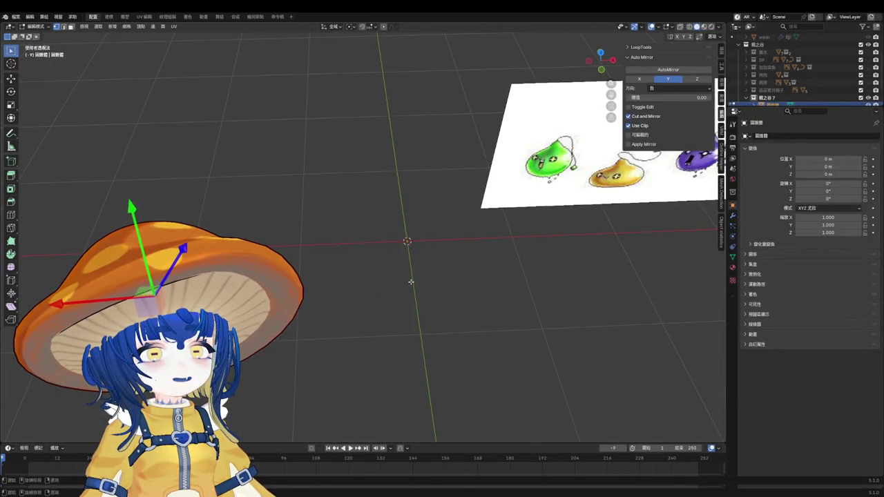
# Step: Add a circle mesh at the origin from top view and enter Edit Mode
pyautogui.press('KP_7')
pyautogui.hotkey('shift', 'a')
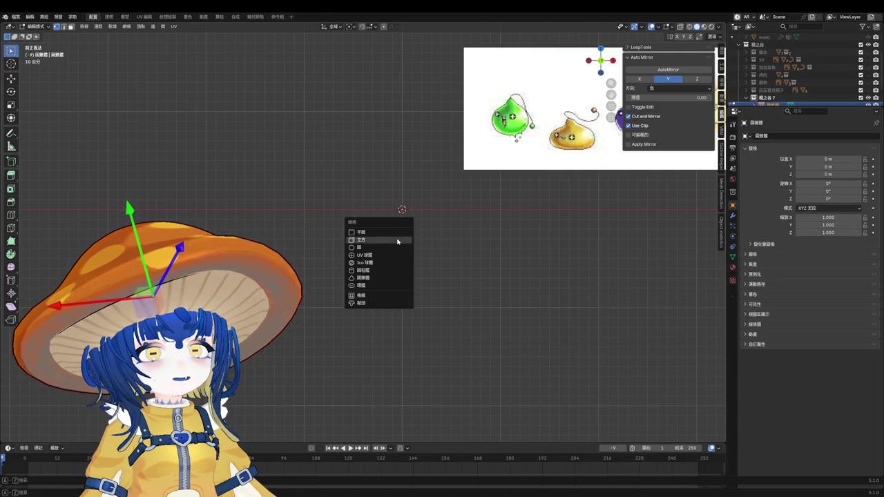
pyautogui.press('Escape')
pyautogui.press('Tab')
pyautogui.hotkey('shift', 'a')
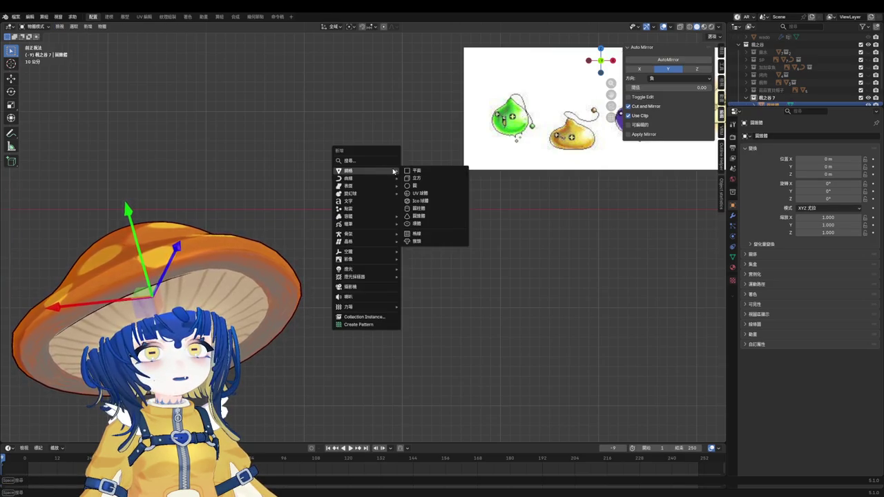
pyautogui.click(424, 189)
pyautogui.moveTo(425, 189)
pyautogui.mouseDown(button='middle')
pyautogui.moveTo(421, 253)
pyautogui.moveTo(399, 188)
pyautogui.moveTo(402, 224)
pyautogui.moveTo(428, 203)
pyautogui.moveTo(448, 203)
pyautogui.mouseUp(button='middle')
pyautogui.press('Tab')
# Step: Extrude and scale the circle inward into three concentric inner rings
pyautogui.press('g')
pyautogui.press('Escape')
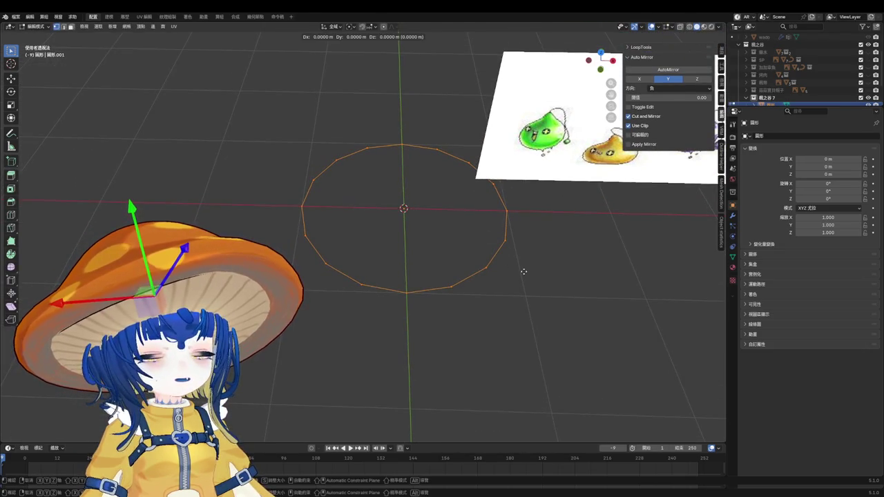
pyautogui.press('e')
pyautogui.press('s')
pyautogui.click(482, 249)
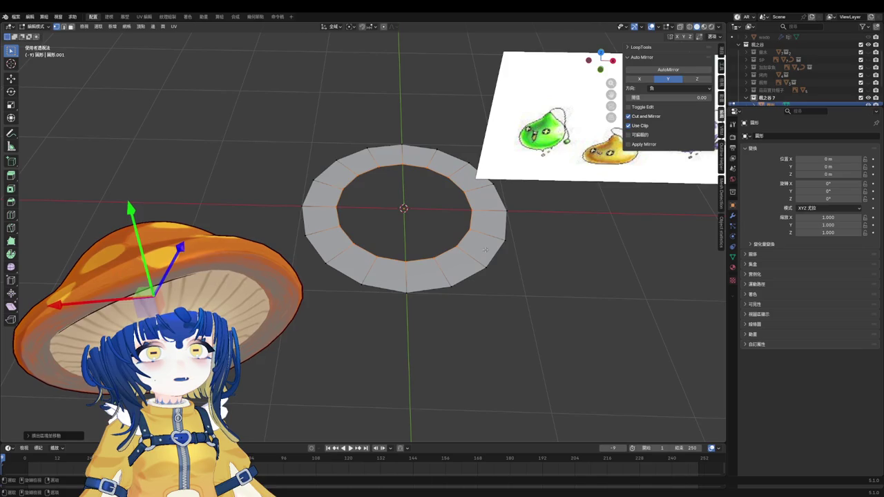
pyautogui.press('e')
pyautogui.press('s')
pyautogui.click(448, 231)
pyautogui.press('e')
pyautogui.press('s')
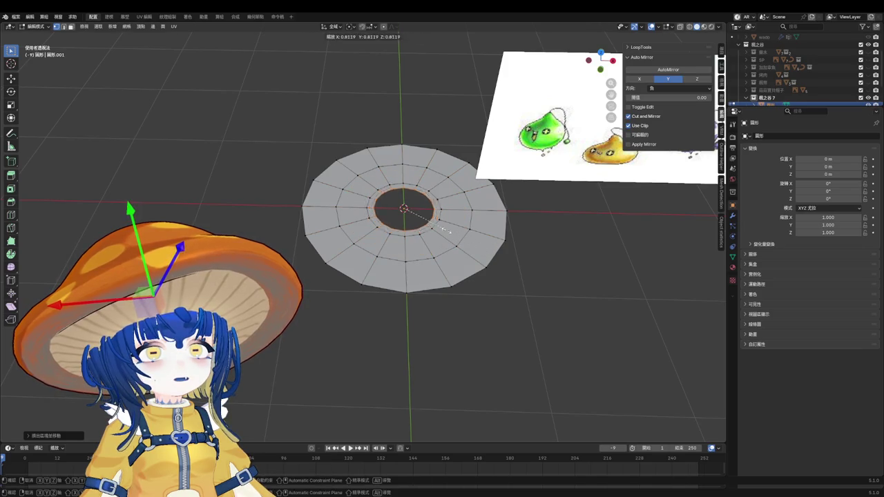
pyautogui.click(429, 222)
# Step: Extrude the innermost loop and merge it into a single centre vertex
pyautogui.press('e')
pyautogui.press('s')
pyautogui.click(408, 211)
pyautogui.press('m')
pyautogui.click(391, 214)
# Step: Add a loop cut near the rim, enable proportional editing, and raise the centre into a cone
pyautogui.hotkey('ctrl', 'r')
pyautogui.click(460, 186)
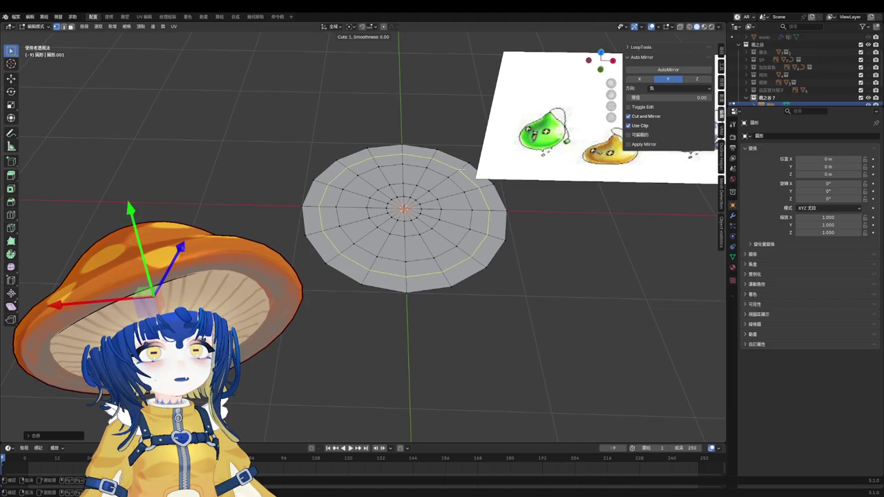
pyautogui.rightClick(451, 202)
pyautogui.moveTo(428, 207); pyautogui.dragTo(428, 190, button='middle')
pyautogui.click(383, 27)
pyautogui.press('g')
pyautogui.press('z')
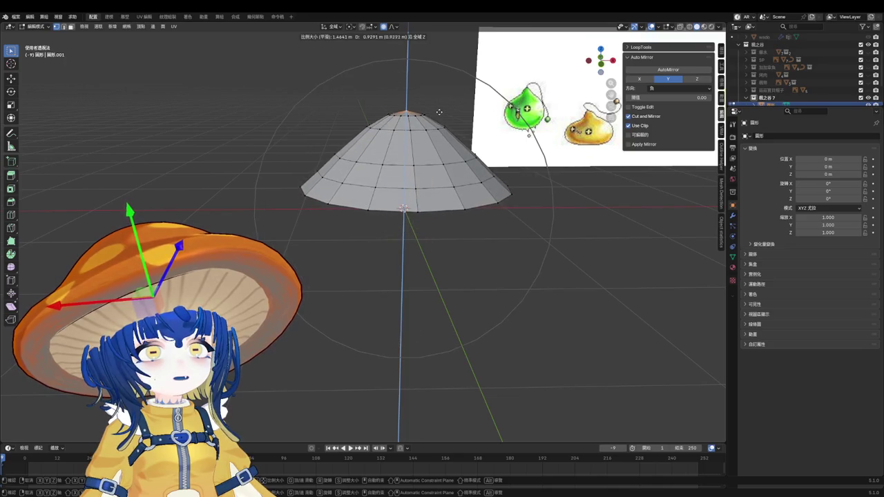
pyautogui.click(432, 134)
# Step: In front view, cut a new edge loop and Alt+S inflate the cone into a dome
pyautogui.scroll(-2, 431, 134)
pyautogui.moveTo(431, 133); pyautogui.dragTo(408, 136, button='middle')
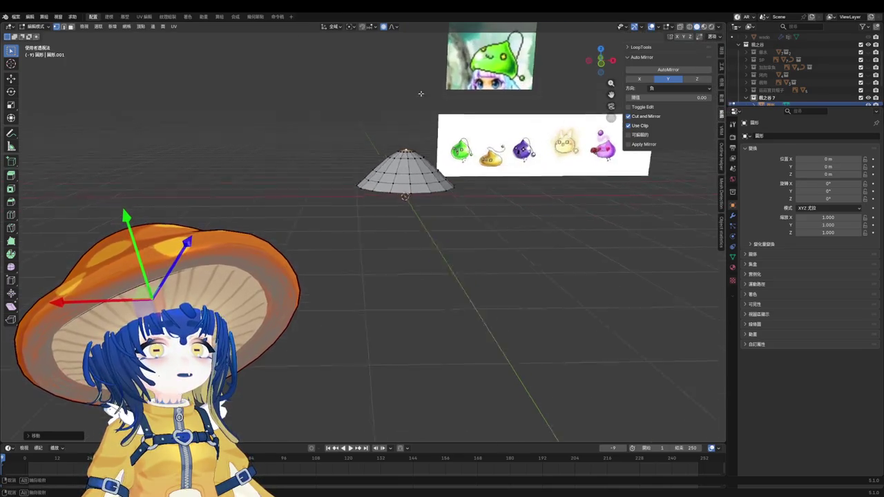
pyautogui.press('KP_1')
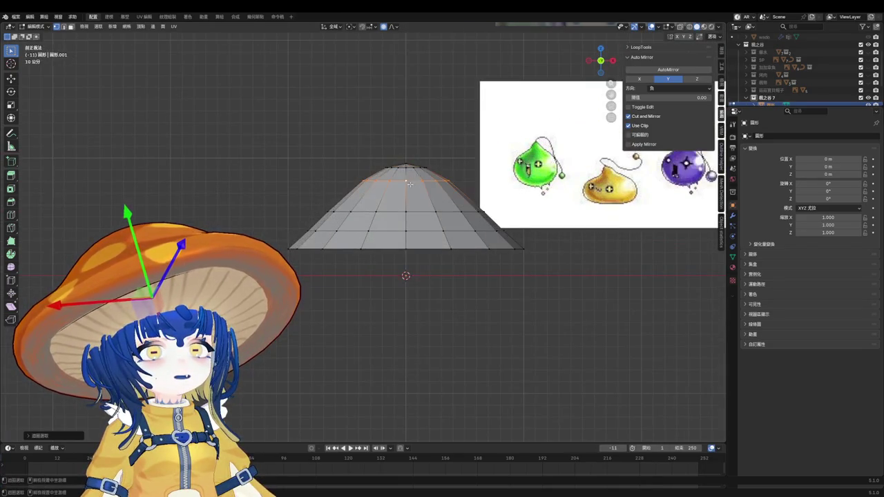
pyautogui.hotkey('ctrl', 'r')
pyautogui.click(402, 196)
pyautogui.click(403, 195)
pyautogui.hotkey('alt', 's')
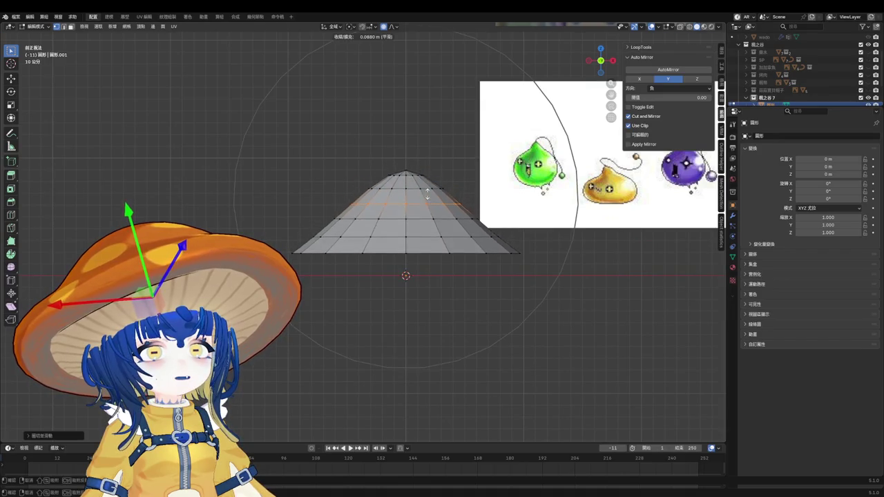
pyautogui.scroll(2, 428, 202)
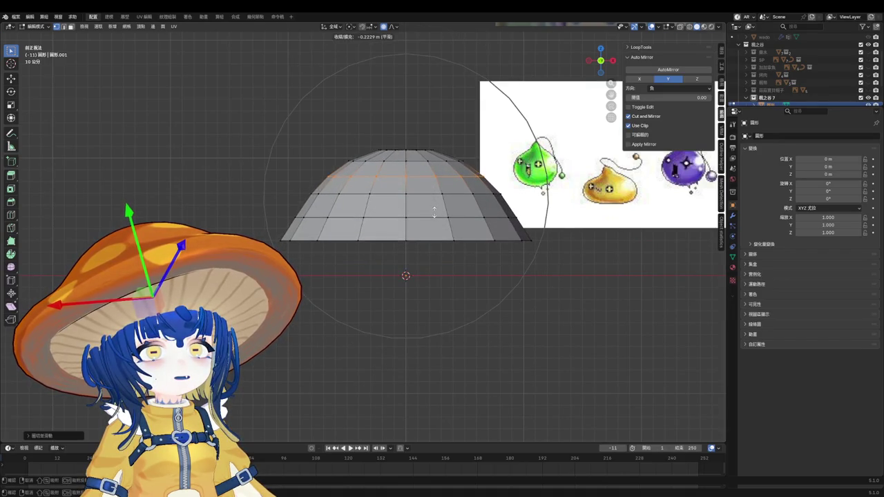
pyautogui.click(435, 215)
pyautogui.scroll(-5, 400, 269)
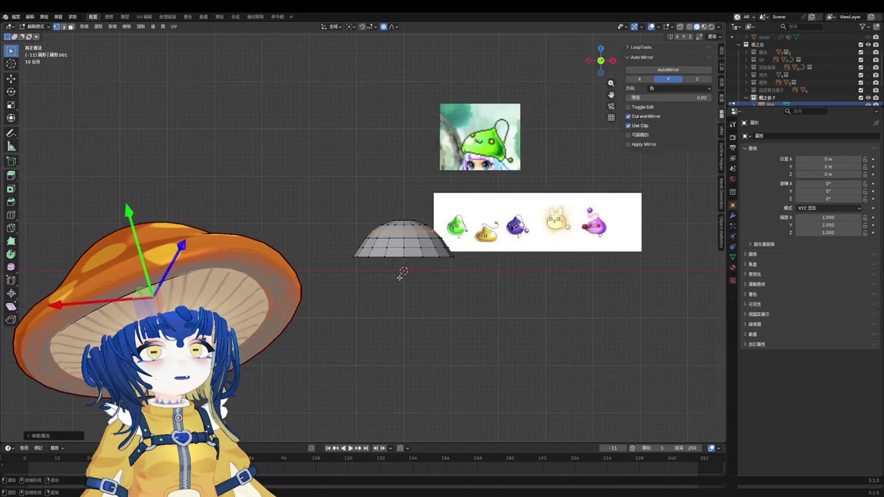
pyautogui.scroll(2, 463, 152)
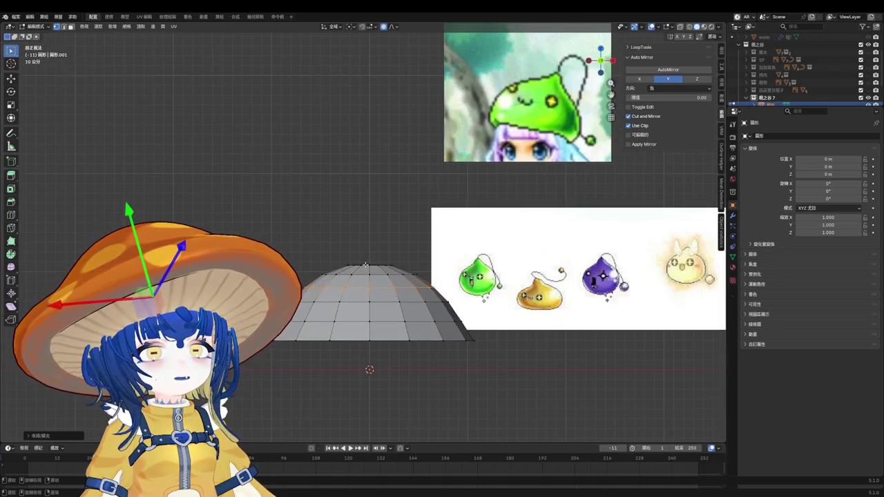
# Step: Pull the top vertex up into a sharp point and raise the edge ring below it
pyautogui.moveTo(377, 241); pyautogui.dragTo(381, 272, button='middle')
pyautogui.scroll(4, 381, 272)
pyautogui.press('g')
pyautogui.press('z')
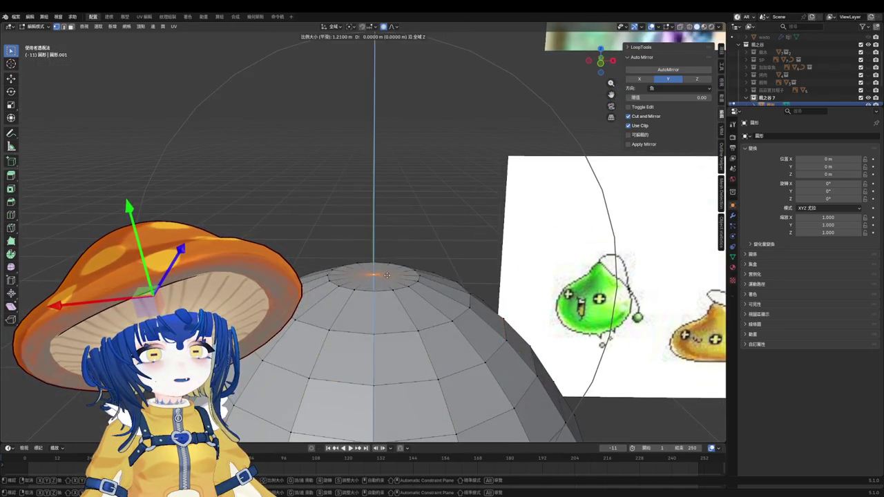
pyautogui.scroll(3, 390, 238)
pyautogui.click(389, 239)
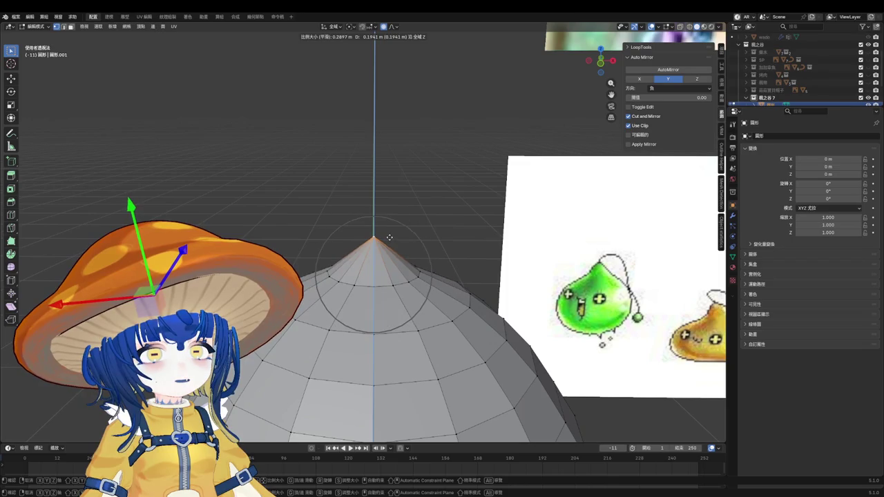
pyautogui.scroll(2, 373, 240)
pyautogui.moveTo(373, 239); pyautogui.dragTo(314, 334, button='middle')
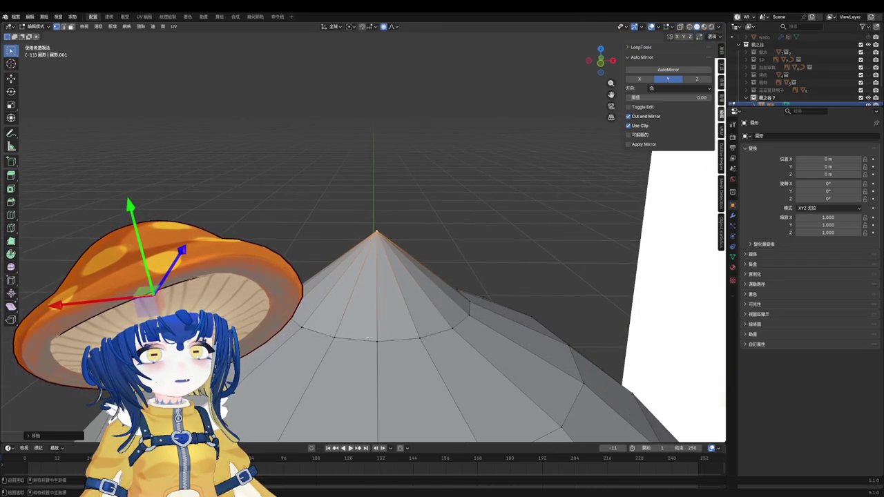
pyautogui.keyDown('alt'); pyautogui.click(314, 335); pyautogui.keyUp('alt')
pyautogui.press('g')
pyautogui.press('z')
pyautogui.click(375, 286)
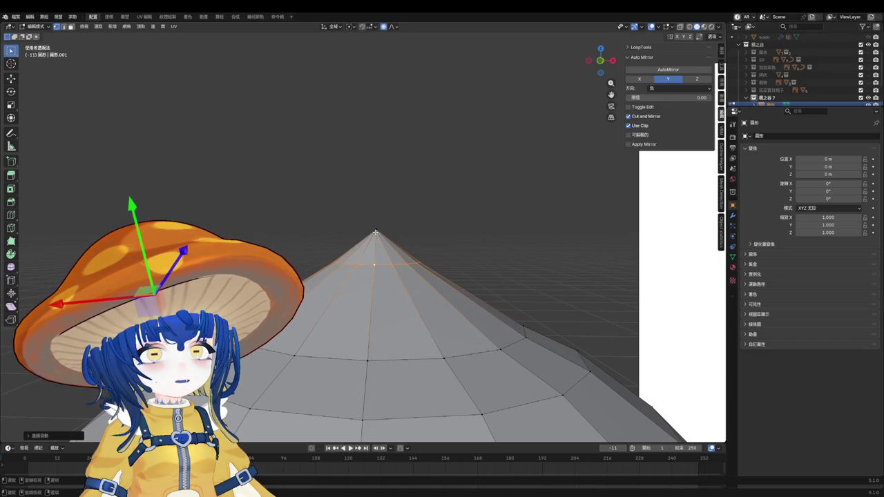
pyautogui.scroll(-5, 376, 233)
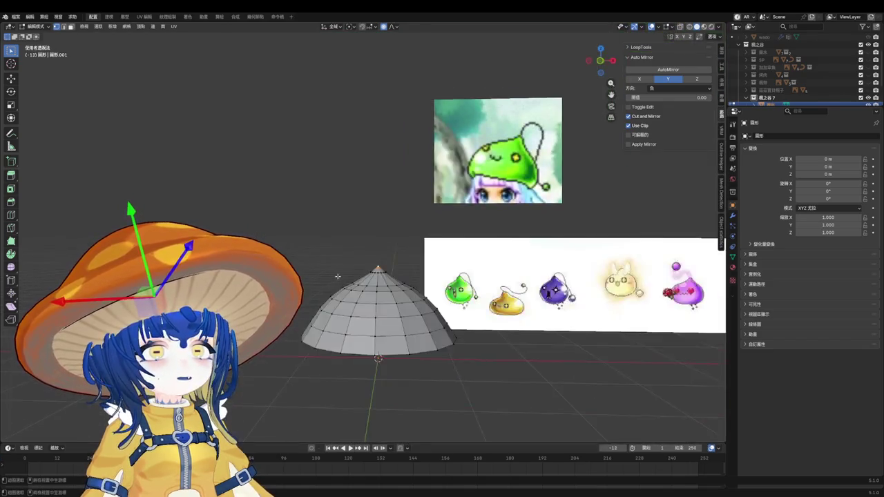
# Step: In front view, move an upper edge loop of the dome vertically to a new height
pyautogui.scroll(1, 352, 278)
pyautogui.scroll(2, 366, 279)
pyautogui.press('KP_1')
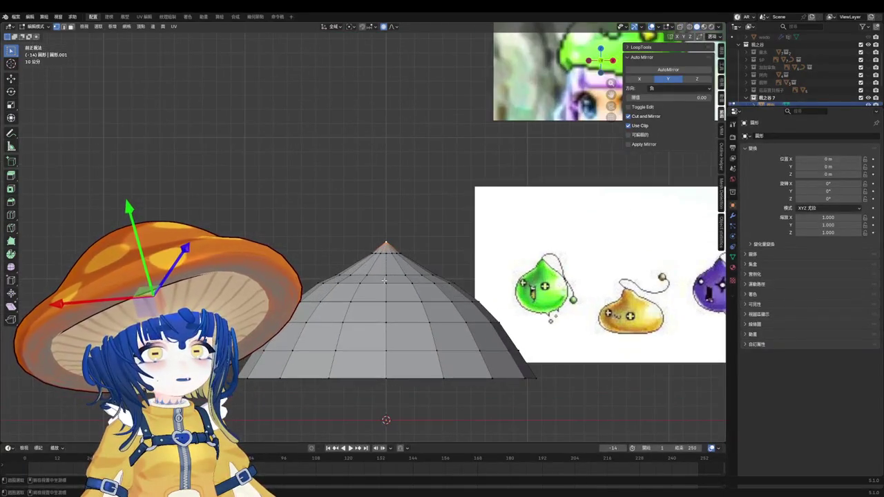
pyautogui.keyDown('alt'); pyautogui.click(384, 281); pyautogui.keyUp('alt')
pyautogui.press('g')
pyautogui.press('z')
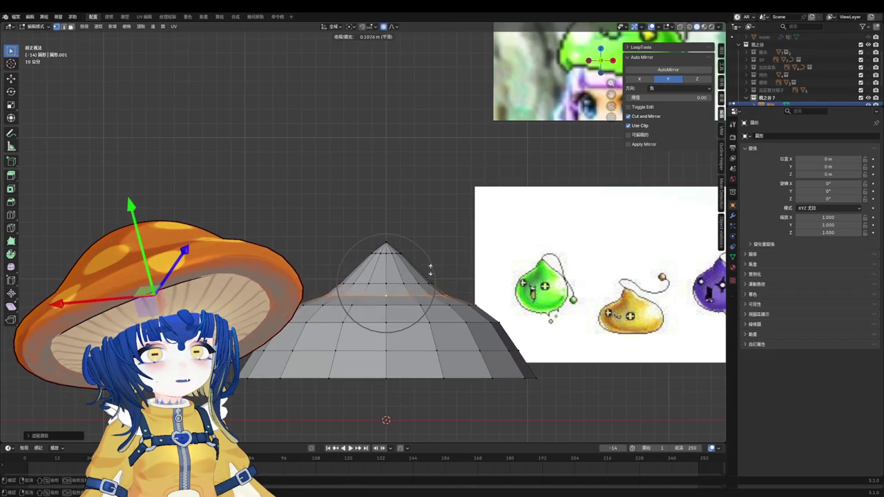
pyautogui.scroll(-2, 430, 270)
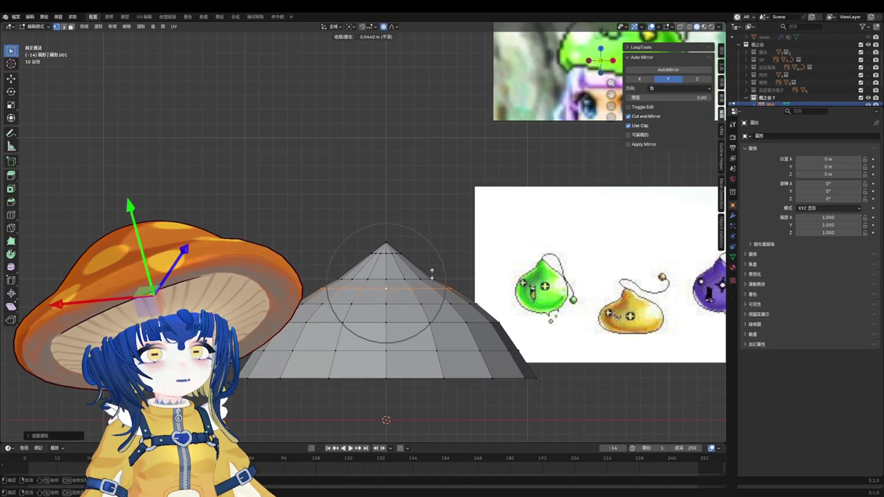
pyautogui.click(433, 274)
# Step: Inflate that loop outward and shift it closer to the tip
pyautogui.hotkey('alt', 's')
pyautogui.click(398, 279)
pyautogui.press('g')
pyautogui.click(402, 278)
# Step: Reposition a lower edge loop of the dome
pyautogui.scroll(-2, 449, 281)
pyautogui.keyDown('alt'); pyautogui.click(425, 326); pyautogui.keyUp('alt')
pyautogui.press('g')
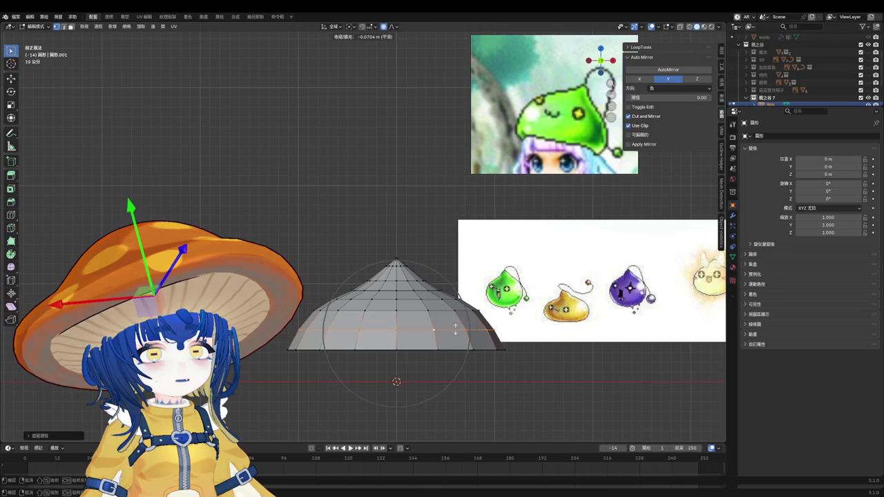
pyautogui.click(449, 336)
# Step: Extrude the dome's bottom rim downward into a new band and raise the loop above vertically
pyautogui.keyDown('alt'); pyautogui.click(431, 349); pyautogui.keyUp('alt')
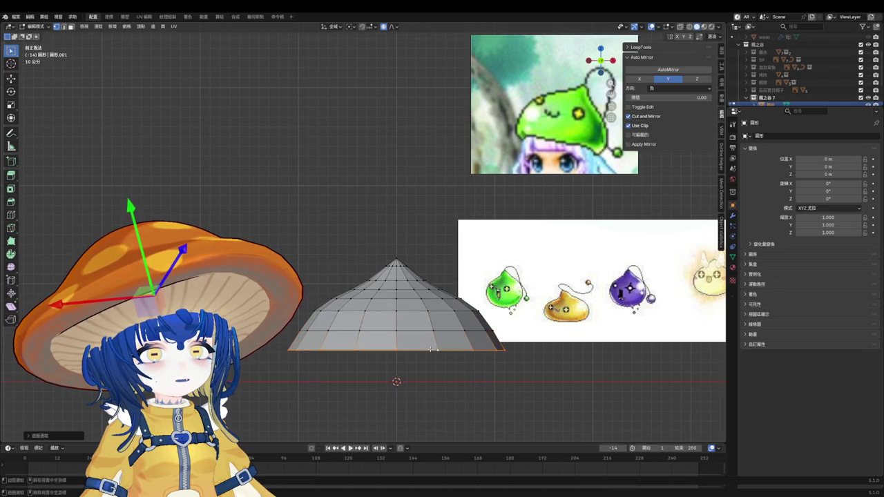
pyautogui.press('e')
pyautogui.click(424, 351)
pyautogui.keyDown('alt'); pyautogui.click(424, 349); pyautogui.keyUp('alt')
pyautogui.press('g')
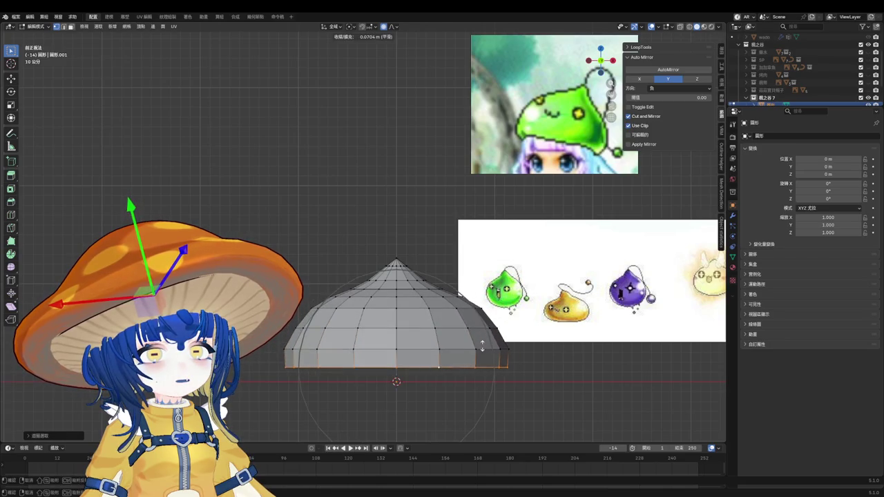
pyautogui.press('z')
pyautogui.click(481, 351)
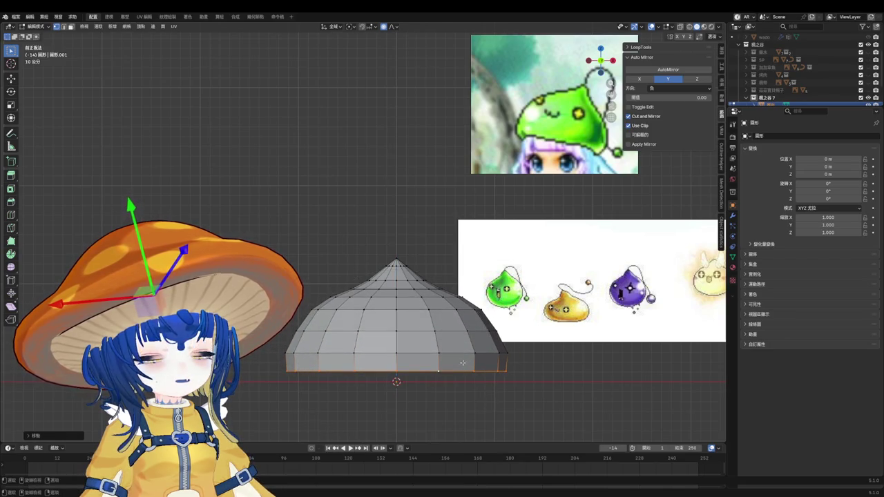
# Step: Narrow the bottom loop slightly and lower it along Z
pyautogui.hotkey('alt', 's')
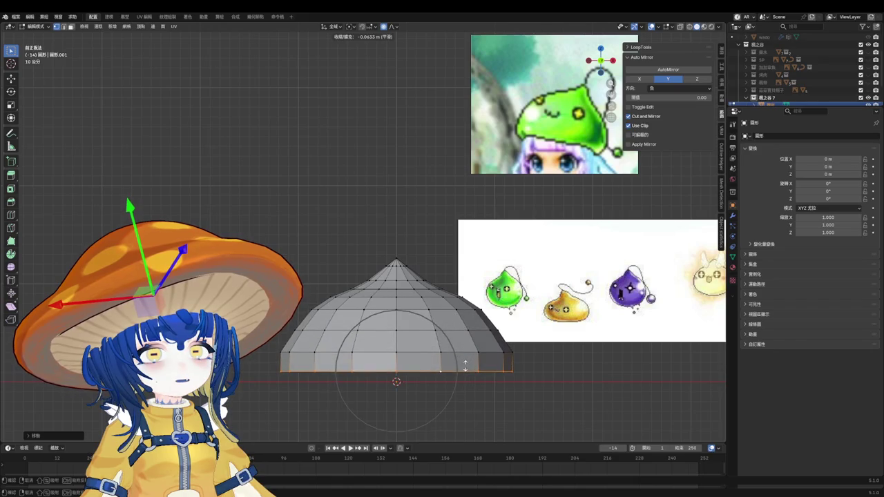
pyautogui.click(476, 363)
pyautogui.press('g')
pyautogui.press('z')
pyautogui.click(477, 371)
# Step: Pull the bottom loop down into a new base ring and scale it inward
pyautogui.press('g')
pyautogui.press('z')
pyautogui.click(525, 387)
pyautogui.press('s')
pyautogui.scroll(5, 517, 391)
pyautogui.scroll(6, 515, 393)
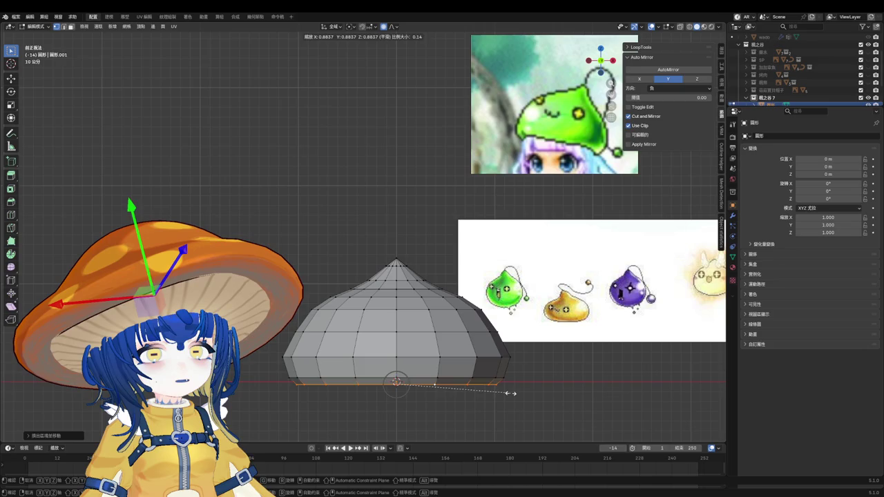
pyautogui.click(511, 394)
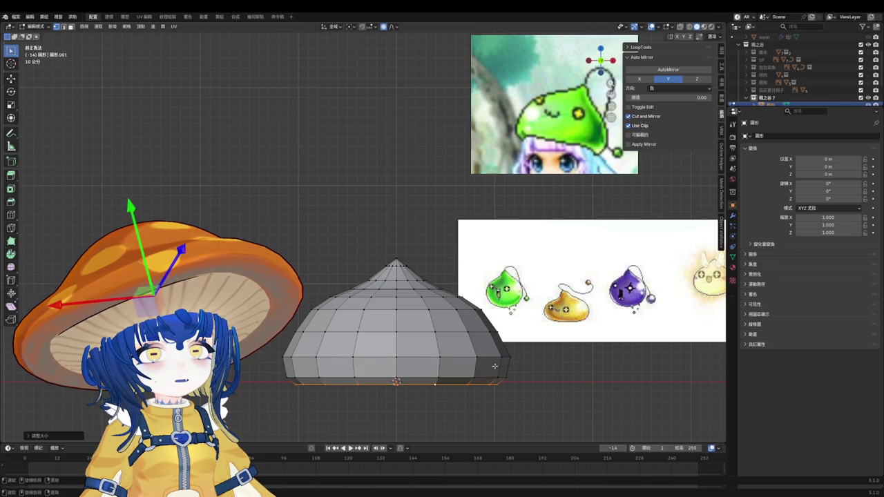
# Step: Review the whole dome, then widen a lower horizontal edge loop outward
pyautogui.press('Tab')
pyautogui.scroll(-4, 413, 293)
pyautogui.scroll(4, 413, 293)
pyautogui.press('Tab')
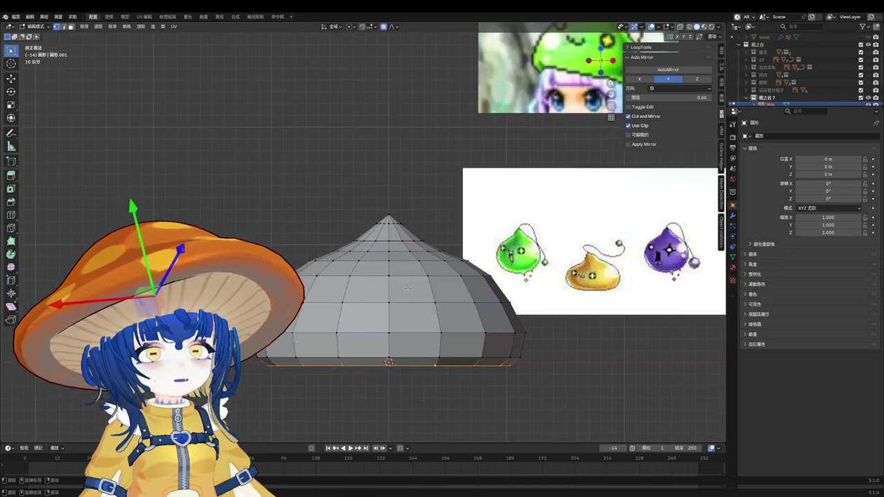
pyautogui.keyDown('alt'); pyautogui.click(422, 274); pyautogui.keyUp('alt')
pyautogui.press('s')
pyautogui.scroll(-10, 525, 301)
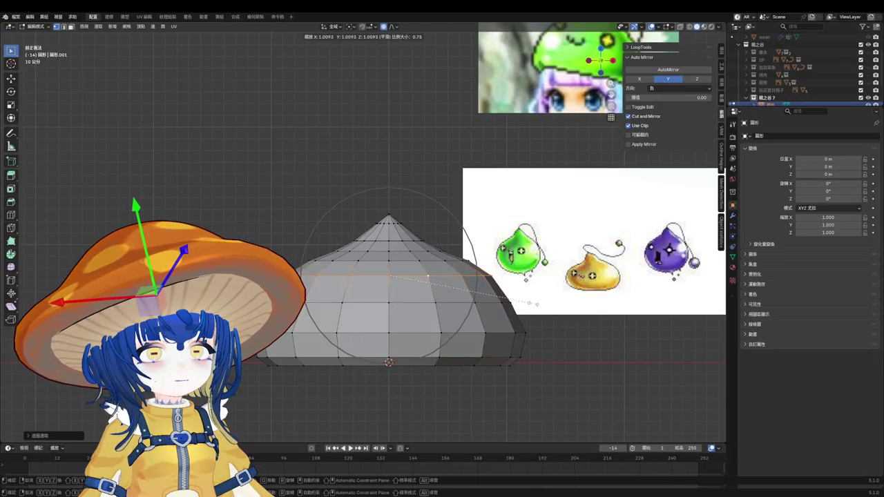
pyautogui.rightClick(426, 324)
pyautogui.keyDown('alt'); pyautogui.click(426, 303); pyautogui.keyUp('alt')
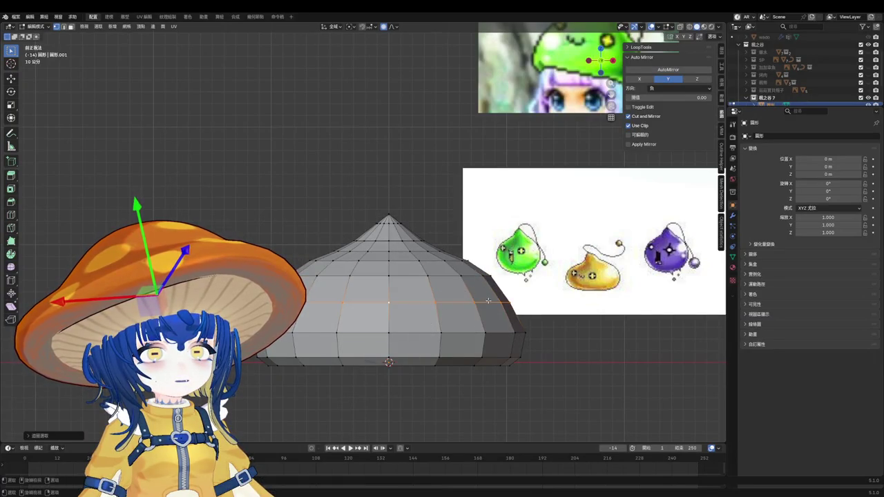
pyautogui.press('s')
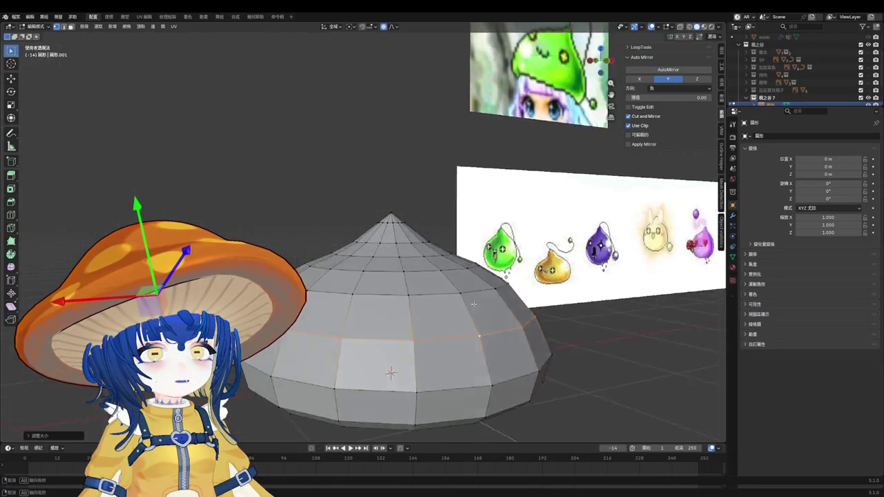
pyautogui.click(438, 299)
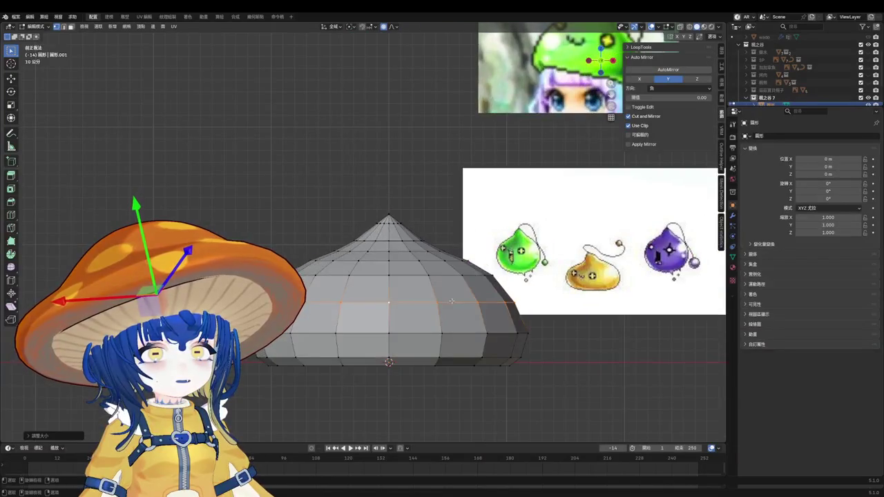
# Step: Back in Object Mode, apply Shade Smooth to the dome
pyautogui.press('Tab')
pyautogui.scroll(-3, 418, 276)
pyautogui.rightClick(418, 276)
pyautogui.click(414, 277)
pyautogui.click(409, 265)
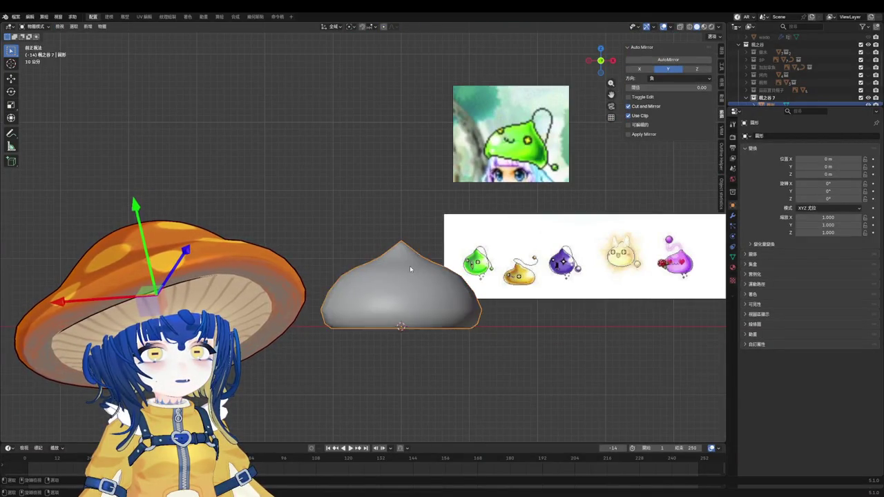
# Step: In Edit Mode, switch to the back orthographic view and select the whole dome mesh
pyautogui.moveTo(409, 266); pyautogui.dragTo(448, 256, button='middle')
pyautogui.press('Tab')
pyautogui.scroll(2, 403, 324)
pyautogui.click(404, 244)
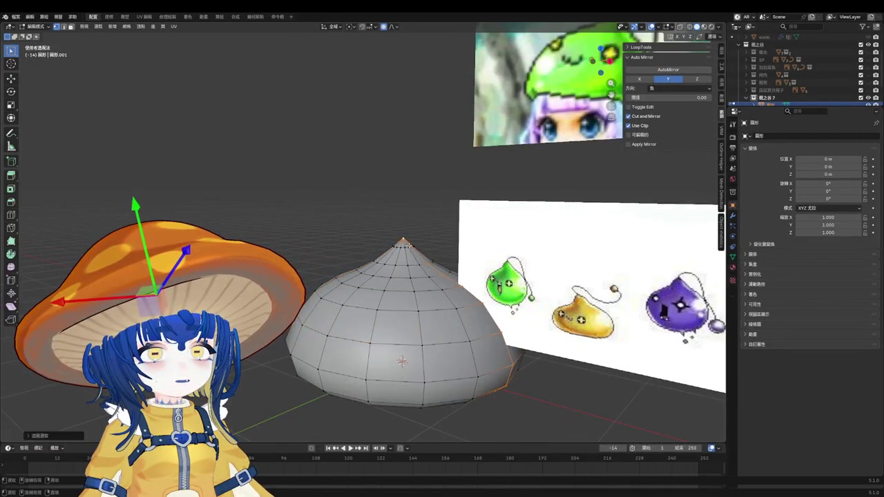
pyautogui.press('KP_1')
pyautogui.press('ctrl+KP_1')
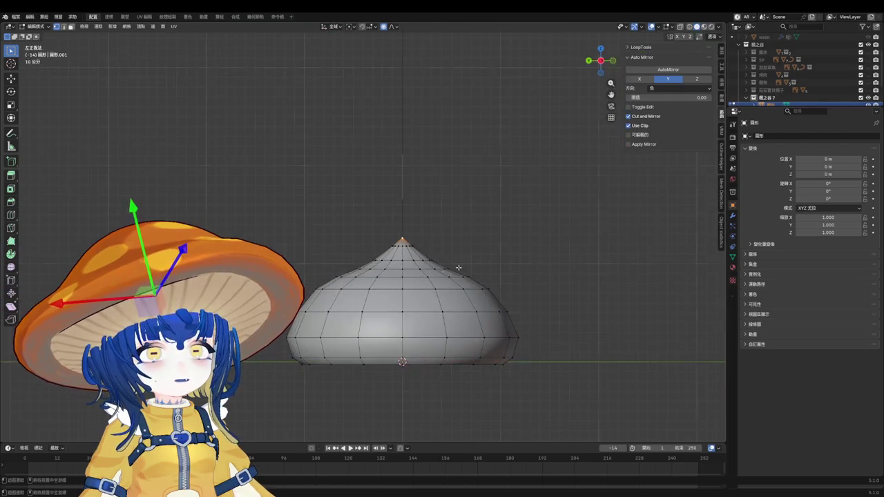
pyautogui.press('a')
pyautogui.scroll(1, 406, 345)
pyautogui.scroll(5, 406, 345)
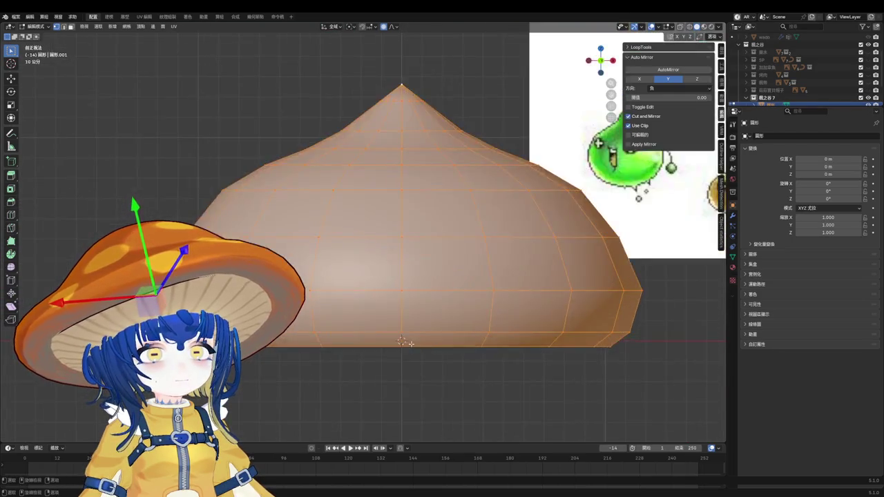
pyautogui.scroll(-3, 406, 346)
# Step: Set the transform pivot and stretch the dome taller along Z
pyautogui.click(350, 26)
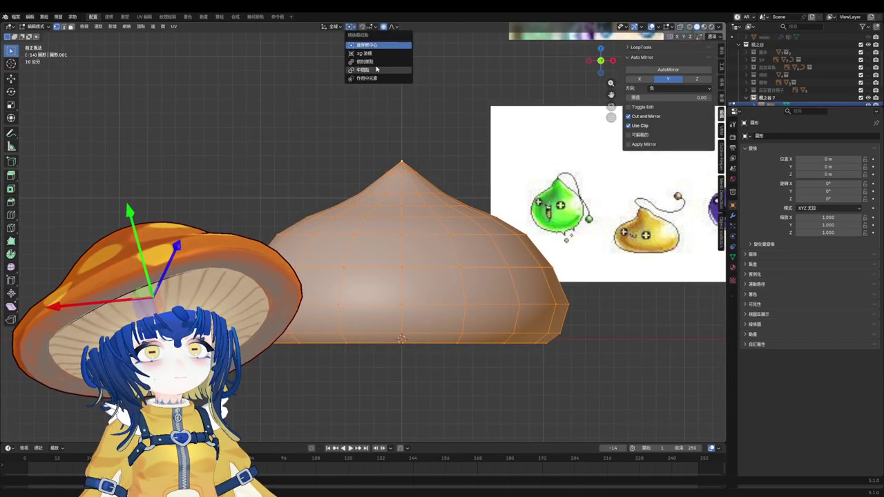
pyautogui.scroll(-2, 449, 267)
pyautogui.scroll(-1, 448, 268)
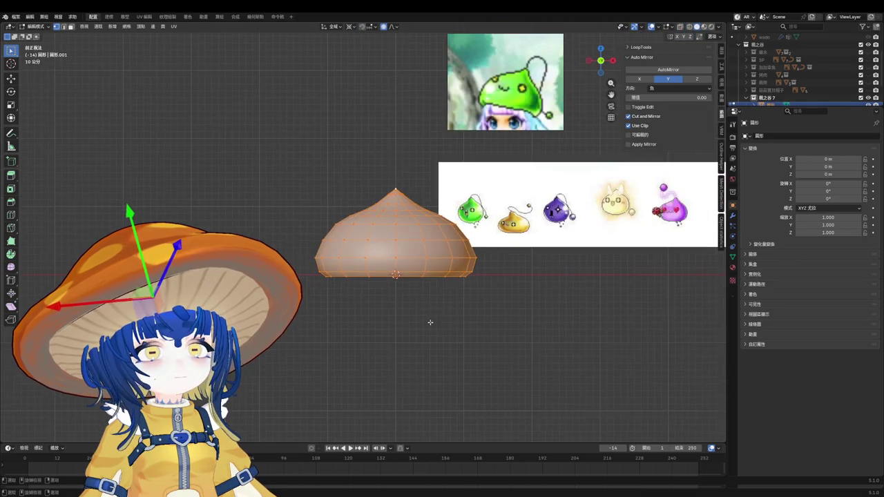
pyautogui.press('s')
pyautogui.press('z')
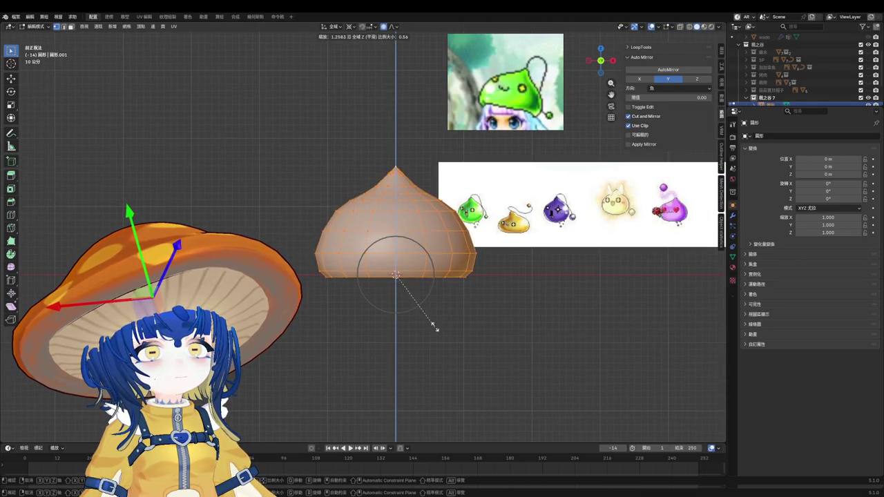
pyautogui.click(444, 310)
# Step: Check the shape in Object Mode, then stretch the dome taller again along Z
pyautogui.press('Tab')
pyautogui.scroll(-2, 424, 270)
pyautogui.scroll(2, 395, 192)
pyautogui.scroll(1, 394, 192)
pyautogui.press('Tab')
pyautogui.press('s')
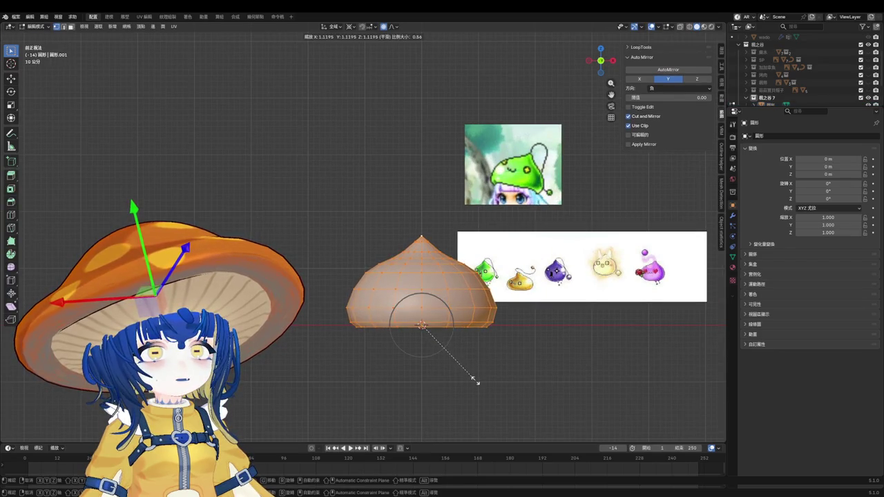
pyautogui.press('z')
pyautogui.click(465, 377)
# Step: Save the file as 小物件.blend and return to Object Mode
pyautogui.scroll(1, 416, 233)
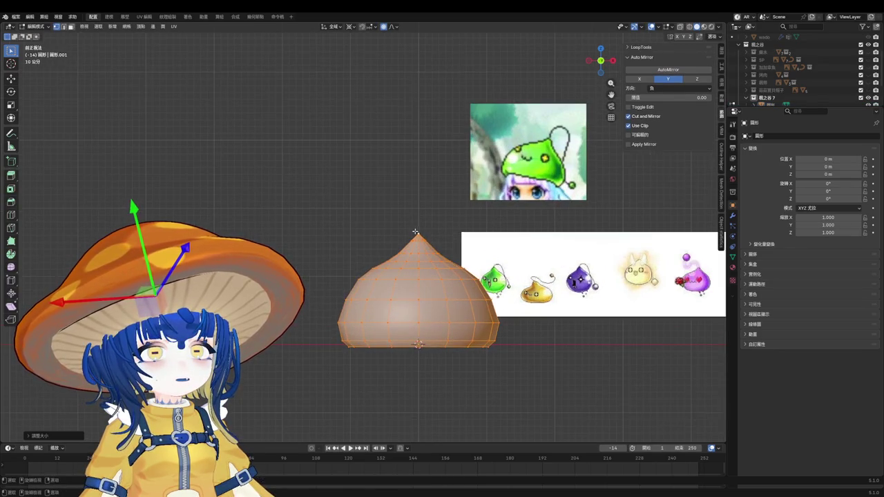
pyautogui.hotkey('ctrl', 's')
pyautogui.moveTo(415, 232)
pyautogui.mouseDown(button='middle')
pyautogui.moveTo(371, 290)
pyautogui.moveTo(427, 263)
pyautogui.mouseUp(button='middle')
pyautogui.press('Tab')
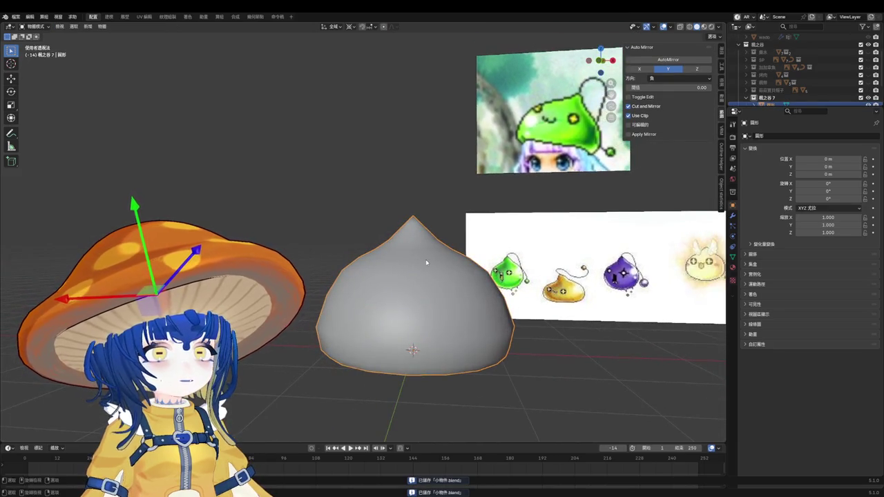
pyautogui.press('shift')
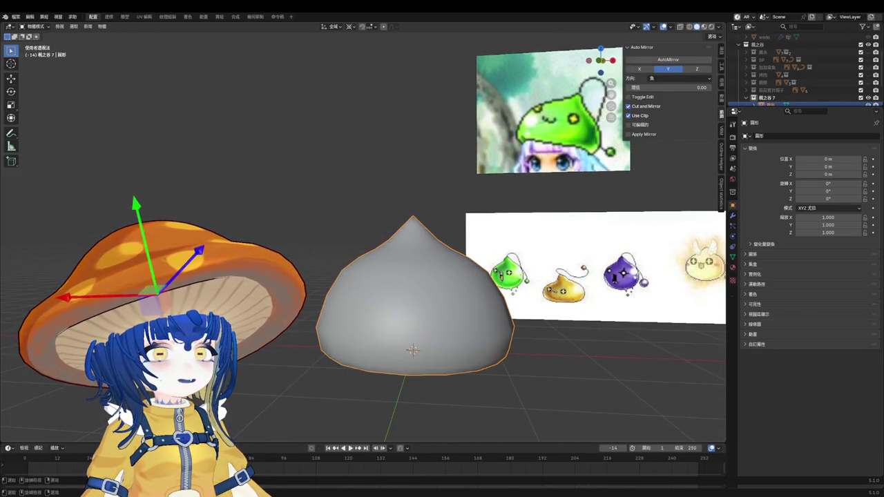
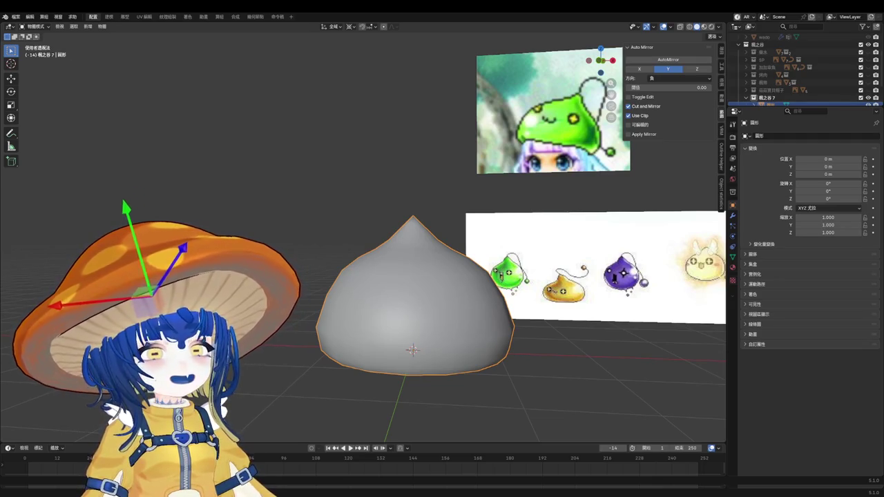
# Step: Widen the dome's lower body by scaling an edge loop and moving it down in Edit Mode
pyautogui.scroll(-2, 431, 302)
pyautogui.scroll(2, 431, 302)
pyautogui.press('Tab')
pyautogui.scroll(1, 442, 290)
pyautogui.keyDown('alt'); pyautogui.click(474, 269); pyautogui.keyUp('alt')
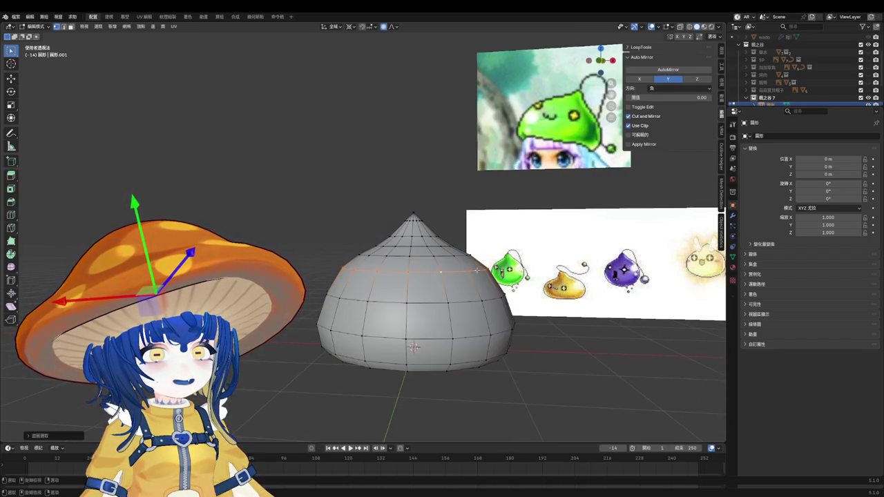
pyautogui.press('s')
pyautogui.click(475, 283)
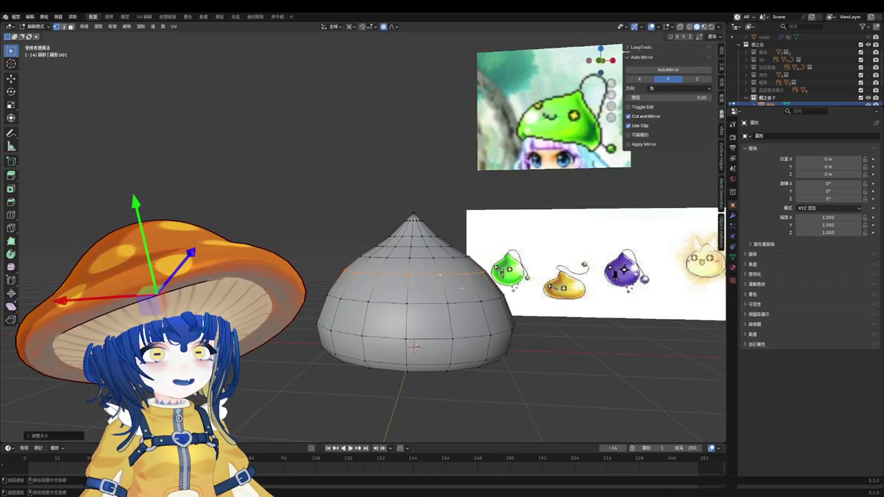
pyautogui.press('g')
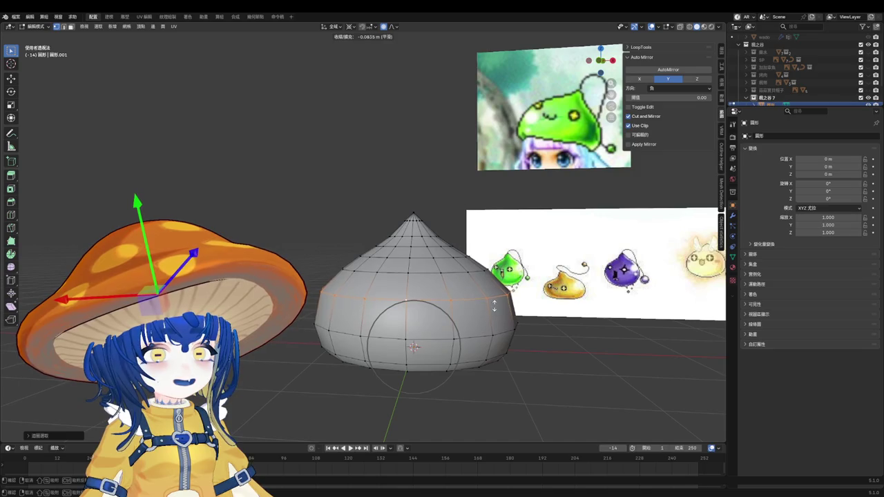
pyautogui.click(493, 304)
pyautogui.press('Tab')
# Step: Orbit to a straight side view of the slime and save the file
pyautogui.scroll(-1, 338, 250)
pyautogui.scroll(-1, 338, 250)
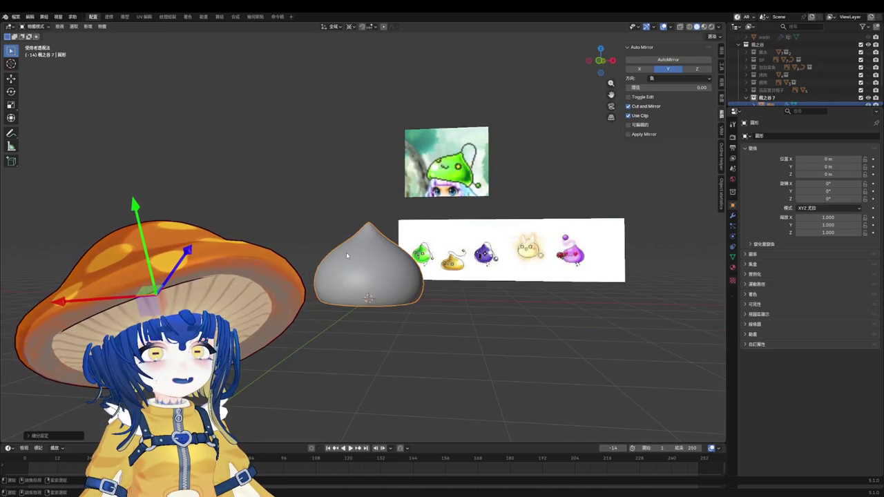
pyautogui.scroll(1, 346, 252)
pyautogui.moveTo(368, 252)
pyautogui.keyDown('alt'); pyautogui.mouseDown(button='middle')
pyautogui.moveTo(419, 246)
pyautogui.moveTo(534, 256)
pyautogui.moveTo(397, 254)
pyautogui.mouseUp(button='middle'); pyautogui.keyUp('alt')
pyautogui.hotkey('ctrl', 's')
# Step: Try tilting the whole slime mesh, then undo it so the slime stands upright, and save
pyautogui.scroll(4, 398, 253)
pyautogui.press('Tab')
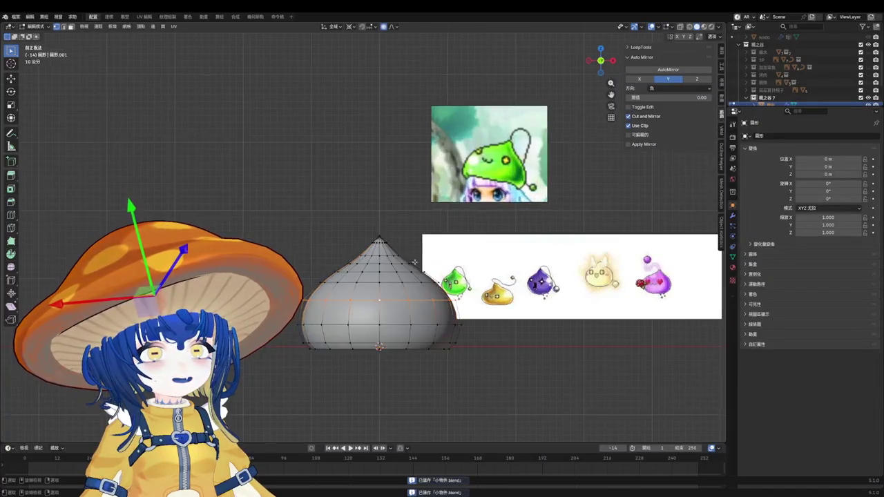
pyautogui.scroll(2, 397, 254)
pyautogui.press('a')
pyautogui.press('r')
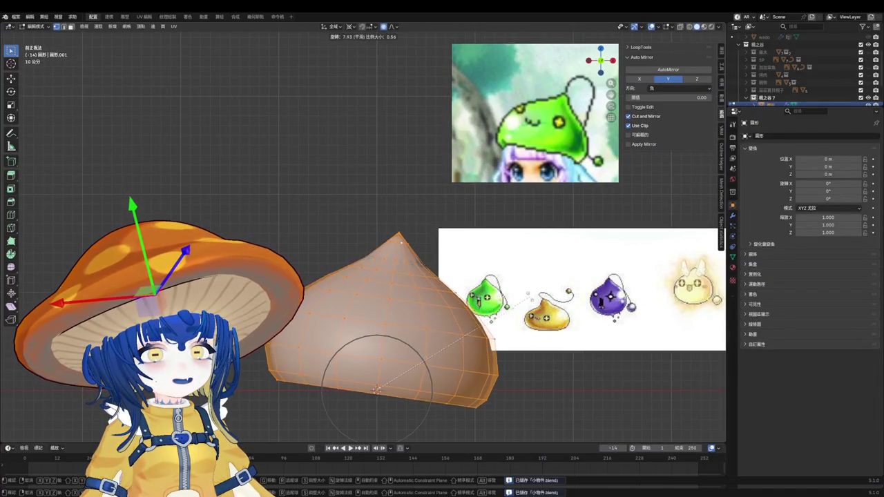
pyautogui.click(461, 312)
pyautogui.moveTo(461, 312)
pyautogui.keyDown('alt'); pyautogui.mouseDown(button='middle')
pyautogui.moveTo(509, 306)
pyautogui.moveTo(444, 317)
pyautogui.mouseUp(button='middle'); pyautogui.keyUp('alt')
pyautogui.hotkey('ctrl', 'z')
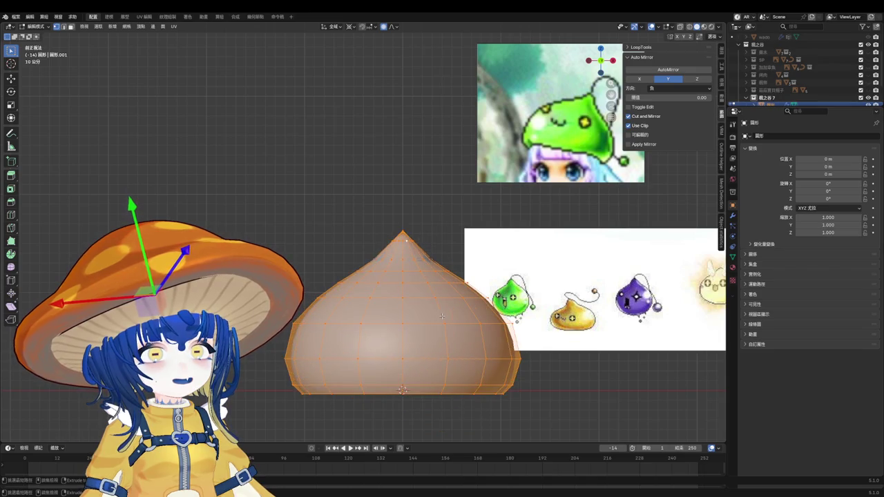
pyautogui.hotkey('ctrl', 'z')
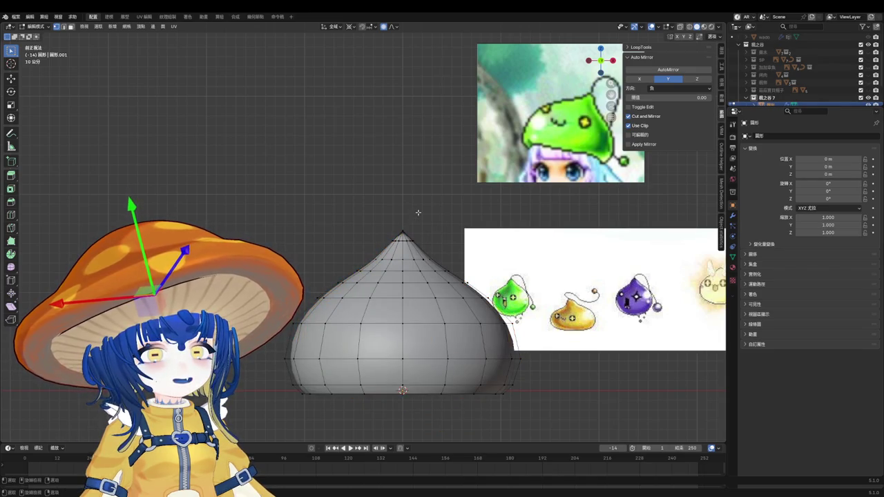
pyautogui.hotkey('ctrl', 's')
# Step: Reselect the slime and inspect its wireframe in Edit Mode, returning to front view
pyautogui.press('Tab')
pyautogui.press('Tab')
pyautogui.press('Tab')
pyautogui.scroll(-3, 414, 213)
pyautogui.click(414, 213)
pyautogui.scroll(1, 414, 207)
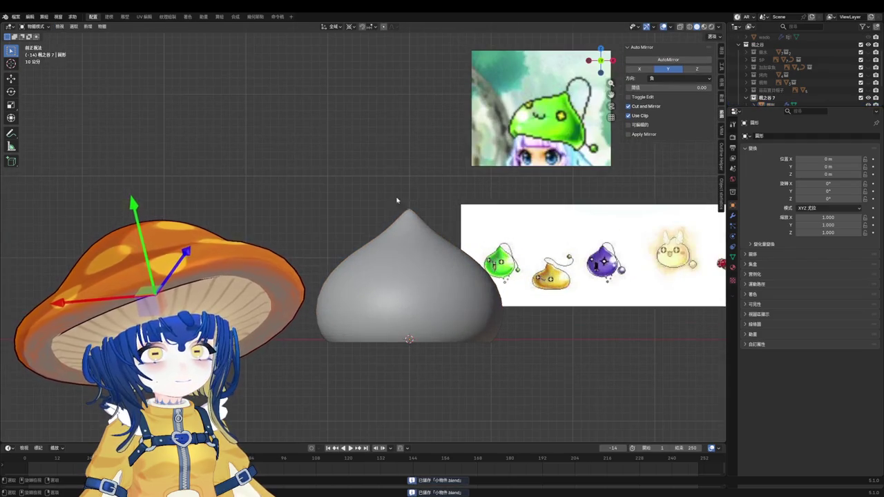
pyautogui.scroll(2, 424, 261)
pyautogui.click(442, 310)
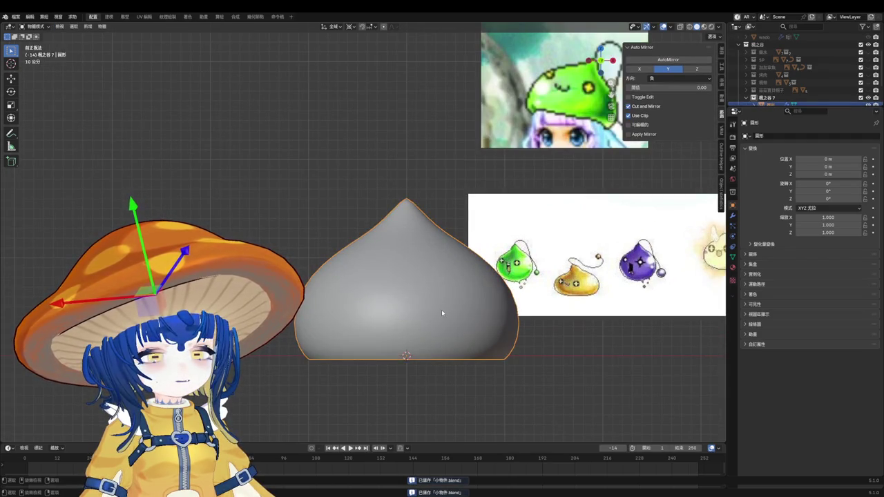
pyautogui.press('Tab')
pyautogui.moveTo(441, 309); pyautogui.dragTo(447, 311, button='middle')
pyautogui.press('KP_1')
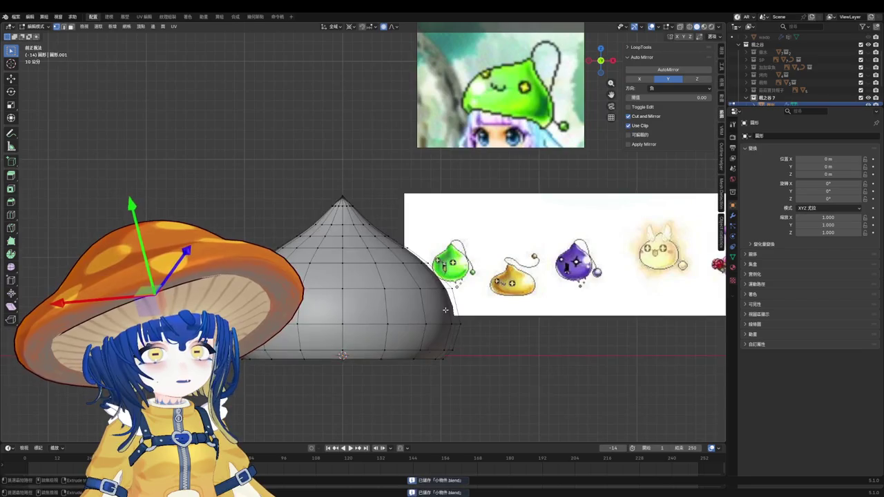
pyautogui.press('Tab')
# Step: Zoom in on the slime in preparation for adding a new object
pyautogui.scroll(-3, 403, 319)
pyautogui.scroll(2, 404, 318)
pyautogui.scroll(1, 395, 339)
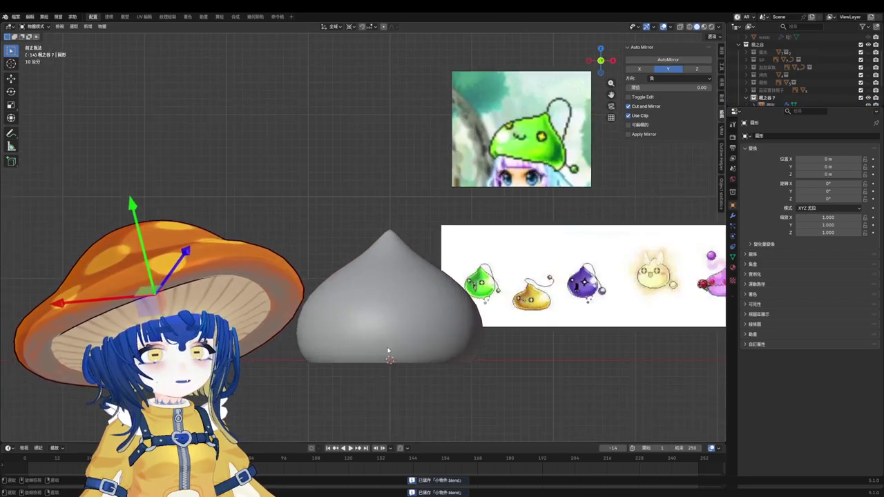
pyautogui.scroll(1, 387, 357)
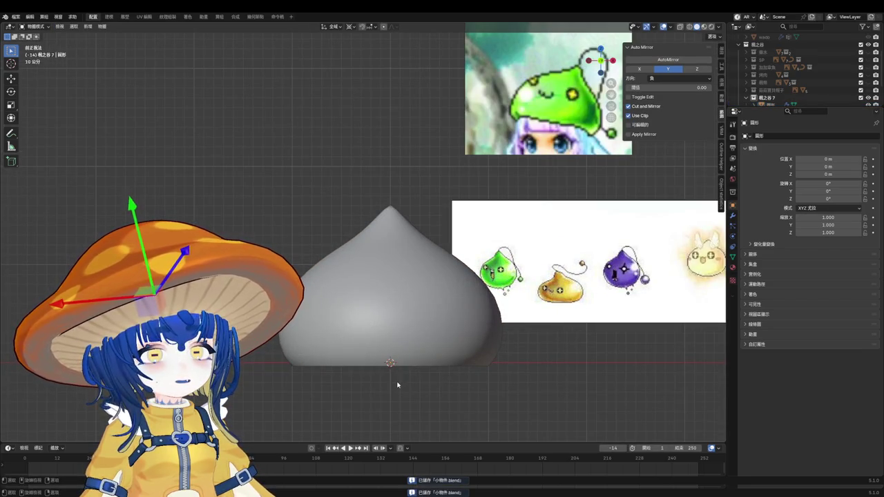
pyautogui.hotkey('shift', 'a')
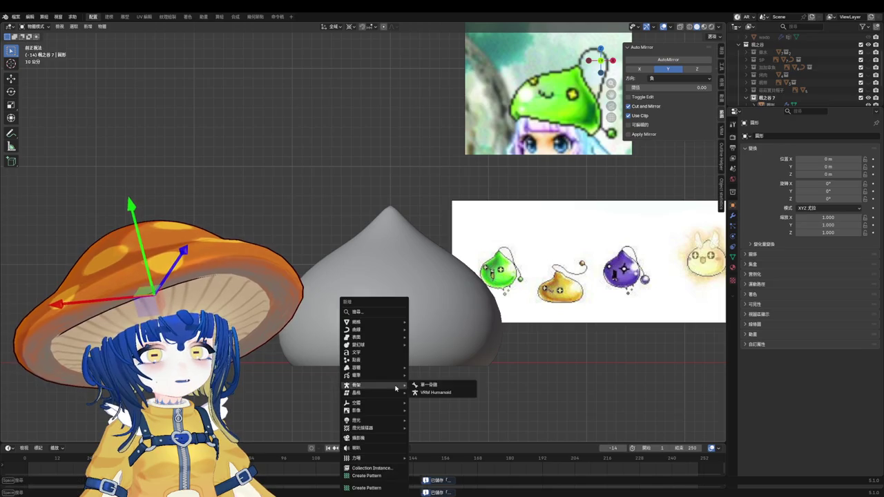
# Step: Add a single-bone armature at the slime's base and shorten the bone in Edit Mode
pyautogui.hotkey('shift', 'a')
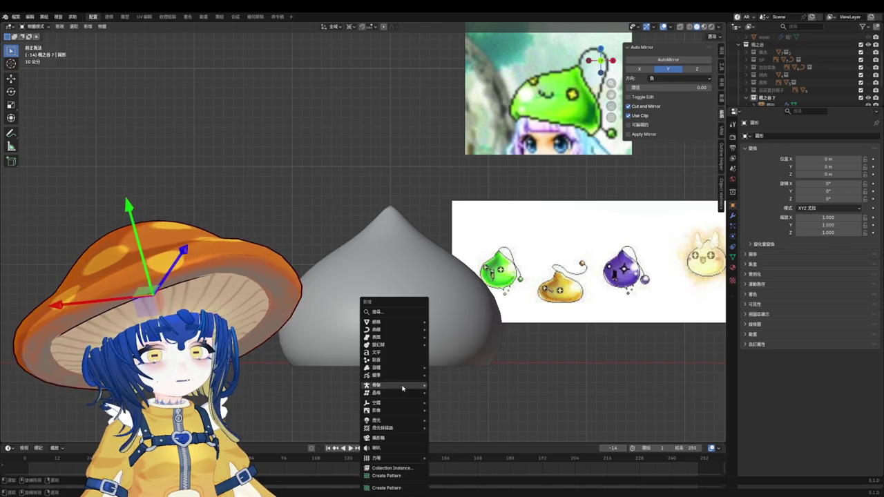
pyautogui.click(447, 385)
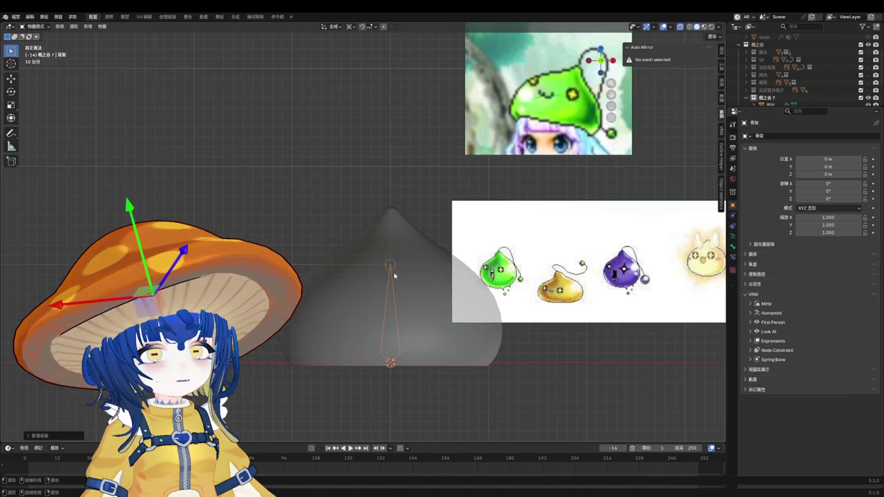
pyautogui.scroll(2, 391, 269)
pyautogui.press('Tab')
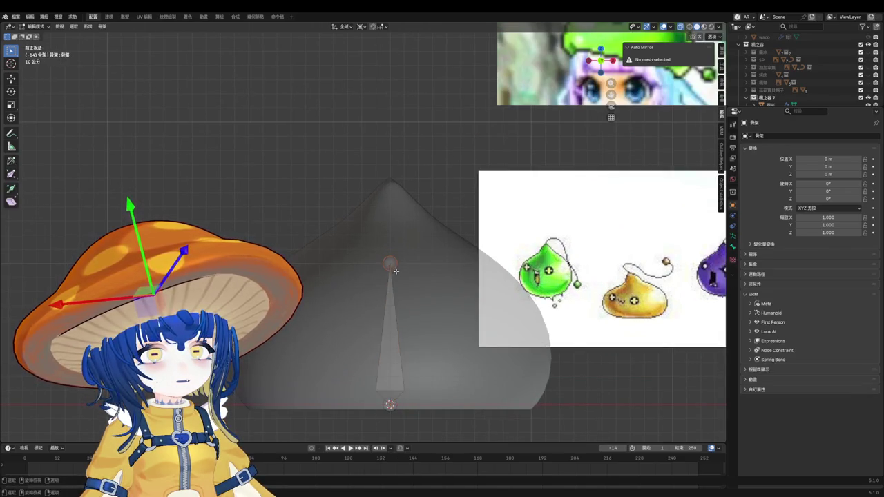
pyautogui.moveTo(392, 265); pyautogui.dragTo(392, 317)
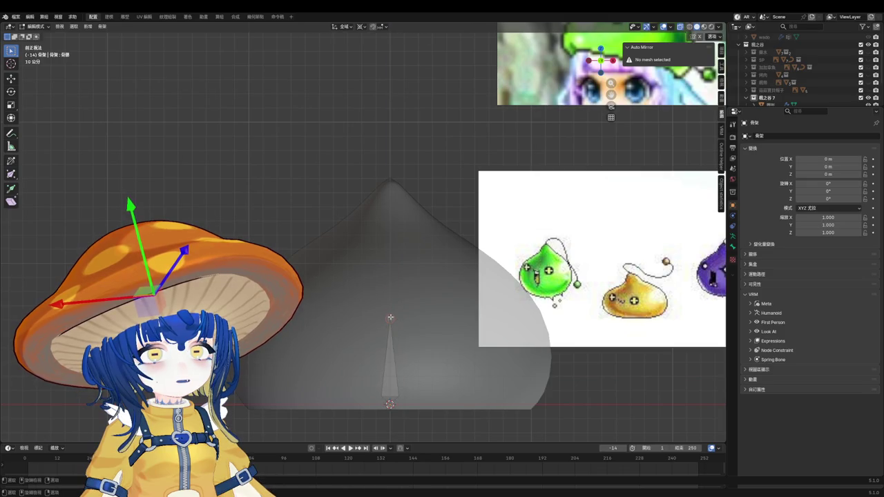
# Step: Extrude a second, vertically constrained bone up from the shortened bone
pyautogui.press('e')
pyautogui.click(390, 280)
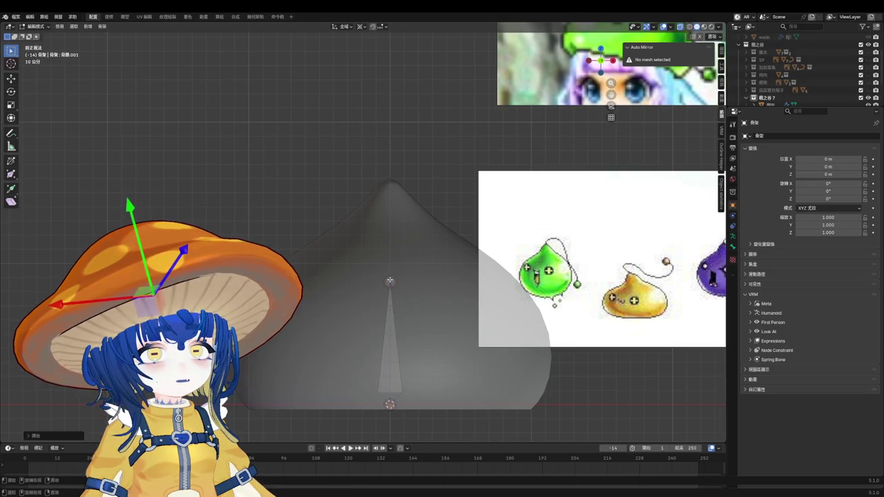
pyautogui.press('e')
pyautogui.press('z')
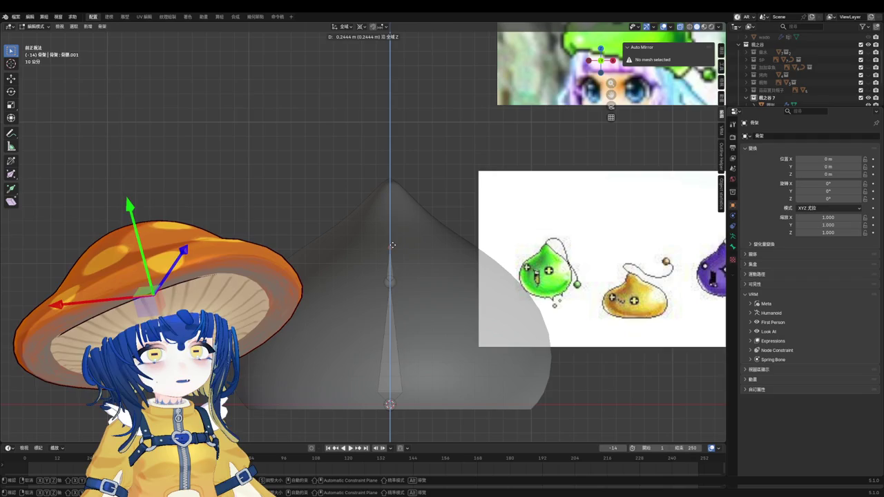
pyautogui.rightClick(393, 239)
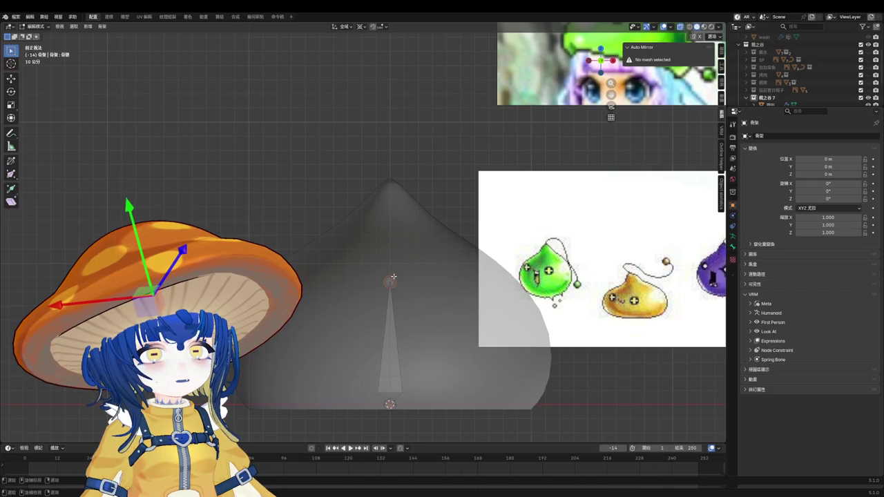
pyautogui.scroll(1, 401, 279)
pyautogui.scroll(-1, 402, 280)
pyautogui.press('e')
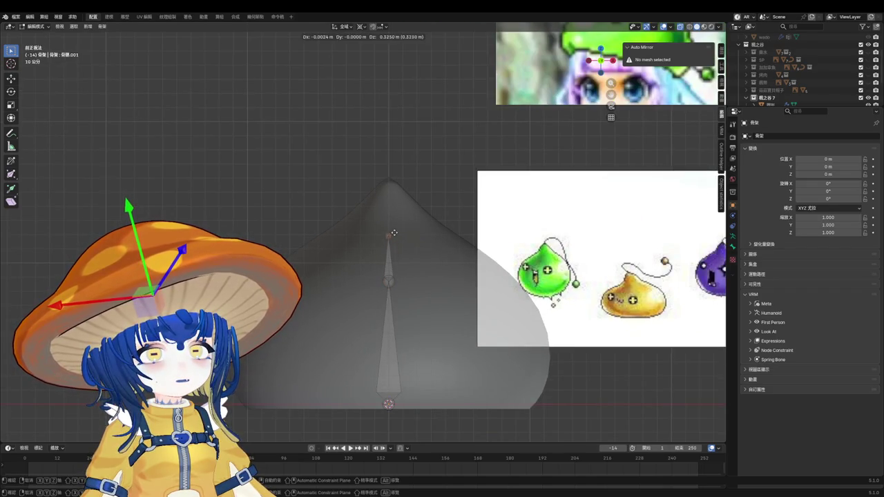
pyautogui.press('z')
pyautogui.click(397, 231)
# Step: Extrude a Z-constrained bone up to the slime's tip, then return to Object Mode
pyautogui.press('e')
pyautogui.press('z')
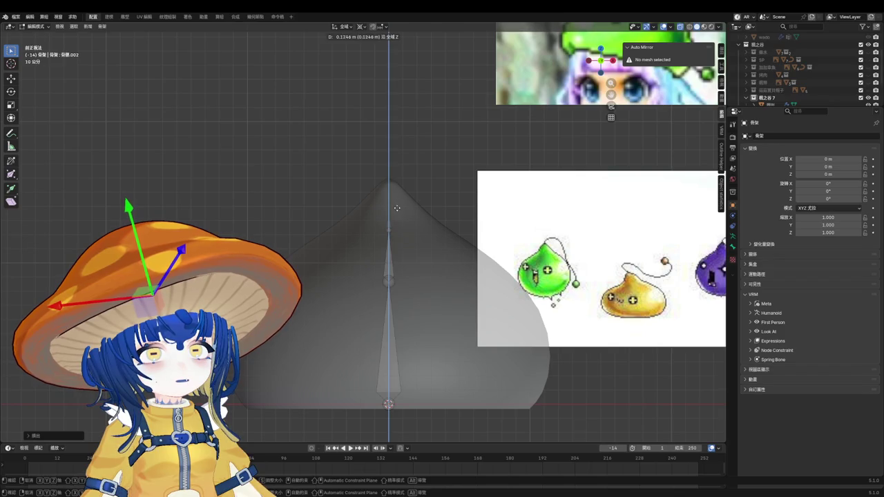
pyautogui.click(397, 177)
pyautogui.press('e')
pyautogui.press('z')
pyautogui.press('Escape')
pyautogui.press('e')
pyautogui.press('z')
pyautogui.click(390, 165)
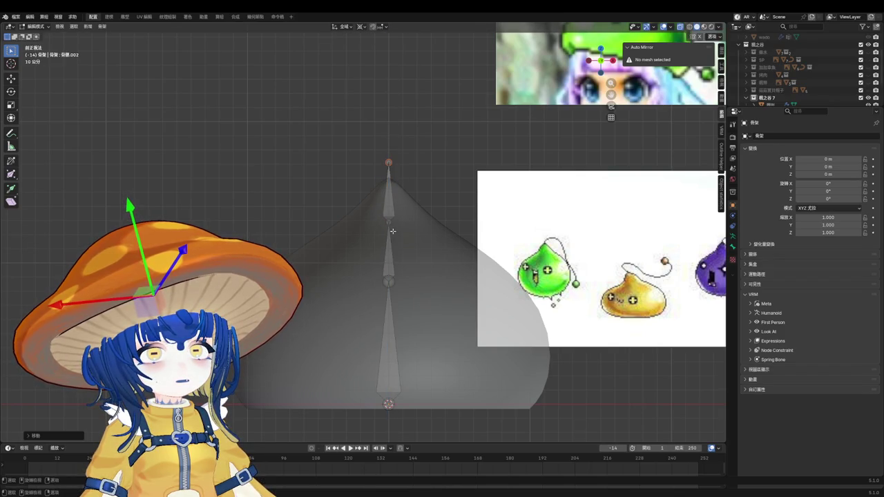
pyautogui.press('Tab')
pyautogui.moveTo(395, 256)
pyautogui.mouseDown(button='middle')
pyautogui.moveTo(424, 306)
pyautogui.moveTo(401, 350)
pyautogui.moveTo(468, 320)
pyautogui.moveTo(445, 336)
pyautogui.moveTo(460, 321)
pyautogui.moveTo(390, 340)
pyautogui.mouseUp(button='middle')
pyautogui.click(389, 340)
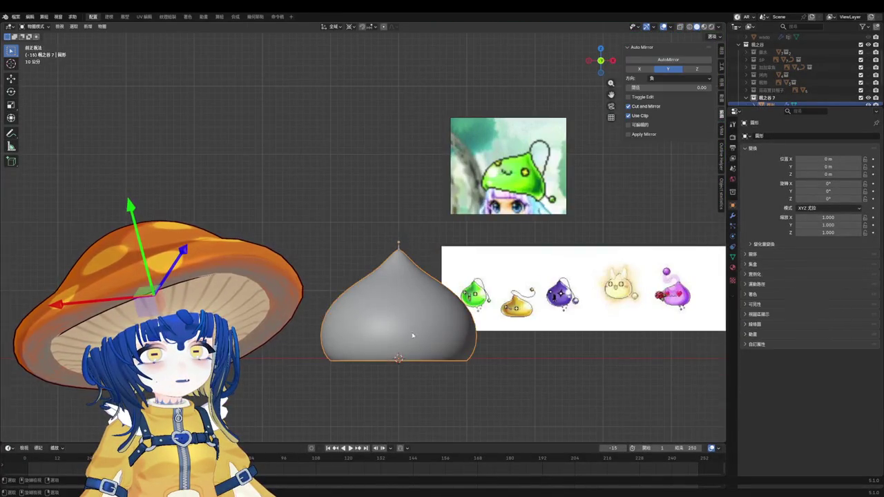
# Step: Make the mesh see-through with Alt+Z, select the armature and browse its property tabs
pyautogui.scroll(3, 394, 340)
pyautogui.scroll(2, 400, 339)
pyautogui.hotkey('alt', 'z')
pyautogui.click(407, 334)
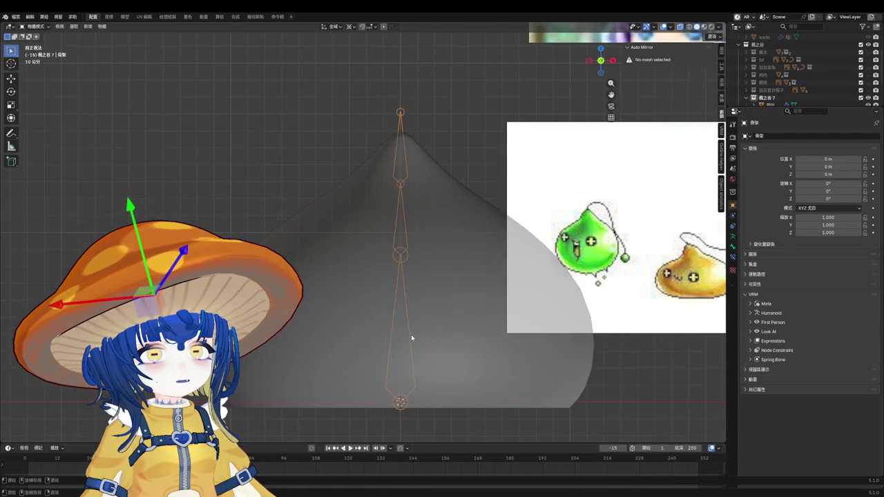
pyautogui.click(733, 238)
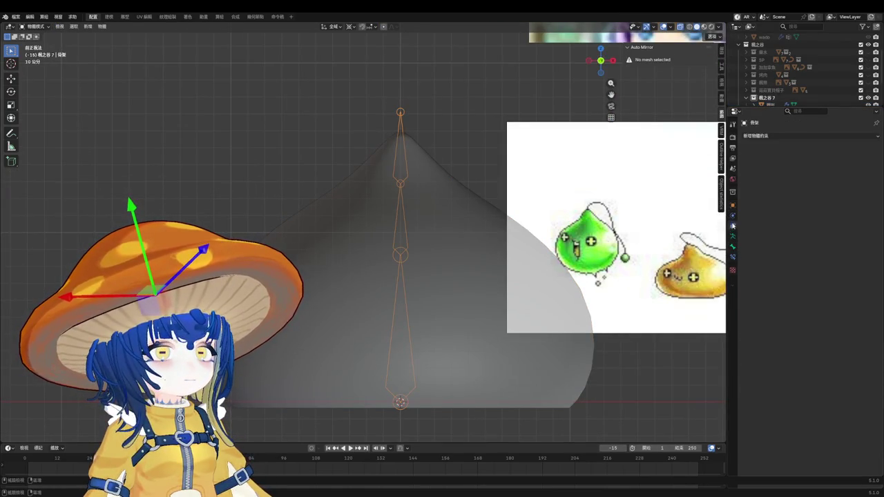
pyautogui.click(733, 205)
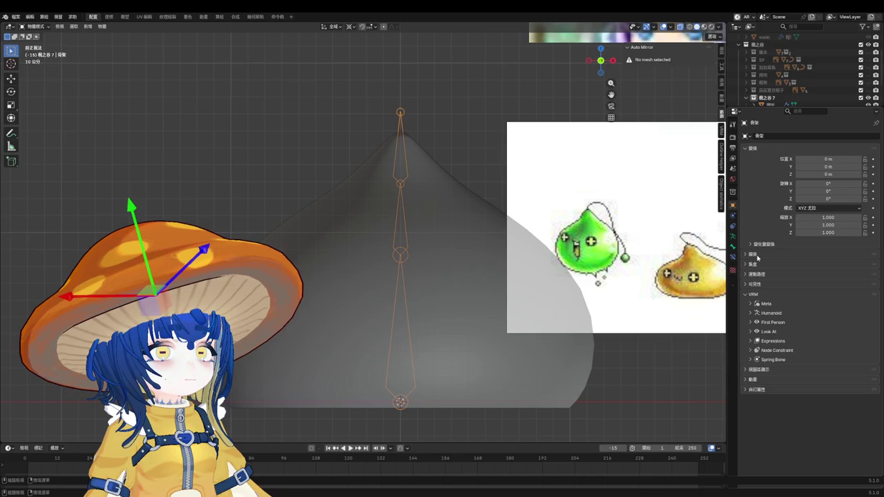
pyautogui.click(759, 274)
pyautogui.click(759, 274)
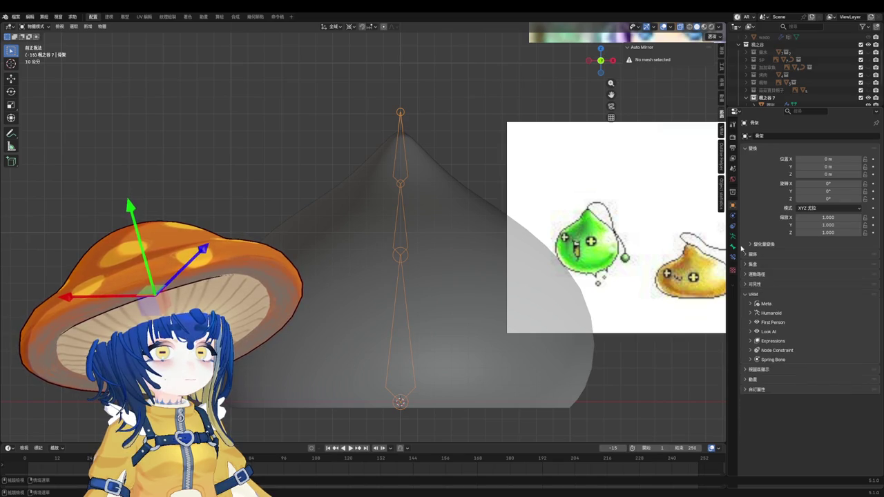
pyautogui.click(733, 248)
# Step: Enable Names and In Front in the armature's Viewport Display settings
pyautogui.click(733, 237)
pyautogui.click(759, 255)
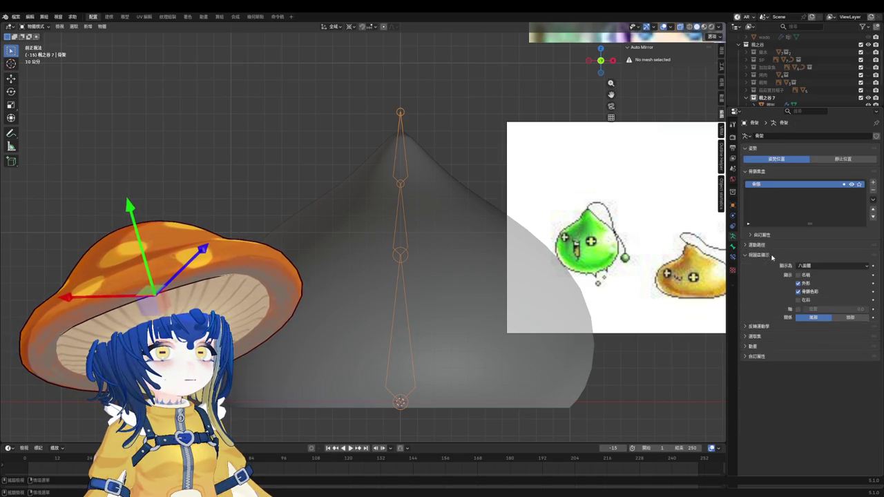
pyautogui.click(799, 275)
pyautogui.click(798, 300)
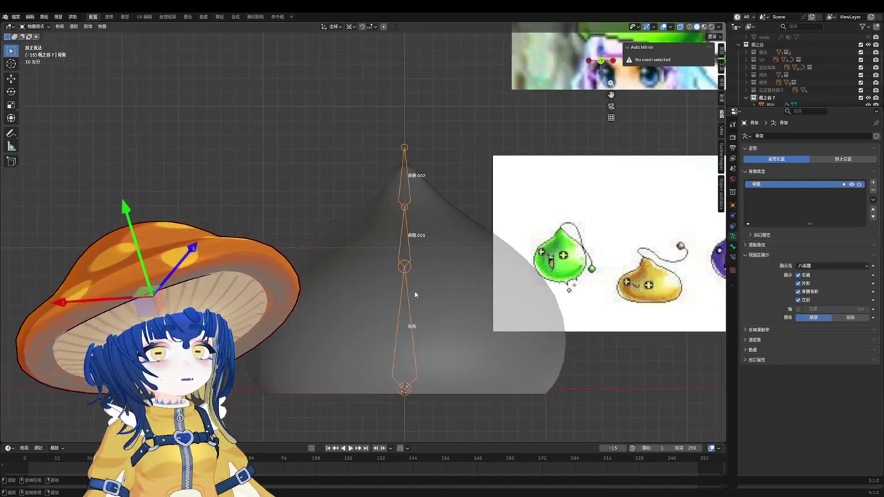
pyautogui.scroll(1, 415, 283)
pyautogui.press('F2')
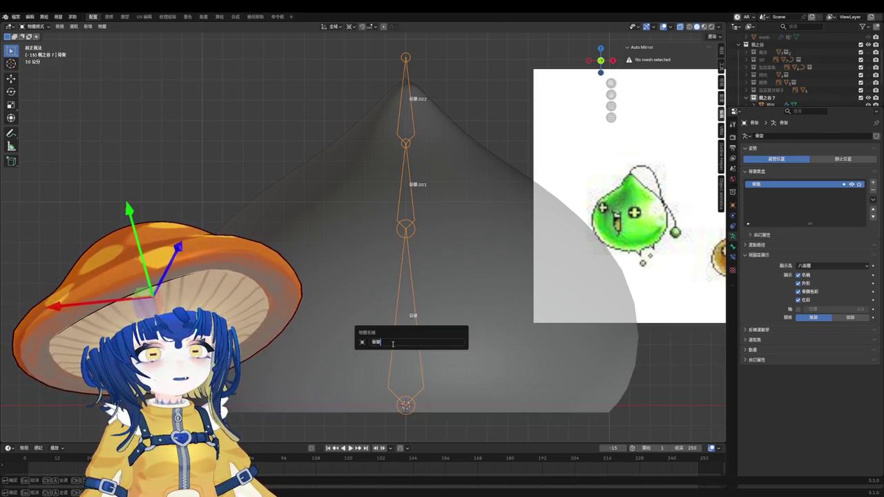
# Step: Rename the armature slime_ama and the middle bone slime.002
pyautogui.press('BackSpace')
pyautogui.write('sl')
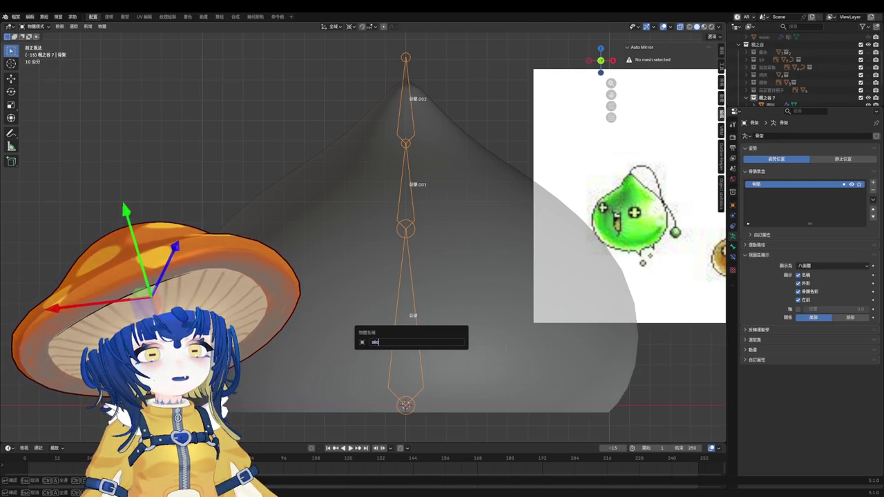
pyautogui.write('ime')
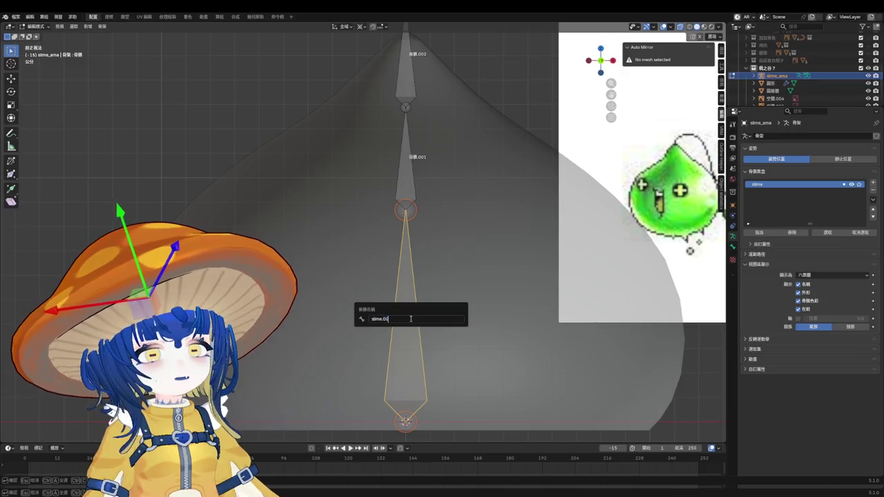
pyautogui.press('Return')
pyautogui.click(404, 200)
pyautogui.press('F2')
pyautogui.write('slim')
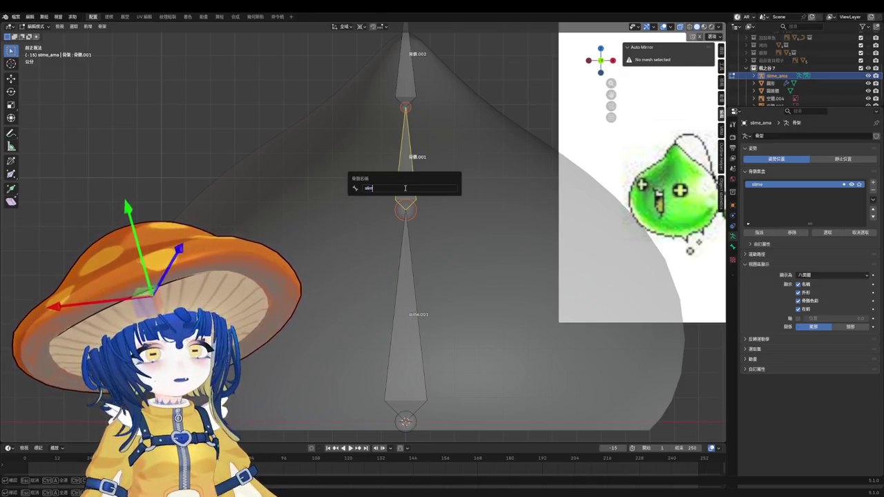
pyautogui.write('e.002')
pyautogui.press('Return')
# Step: Rename the top bone slime.003
pyautogui.scroll(-3, 405, 188)
pyautogui.click(407, 135)
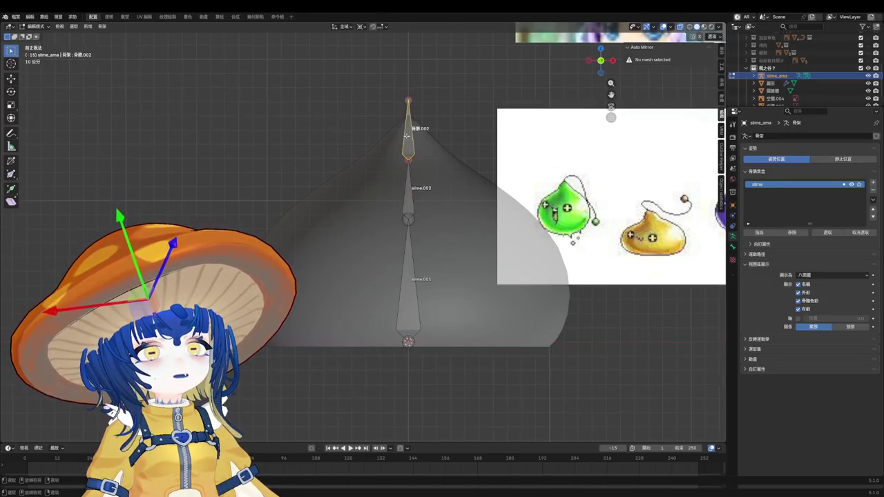
pyautogui.scroll(3, 407, 136)
pyautogui.press('F2')
pyautogui.write('s')
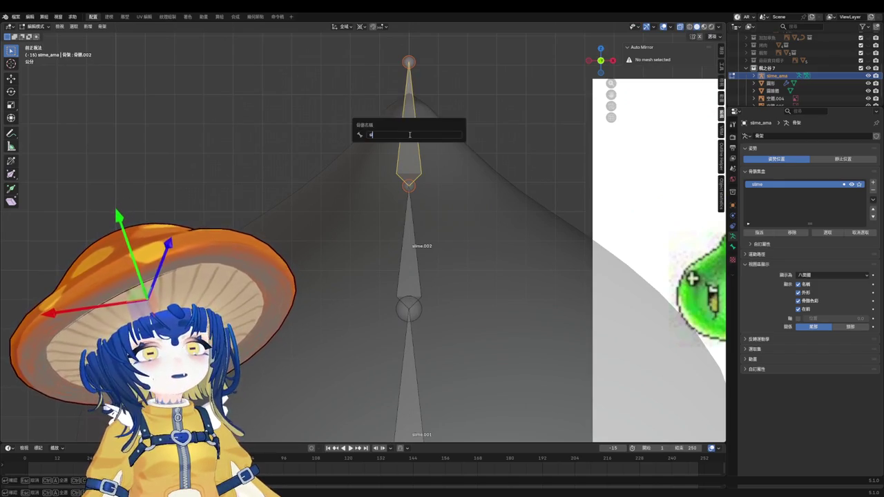
pyautogui.write('lime.00')
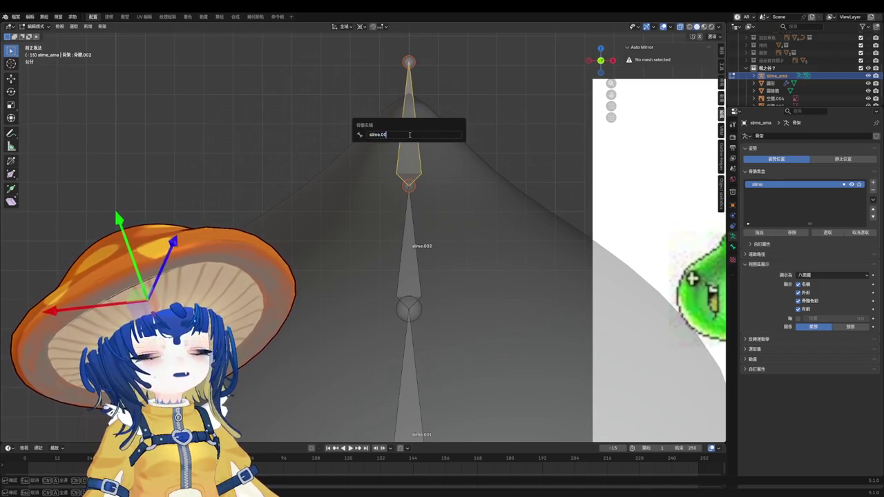
pyautogui.write('e')
pyautogui.press('Return')
# Step: Check the rig from an orbited view, save the file, and select the slime mesh
pyautogui.scroll(-3, 387, 242)
pyautogui.moveTo(387, 243); pyautogui.dragTo(425, 283, button='middle')
pyautogui.hotkey('ctrl', 's')
pyautogui.press('Tab')
pyautogui.click(425, 283)
pyautogui.scroll(2, 425, 283)
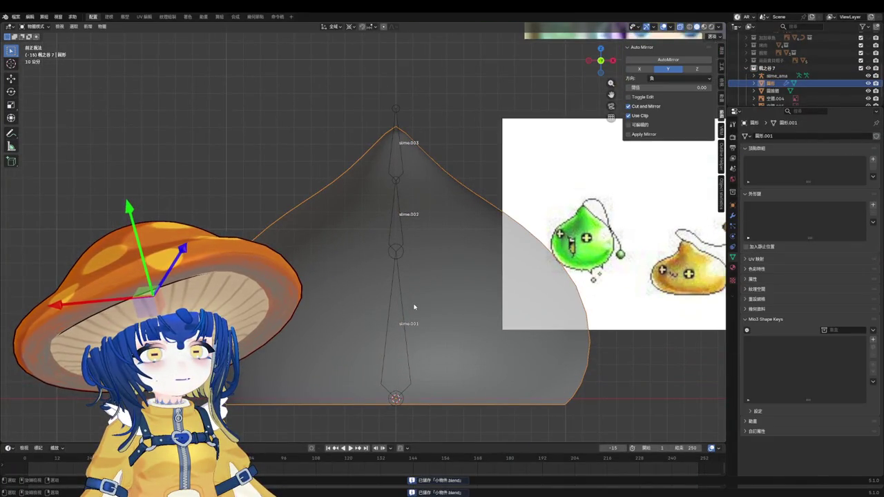
# Step: Enter Weight Paint with the slime_ama armature and the slime mesh both selected
pyautogui.hotkey('ctrl', 'Tab')
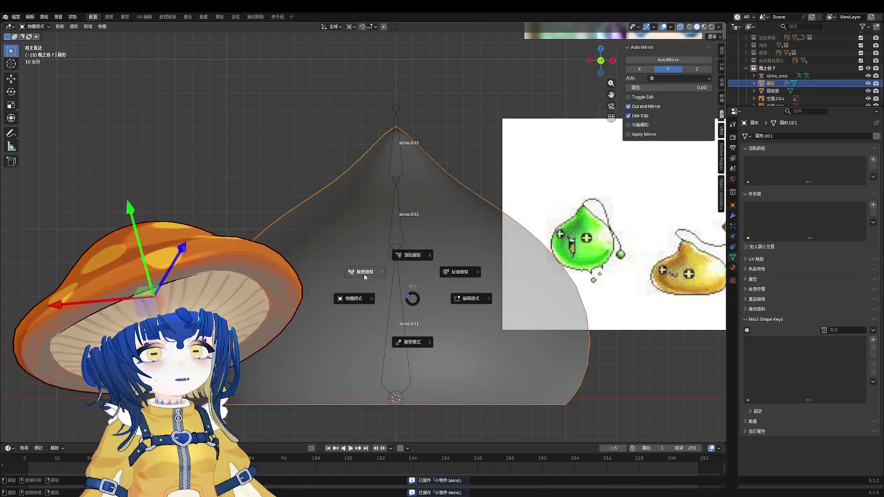
pyautogui.click(372, 273)
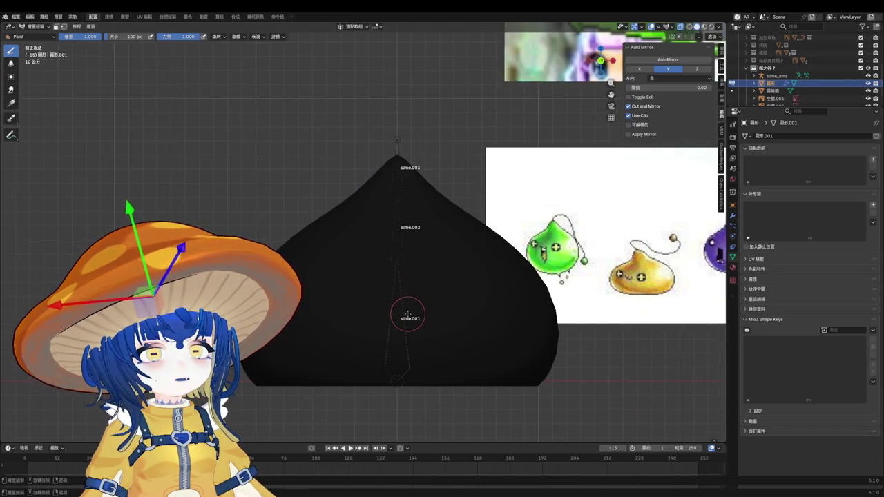
pyautogui.hotkey('ctrl', 'Tab')
pyautogui.click(404, 326)
pyautogui.keyDown('shift'); pyautogui.click(435, 317); pyautogui.keyUp('shift')
pyautogui.hotkey('ctrl', 'Tab')
pyautogui.click(373, 270)
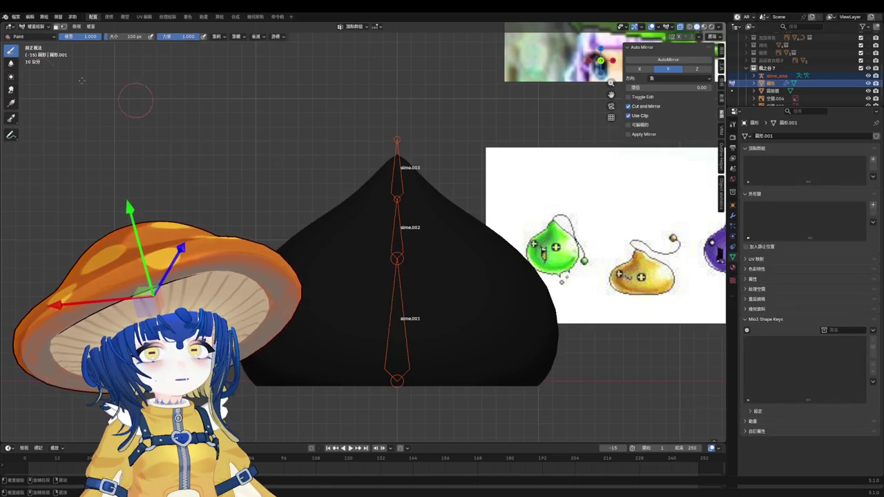
# Step: Paint a base-to-tip weight gradient using the Gradient tool with a different falloff curve
pyautogui.click(10, 102)
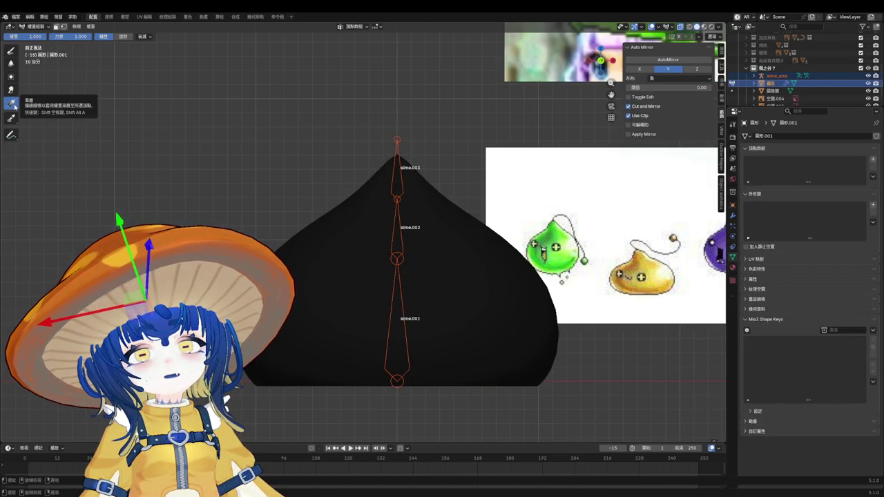
pyautogui.moveTo(400, 411); pyautogui.dragTo(401, 179)
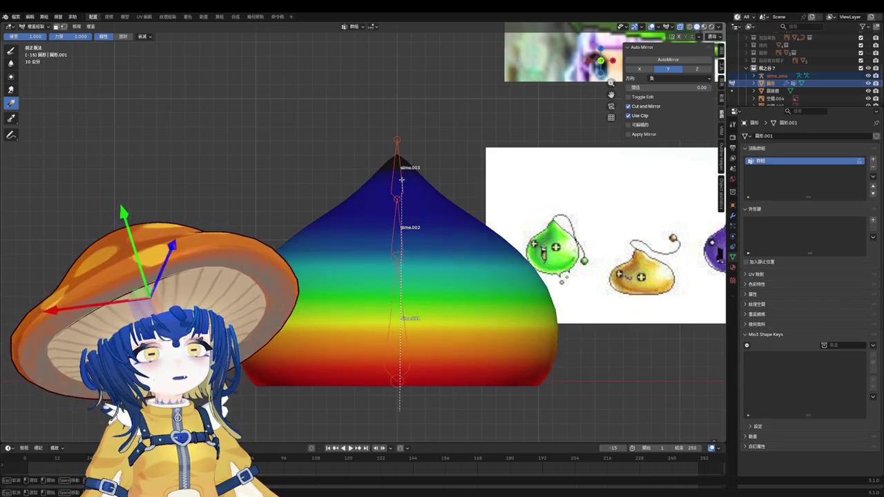
pyautogui.hotkey('ctrl', 'z')
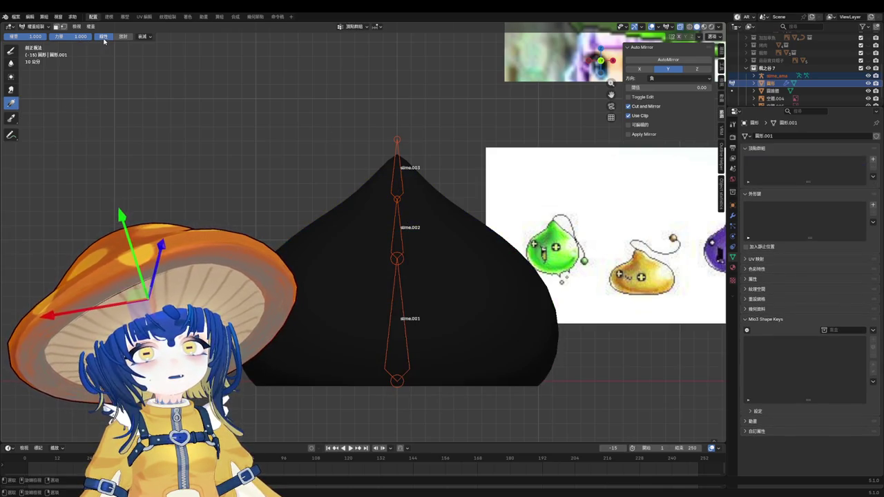
pyautogui.click(143, 36)
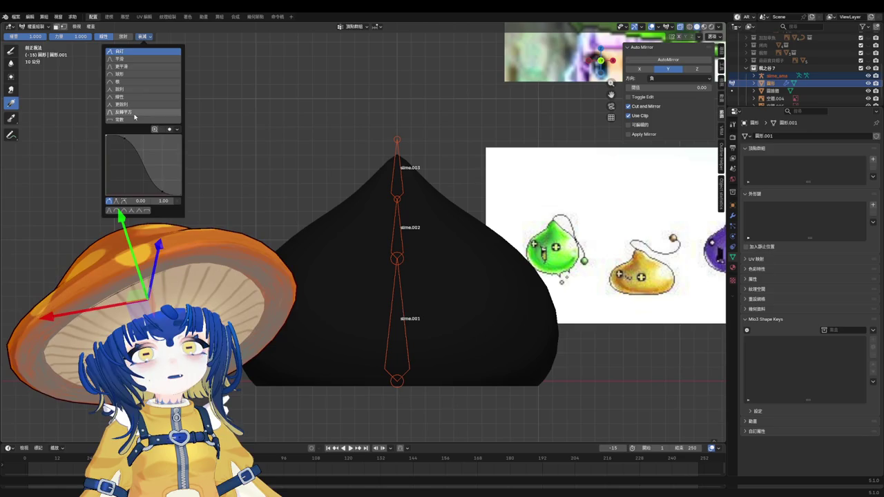
pyautogui.click(134, 114)
pyautogui.moveTo(401, 406)
pyautogui.mouseDown()
pyautogui.moveTo(401, 199)
pyautogui.moveTo(402, 228)
pyautogui.moveTo(401, 221)
pyautogui.mouseUp()
# Step: Test the deformation by rotating the middle bone, then restore the normal weight brush and Object Mode
pyautogui.click(714, 36)
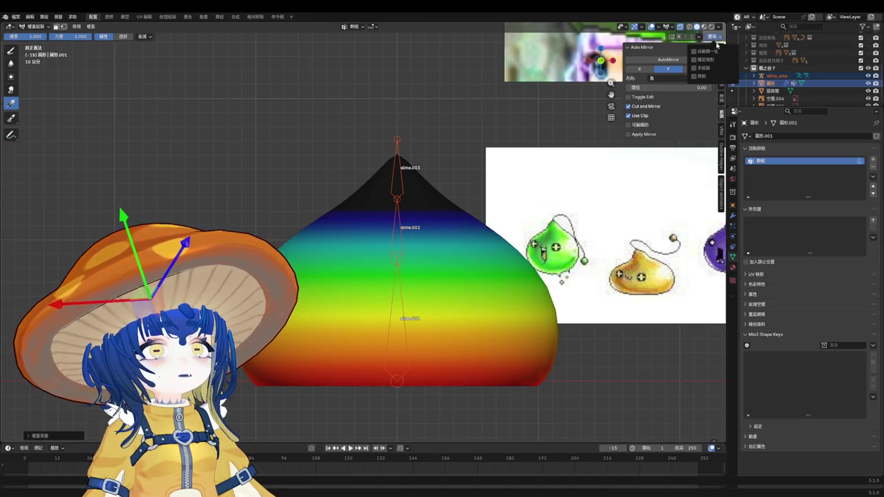
pyautogui.press('r')
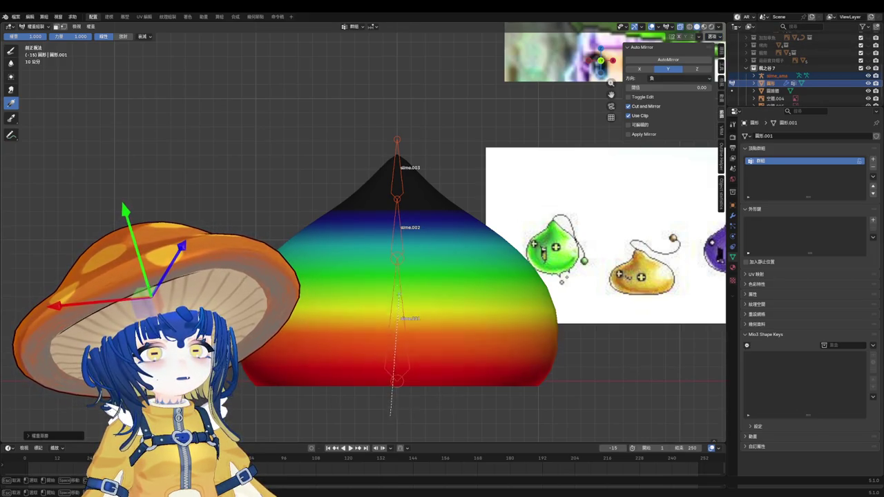
pyautogui.click(398, 208)
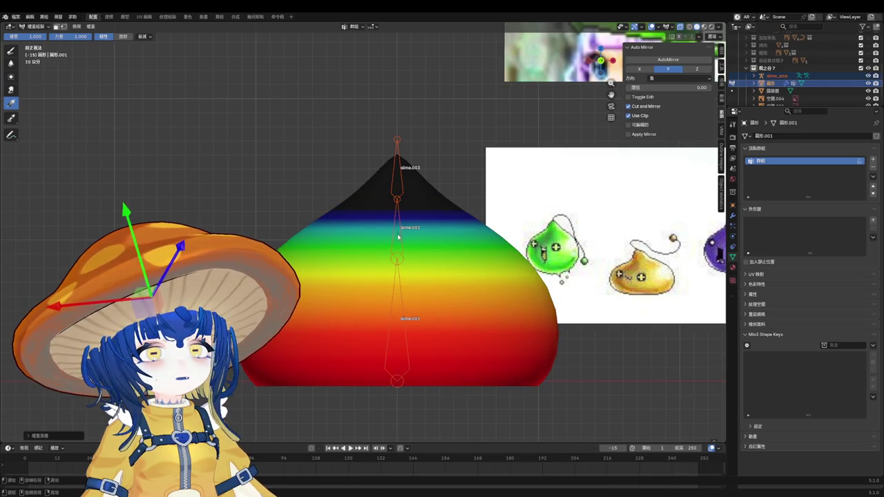
pyautogui.click(403, 245)
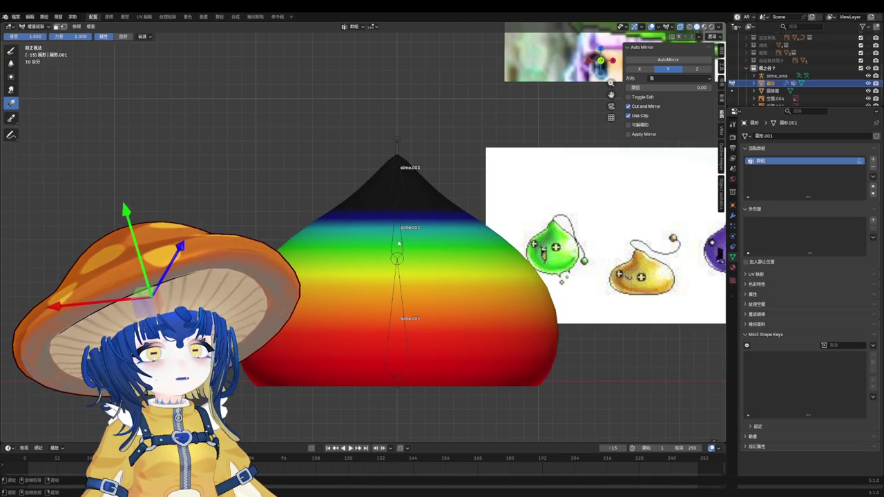
pyautogui.scroll(1, 398, 243)
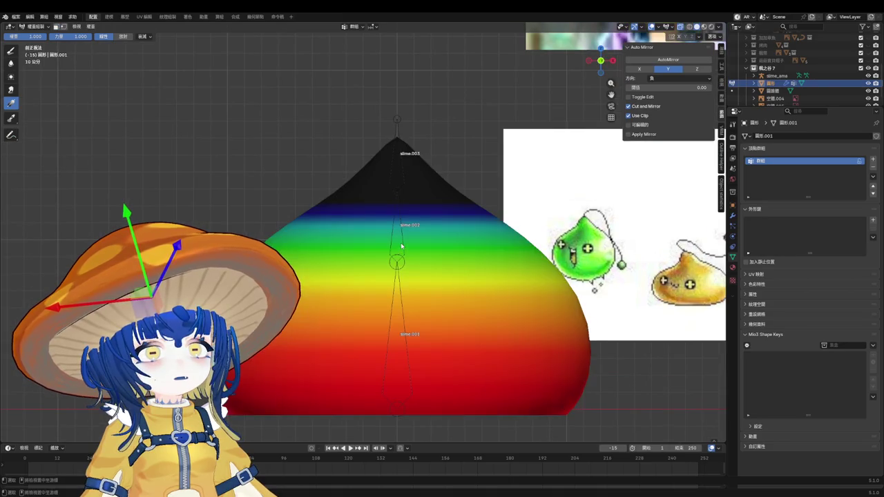
pyautogui.click(11, 51)
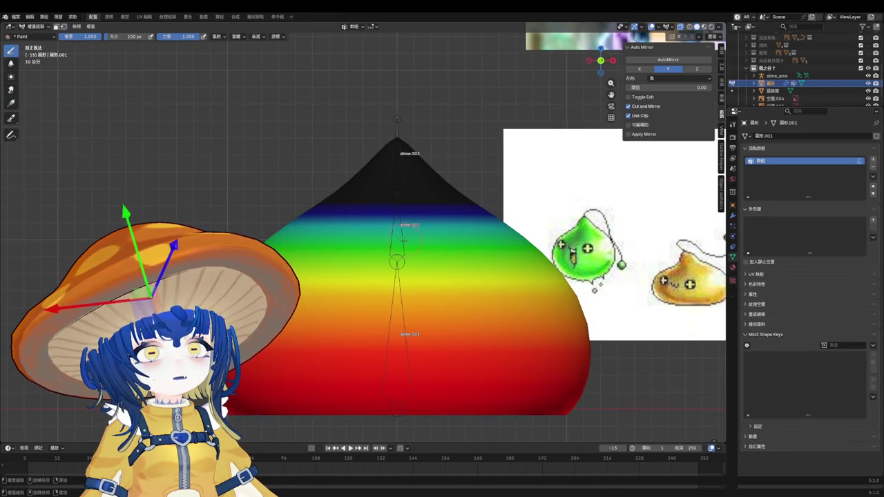
pyautogui.hotkey('ctrl', 'Tab')
pyautogui.hotkey('ctrl', 'Tab')
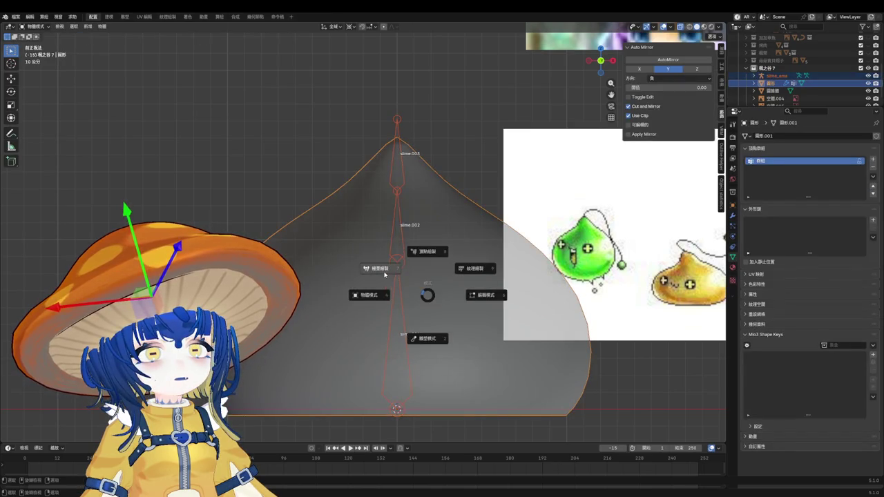
# Step: Select slime_ama then the slime mesh and re-enter Weight Paint to show the gradient
pyautogui.click(397, 239)
pyautogui.scroll(3, 402, 243)
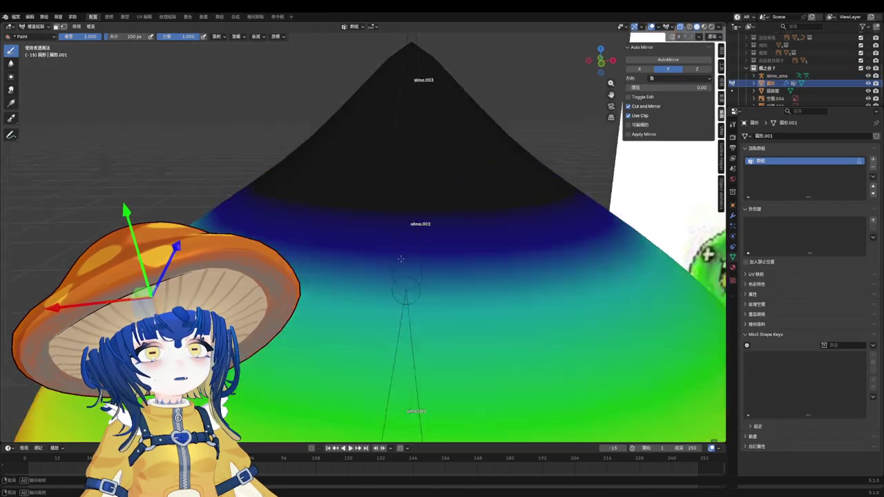
pyautogui.scroll(-4, 401, 243)
pyautogui.moveTo(401, 243); pyautogui.dragTo(419, 277, button='middle')
pyautogui.scroll(2, 418, 277)
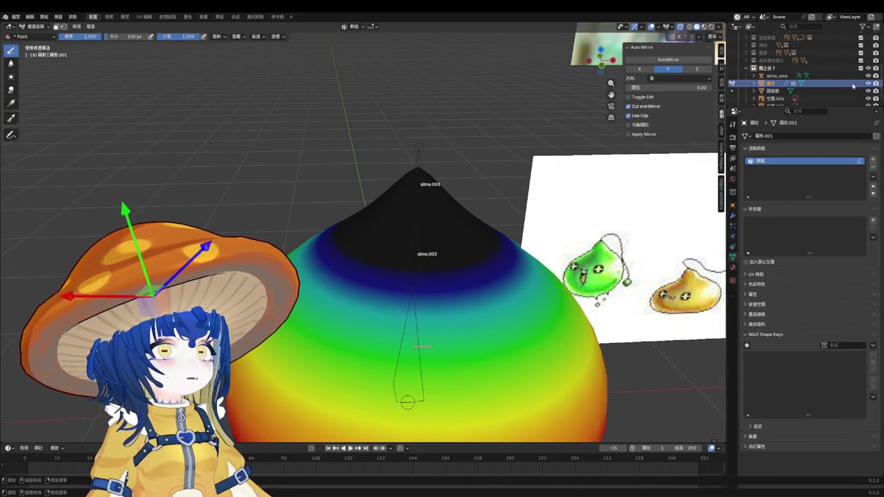
pyautogui.scroll(-1, 801, 83)
pyautogui.hotkey('ctrl', 'Tab')
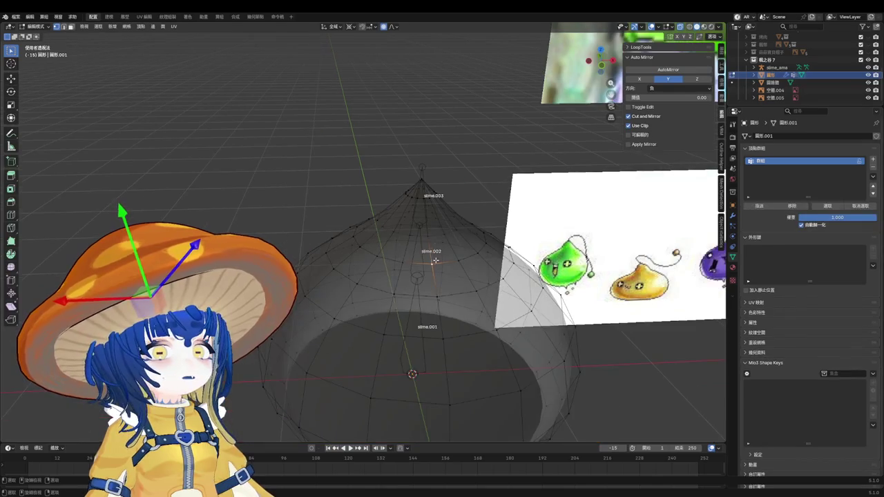
pyautogui.click(424, 264)
pyautogui.keyDown('shift'); pyautogui.click(449, 260); pyautogui.keyUp('shift')
pyautogui.hotkey('ctrl', 'Tab')
pyautogui.click(394, 232)
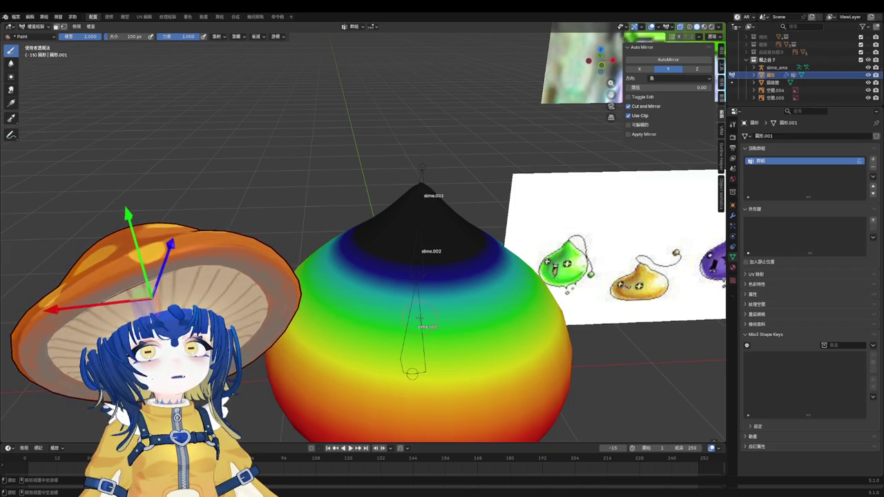
pyautogui.scroll(3, 484, 207)
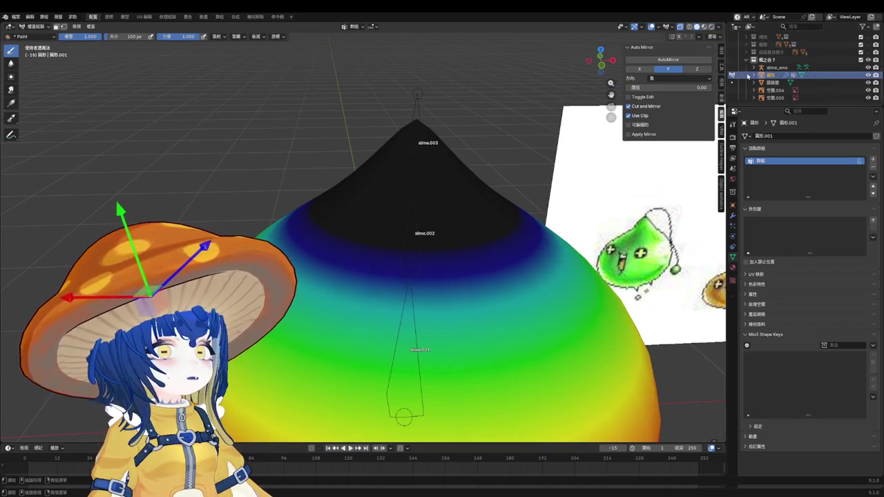
# Step: Return to object mode and select the slime mesh plus the slime_ama armature
pyautogui.click(766, 67)
pyautogui.click(764, 75)
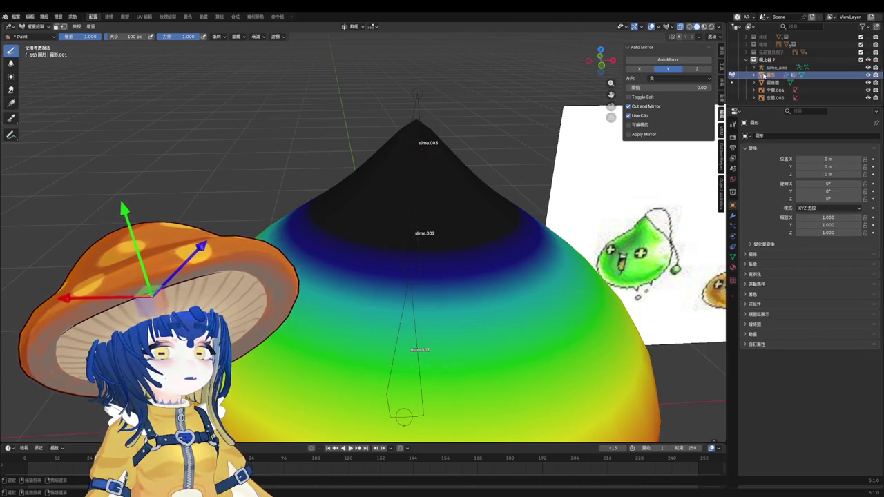
pyautogui.keyDown('ctrl'); pyautogui.click(767, 68); pyautogui.keyUp('ctrl')
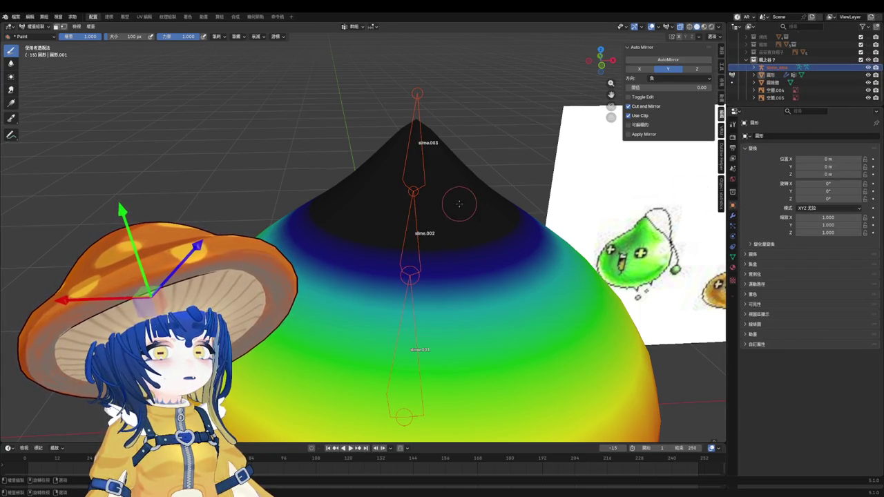
pyautogui.hotkey('ctrl', 'Tab')
pyautogui.scroll(2, 443, 263)
pyautogui.click(443, 263)
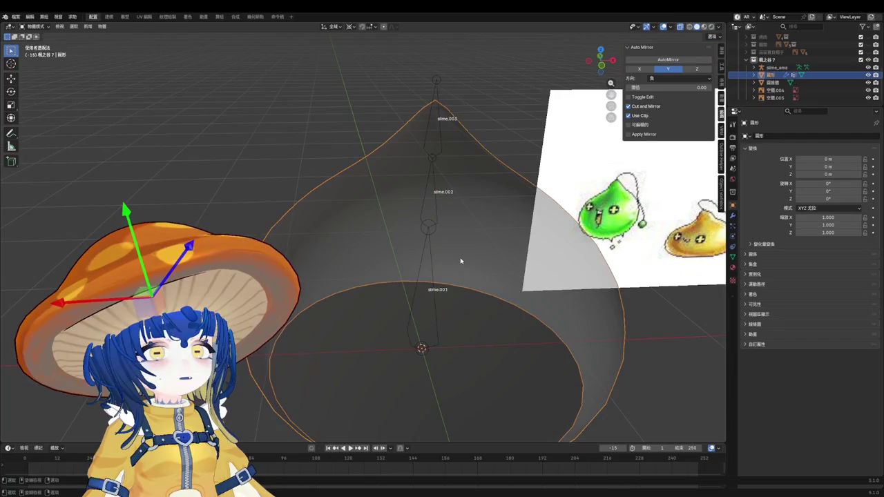
pyautogui.keyDown('shift'); pyautogui.click(433, 257); pyautogui.keyUp('shift')
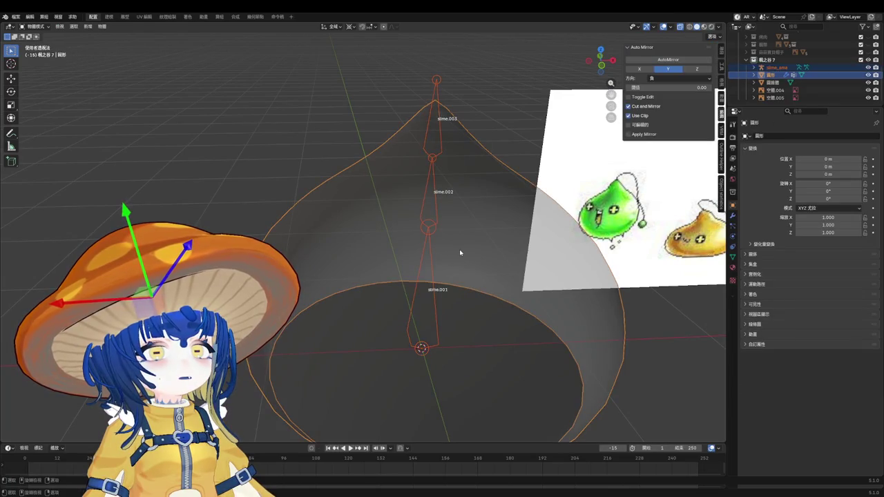
# Step: Parent the slime mesh to slime_ama with automatic weights
pyautogui.hotkey('ctrl', 'p')
pyautogui.click(459, 250)
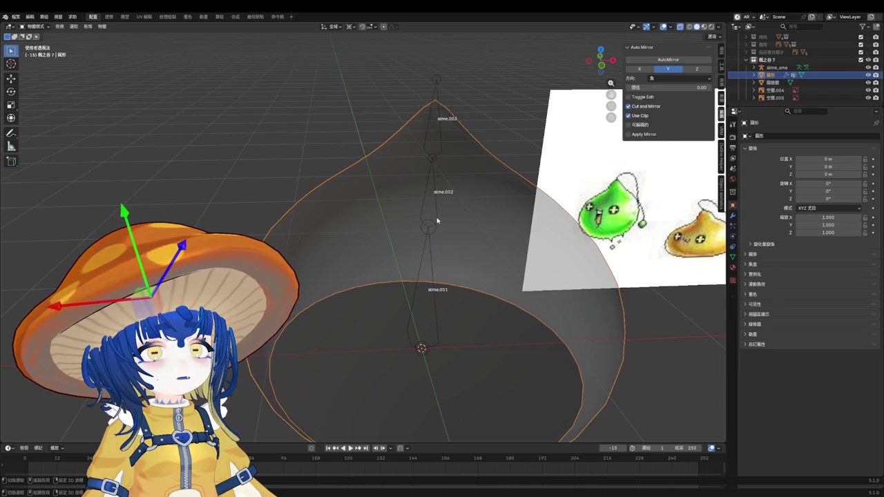
pyautogui.keyDown('shift'); pyautogui.click(437, 220); pyautogui.keyUp('shift')
pyautogui.hotkey('ctrl', 'p')
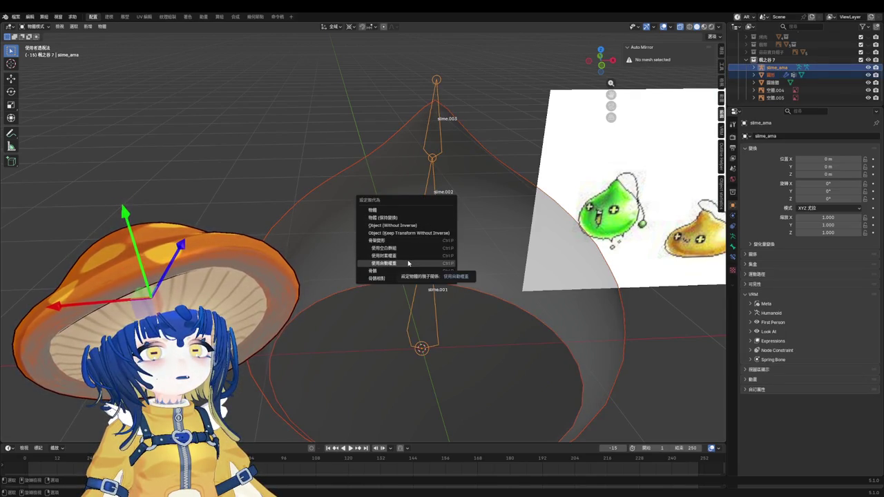
pyautogui.click(408, 263)
# Step: View from the front, reselect armature and mesh, and save as 小物件.blend
pyautogui.moveTo(444, 245)
pyautogui.mouseDown(button='middle')
pyautogui.moveTo(415, 251)
pyautogui.moveTo(422, 237)
pyautogui.moveTo(459, 428)
pyautogui.mouseUp(button='middle')
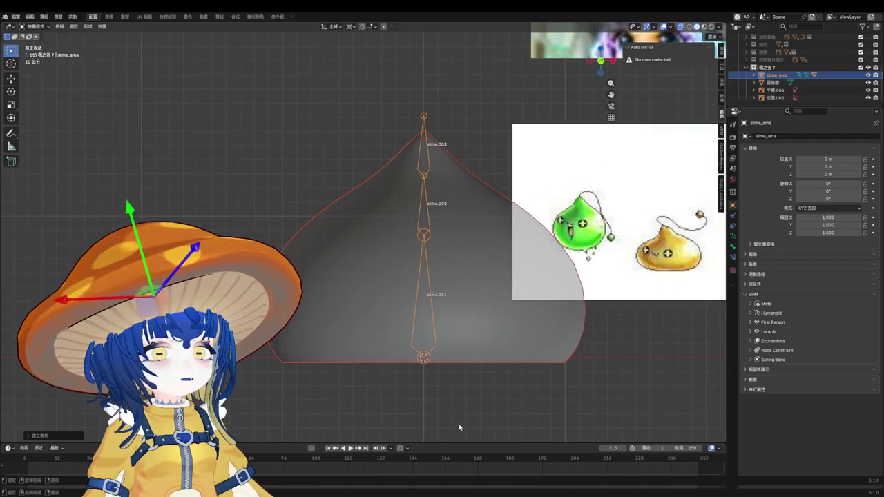
pyautogui.click(459, 428)
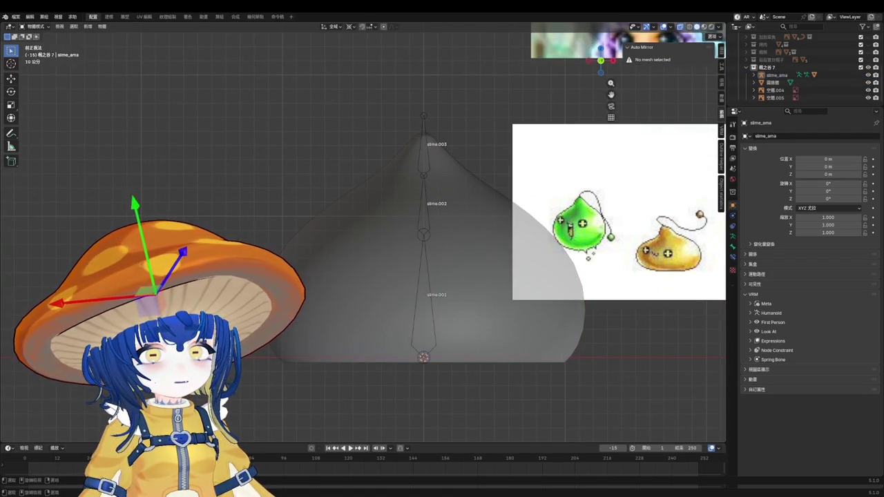
pyautogui.click(433, 303)
pyautogui.click(447, 283)
pyautogui.hotkey('ctrl', 's')
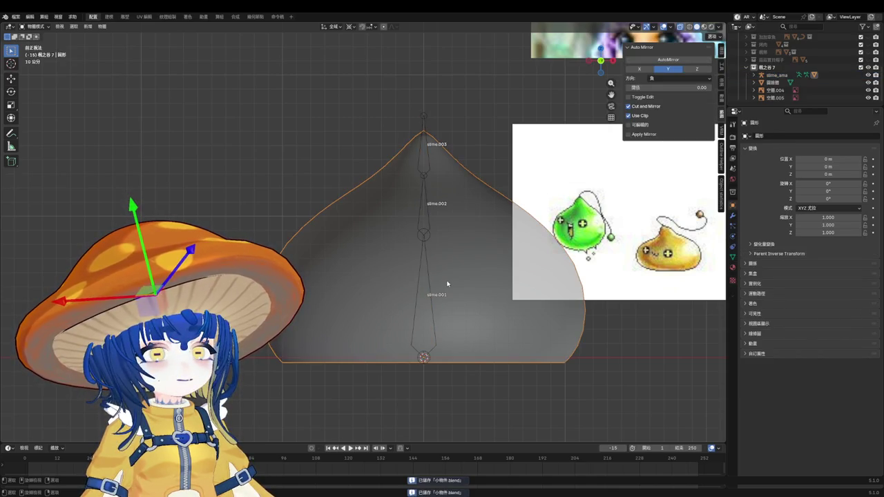
# Step: Frame the slime, select armature then mesh, and enter Weight Paint mode
pyautogui.press('`')
pyautogui.press('KP_Decimal')
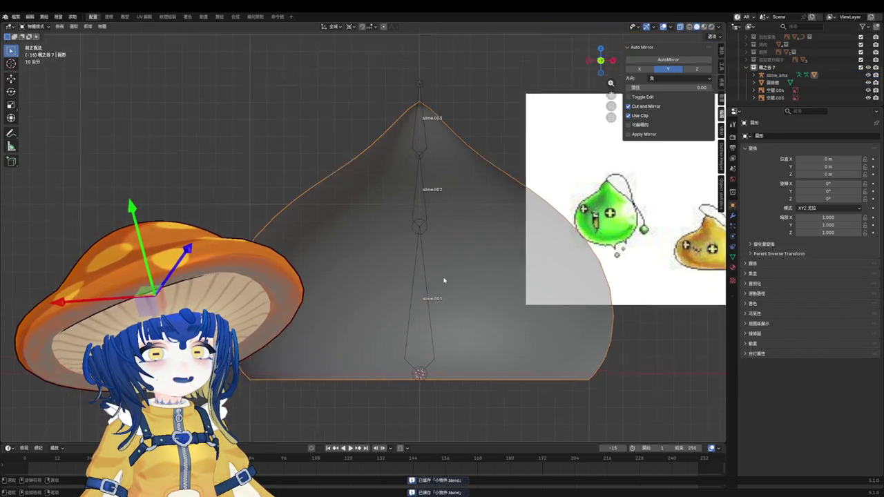
pyautogui.click(422, 283)
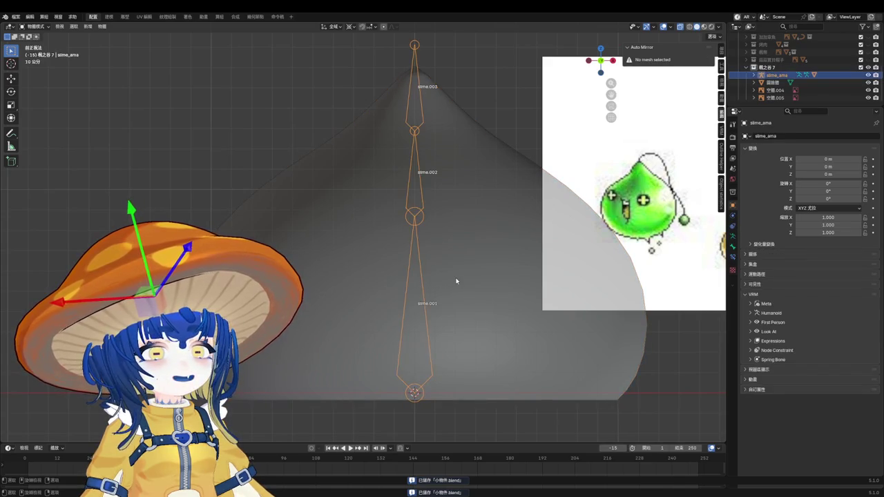
pyautogui.click(455, 281)
pyautogui.click(456, 281)
pyautogui.click(453, 281)
pyautogui.hotkey('ctrl', 'Tab')
pyautogui.keyDown('ctrl'); pyautogui.click(421, 295); pyautogui.keyUp('ctrl')
# Step: Make bone slime.001 active for painting and activate the Gradient tool
pyautogui.scroll(-1, 421, 293)
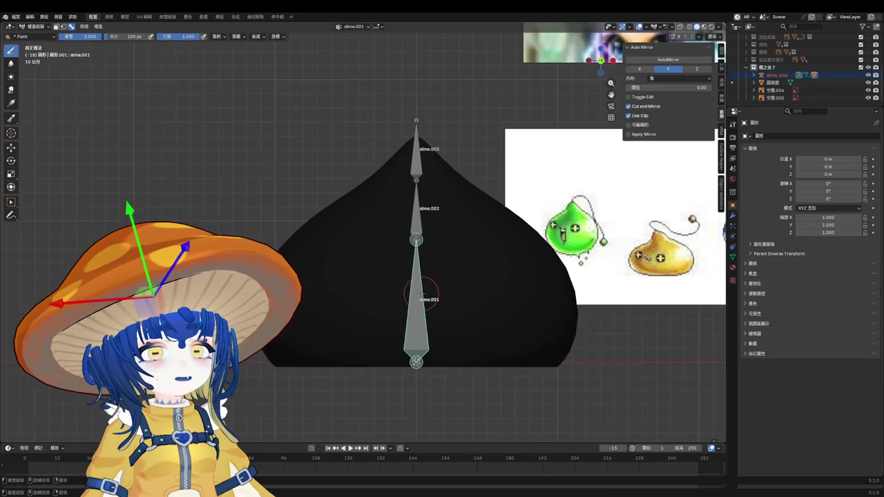
pyautogui.keyDown('ctrl'); pyautogui.click(419, 166); pyautogui.keyUp('ctrl')
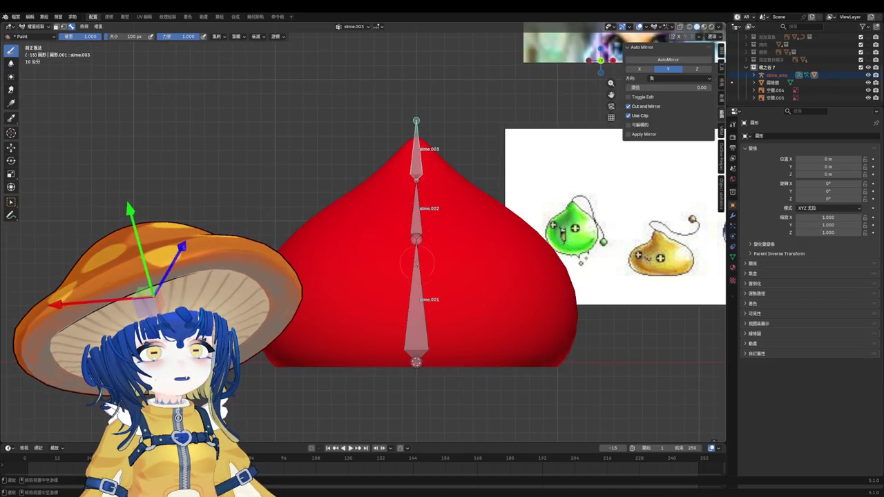
pyautogui.keyDown('ctrl'); pyautogui.click(418, 283); pyautogui.keyUp('ctrl')
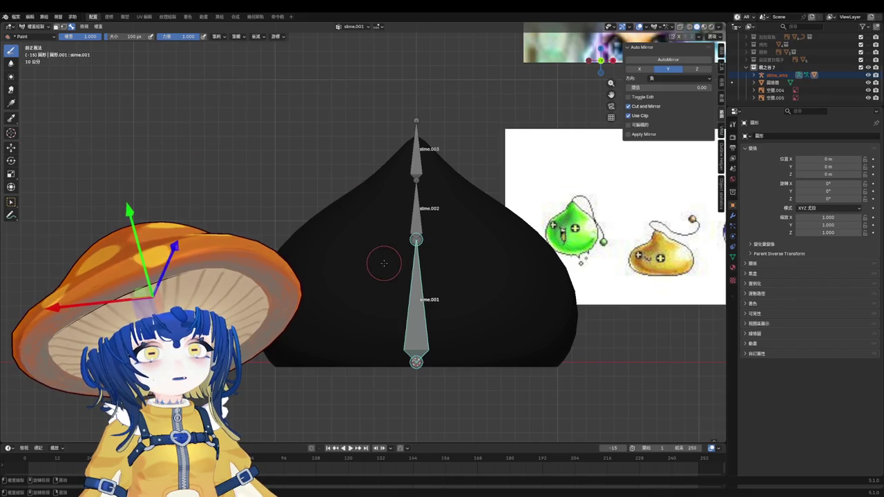
pyautogui.click(11, 102)
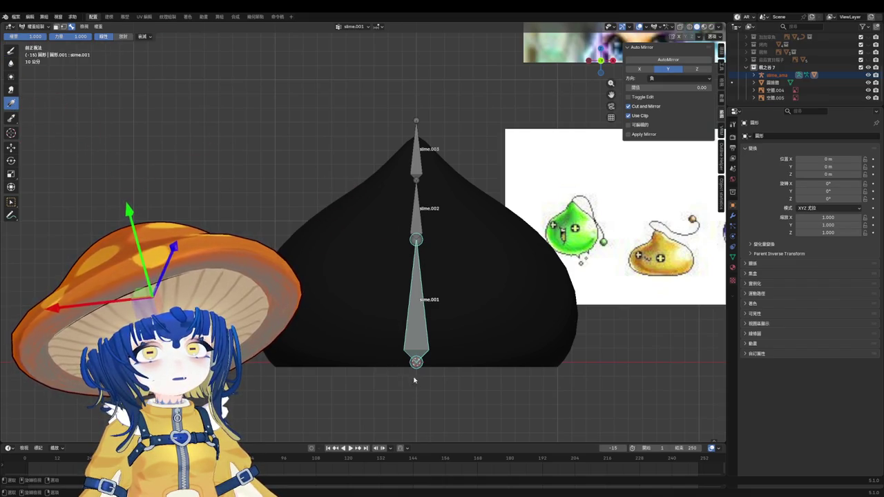
# Step: Paint upward-fading weight gradients for slime.001 and slime.002, then select slime.003
pyautogui.click(145, 38)
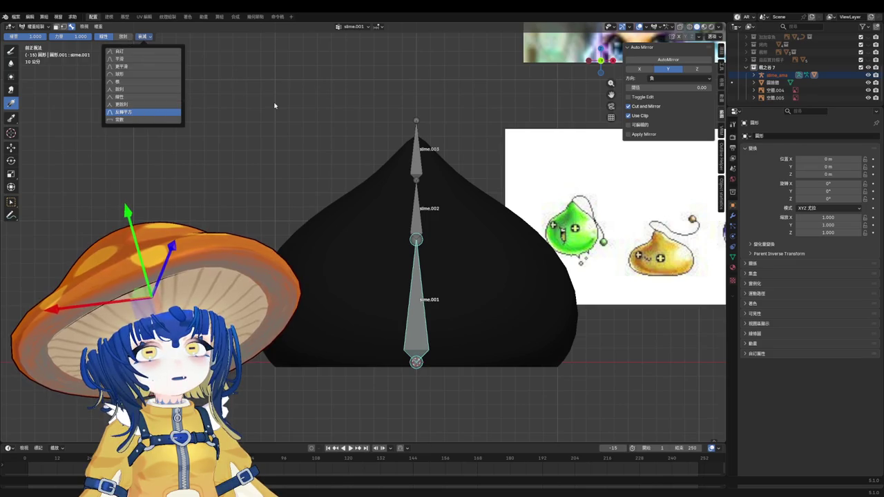
pyautogui.moveTo(418, 381); pyautogui.dragTo(416, 45)
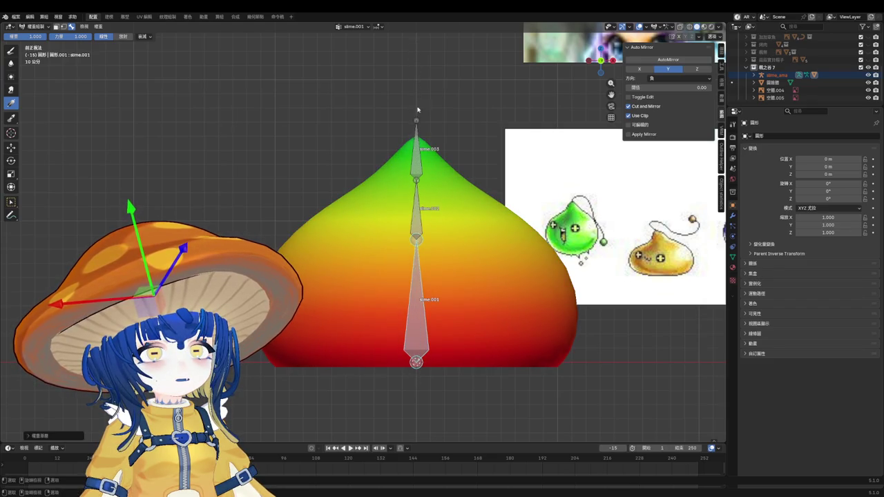
pyautogui.keyDown('ctrl'); pyautogui.click(417, 213); pyautogui.keyUp('ctrl')
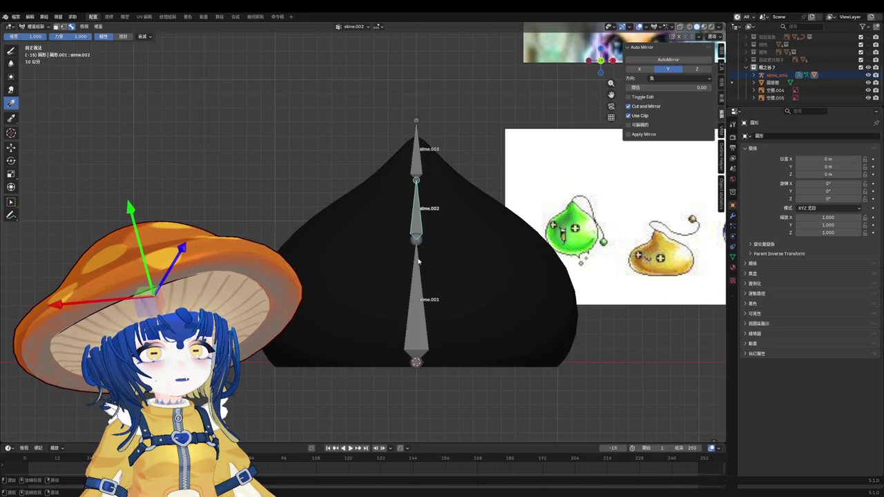
pyautogui.moveTo(416, 239); pyautogui.dragTo(415, 157)
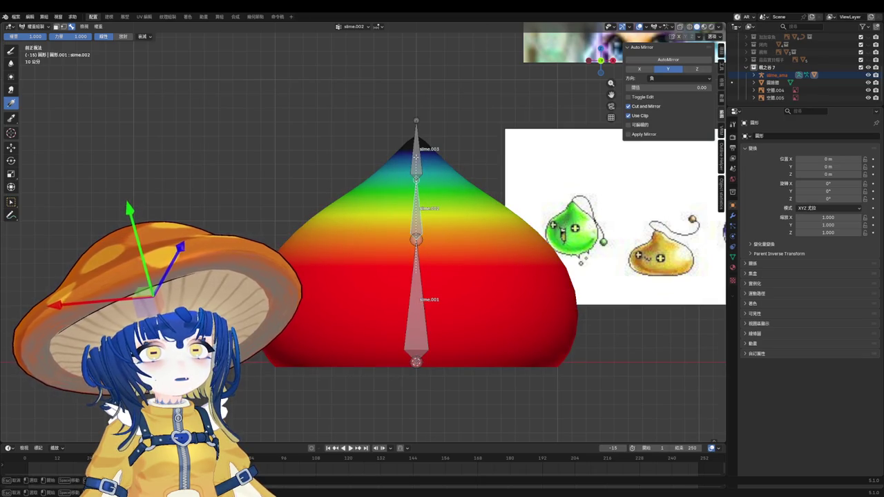
pyautogui.click(145, 36)
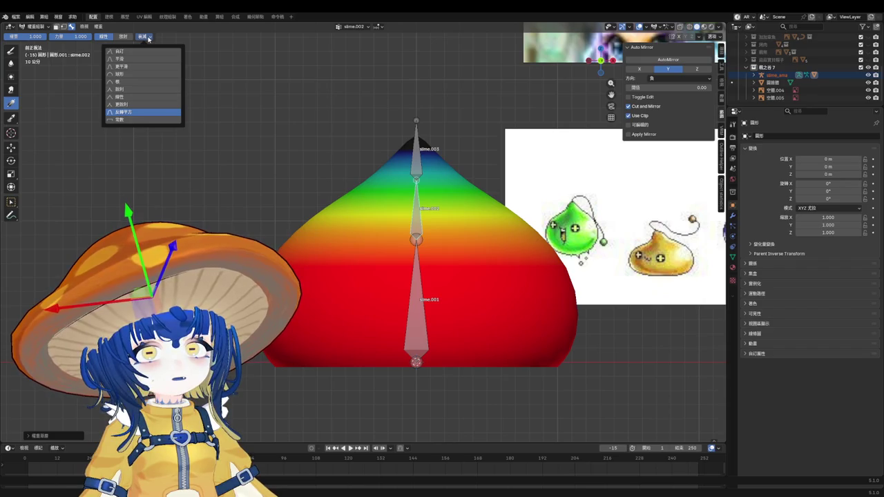
pyautogui.keyDown('ctrl'); pyautogui.click(414, 156); pyautogui.keyUp('ctrl')
pyautogui.keyDown('ctrl'); pyautogui.click(415, 156); pyautogui.keyUp('ctrl')
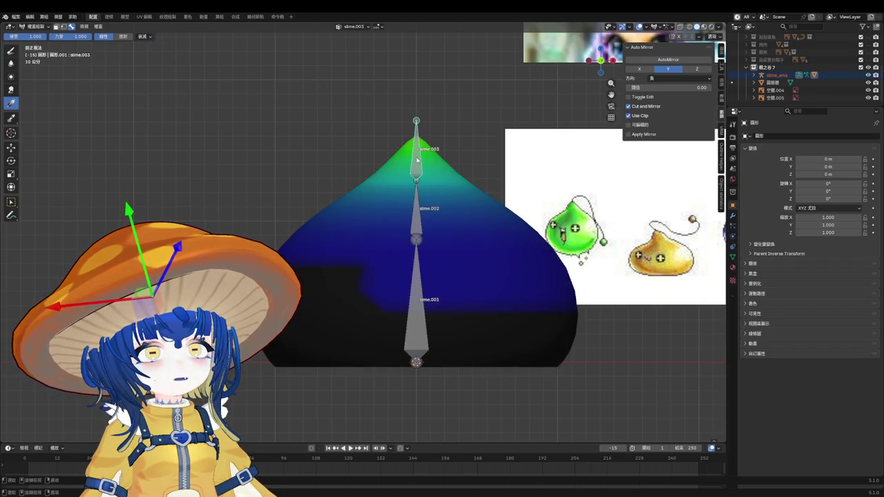
# Step: Paint slime.003 fading down from the tip and slime.001 fading up from the base
pyautogui.moveTo(417, 123); pyautogui.dragTo(424, 158)
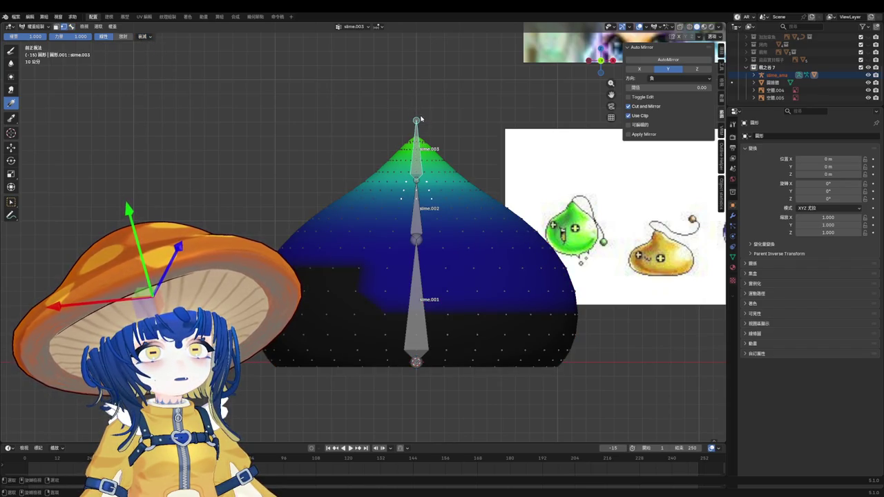
pyautogui.moveTo(412, 103)
pyautogui.mouseDown()
pyautogui.moveTo(426, 186)
pyautogui.moveTo(430, 176)
pyautogui.mouseUp()
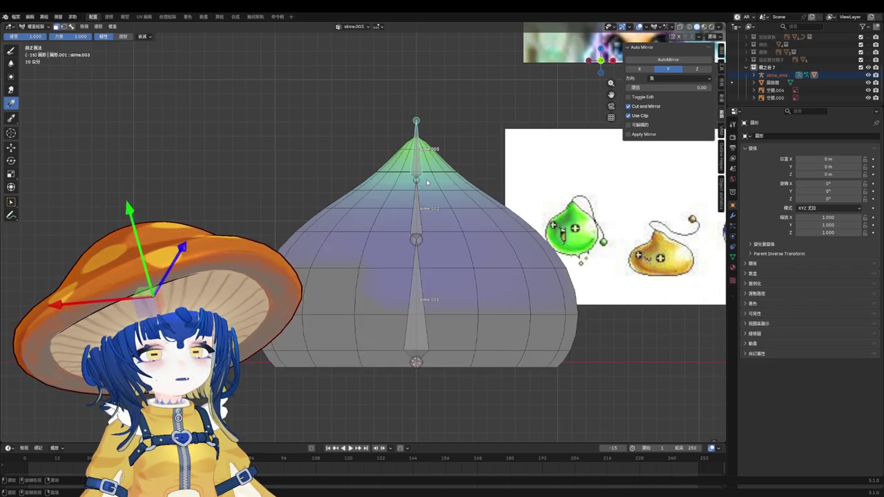
pyautogui.moveTo(410, 87); pyautogui.dragTo(408, 189)
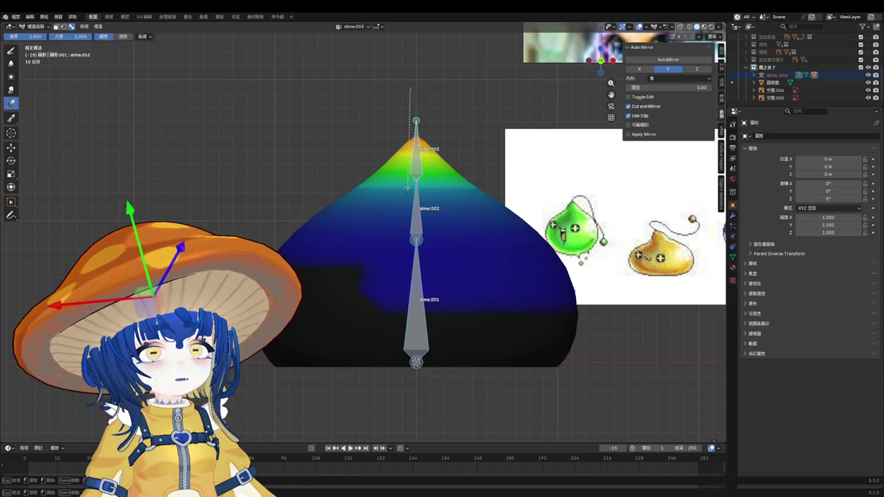
pyautogui.keyDown('ctrl'); pyautogui.click(419, 302); pyautogui.keyUp('ctrl')
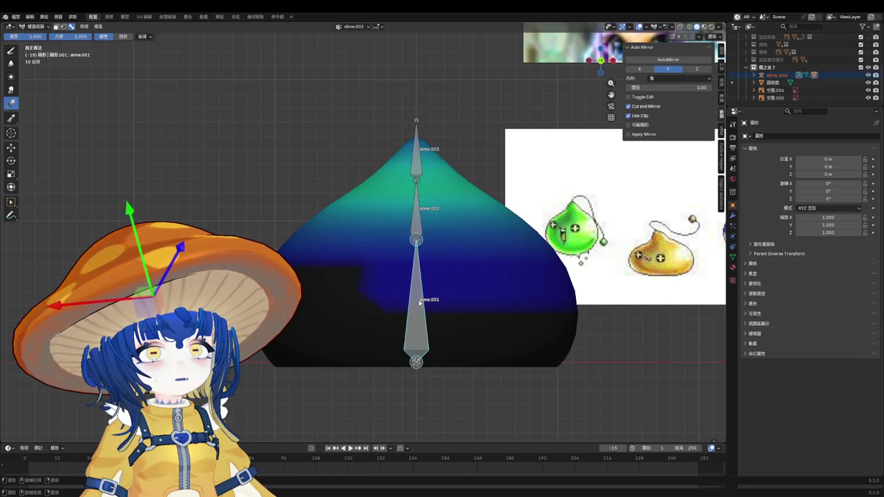
pyautogui.moveTo(416, 415); pyautogui.dragTo(414, 179)
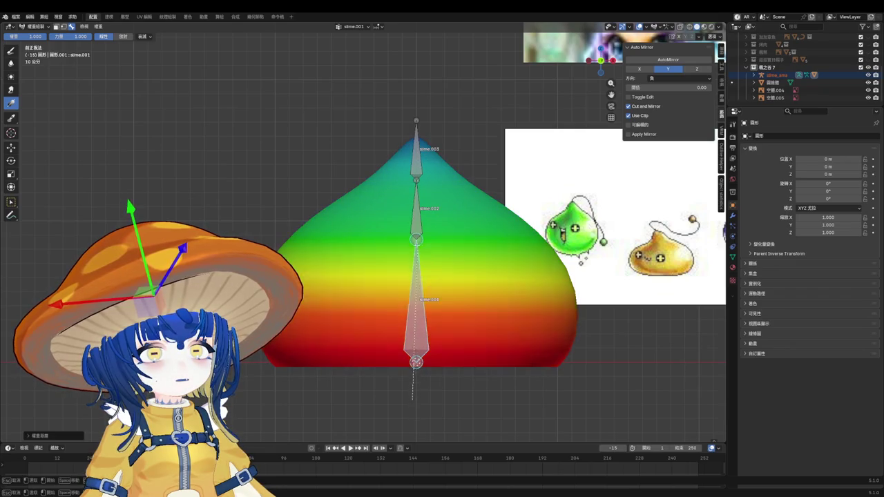
# Step: Repaint slime.002 as an Inverse Square gradient peaking mid-body, using weight 0 below
pyautogui.keyDown('ctrl'); pyautogui.click(420, 205); pyautogui.keyUp('ctrl')
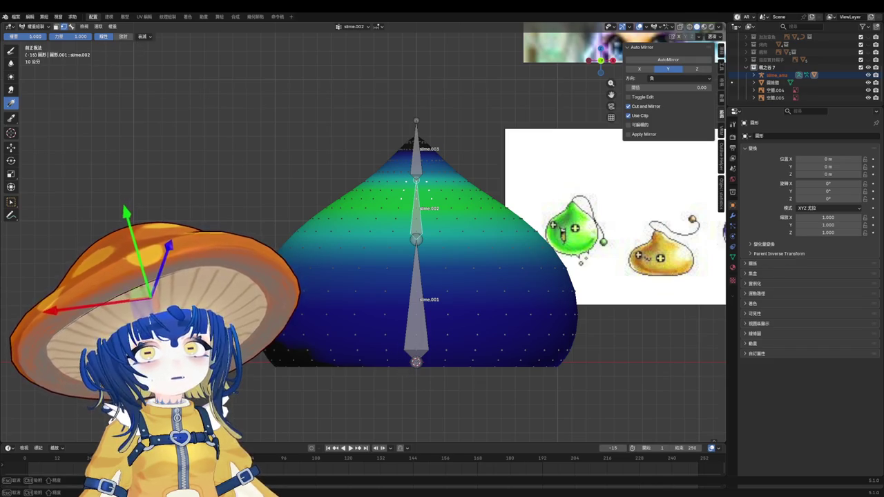
pyautogui.moveTo(31, 36); pyautogui.dragTo(5, 36)
pyautogui.moveTo(429, 299); pyautogui.dragTo(439, 391)
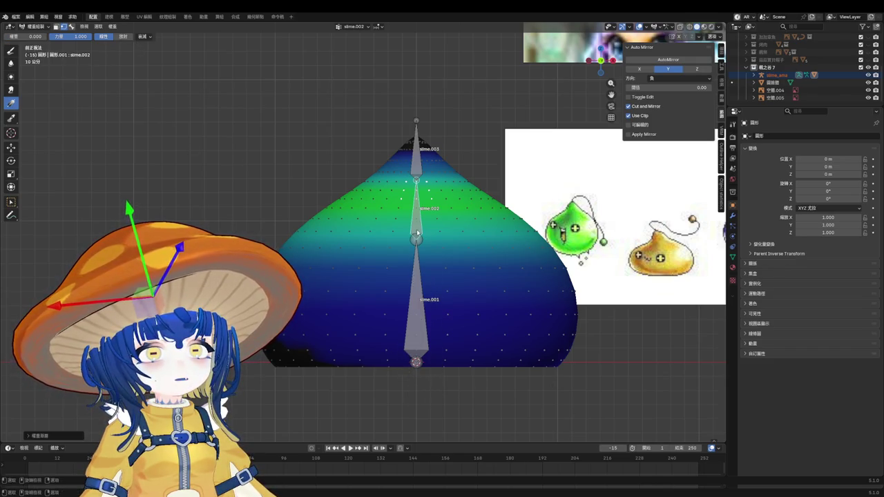
pyautogui.moveTo(422, 249); pyautogui.dragTo(428, 225)
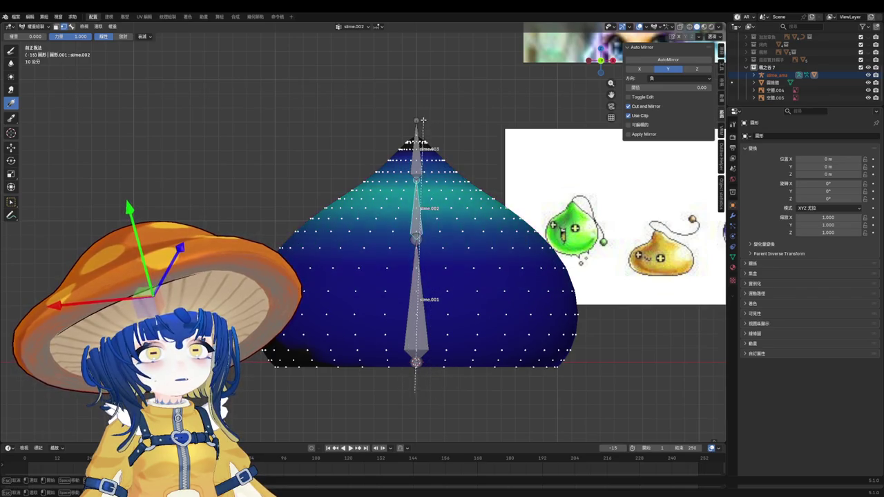
pyautogui.click(143, 36)
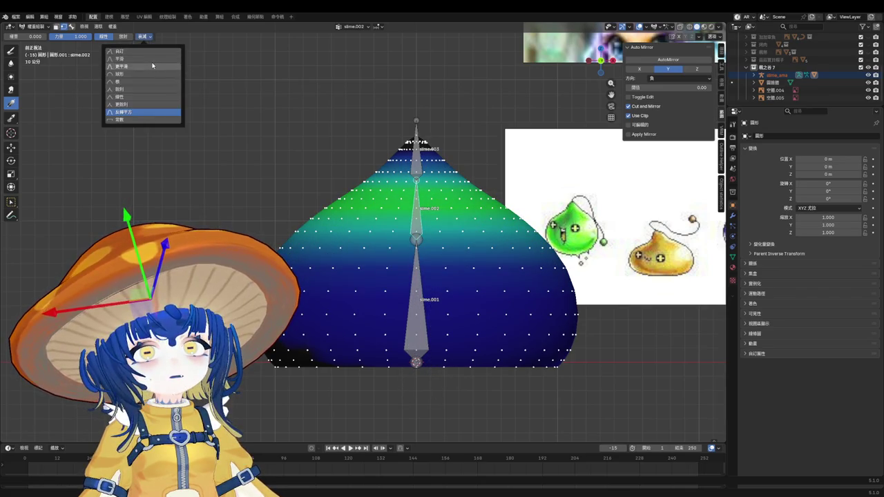
pyautogui.moveTo(418, 353); pyautogui.dragTo(530, 335)
pyautogui.scroll(-1, 391, 382)
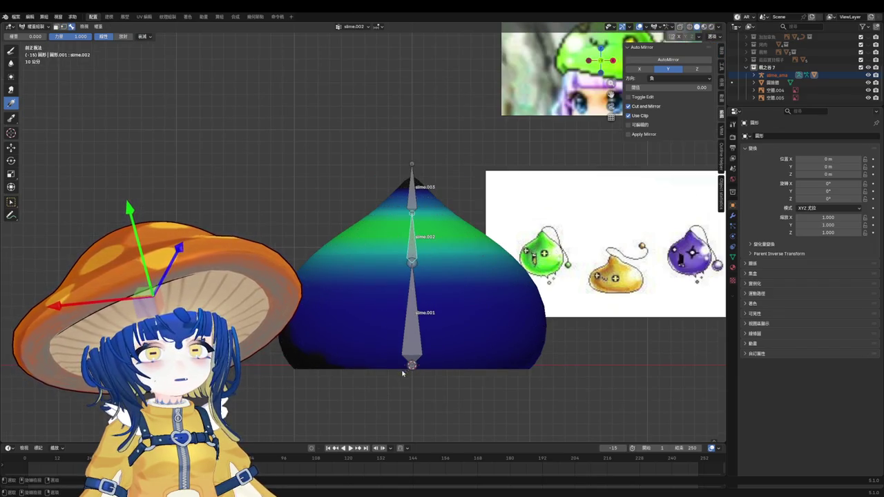
# Step: With the Draw brush at weight 0 and 156 px, paint slime.002's lower bands to zero
pyautogui.press('c')
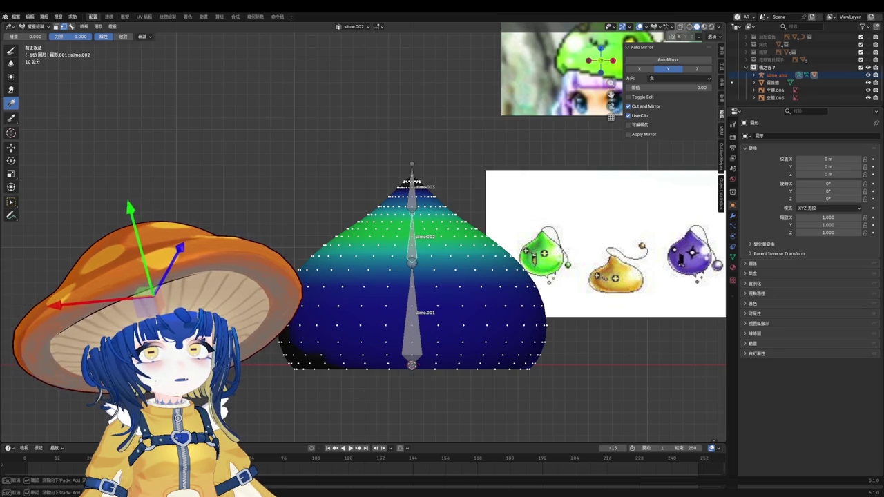
pyautogui.press('Escape')
pyautogui.click(10, 50)
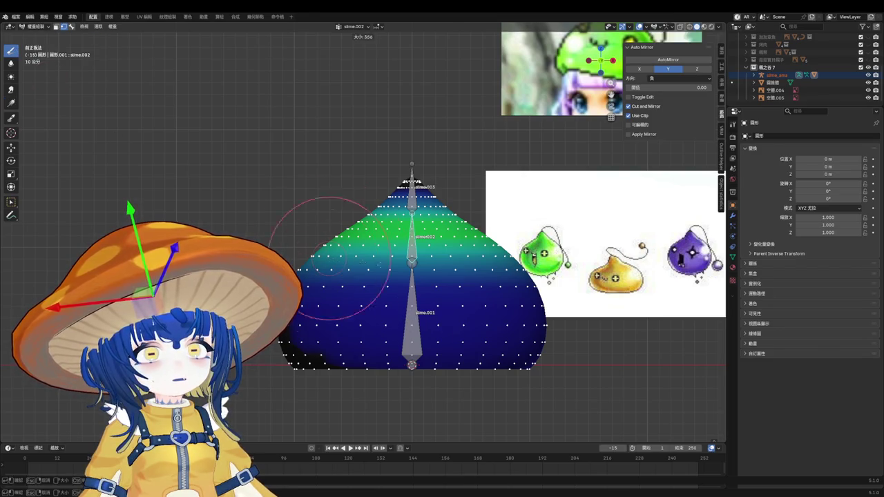
pyautogui.moveTo(301, 353); pyautogui.dragTo(551, 313)
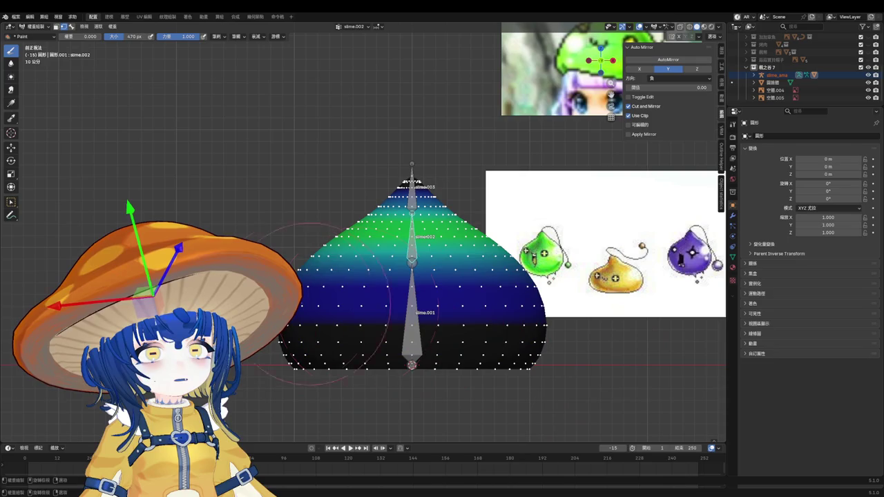
pyautogui.press('f')
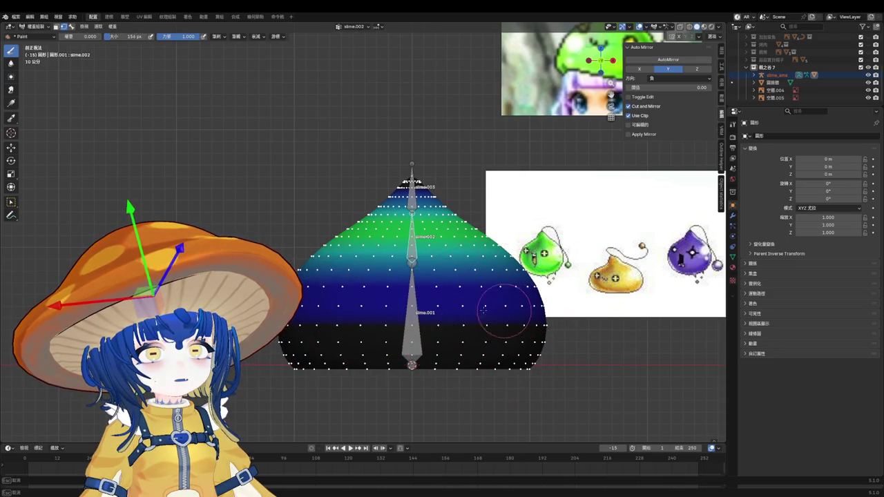
pyautogui.moveTo(307, 290); pyautogui.dragTo(530, 294)
pyautogui.moveTo(405, 294); pyautogui.dragTo(380, 320)
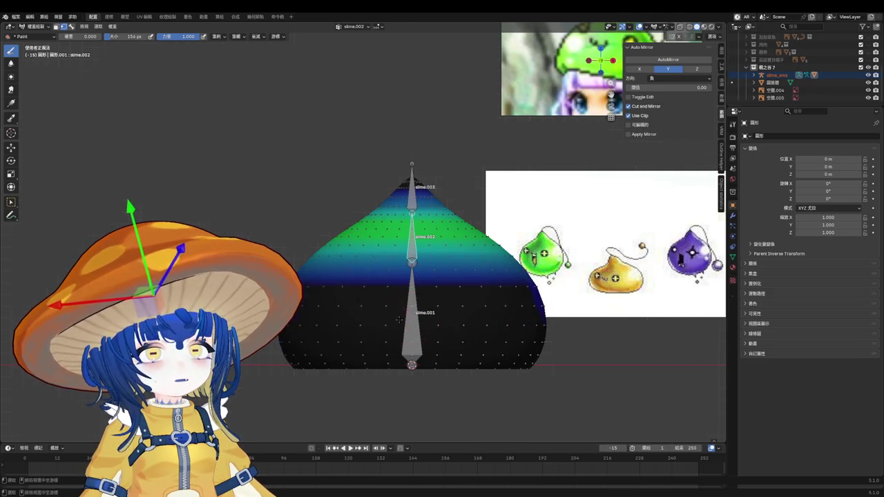
# Step: Check the side view, blacken the remaining middle band, and return to Object Mode
pyautogui.press('ctrl+KP_3')
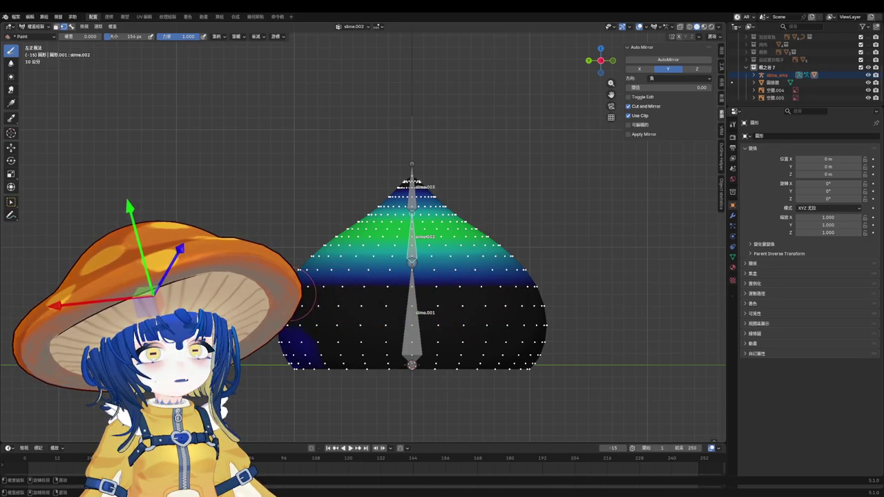
pyautogui.press('KP_1')
pyautogui.moveTo(462, 306); pyautogui.dragTo(332, 303)
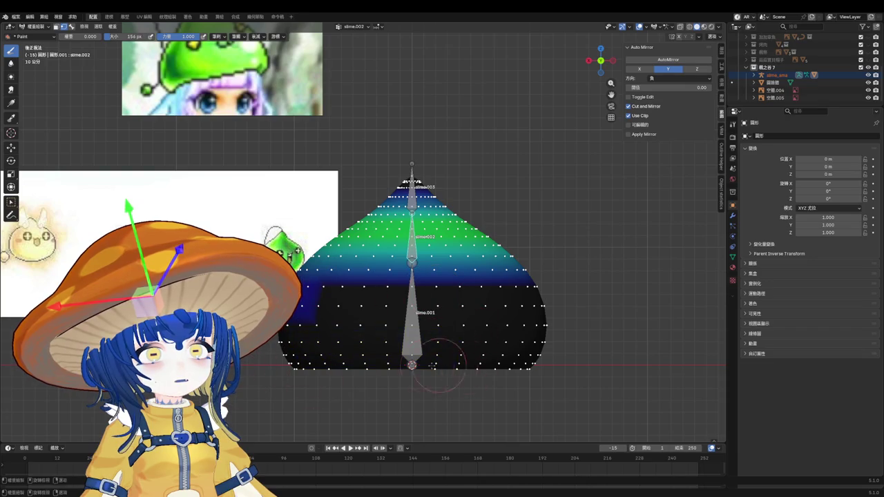
pyautogui.hotkey('ctrl', 'z')
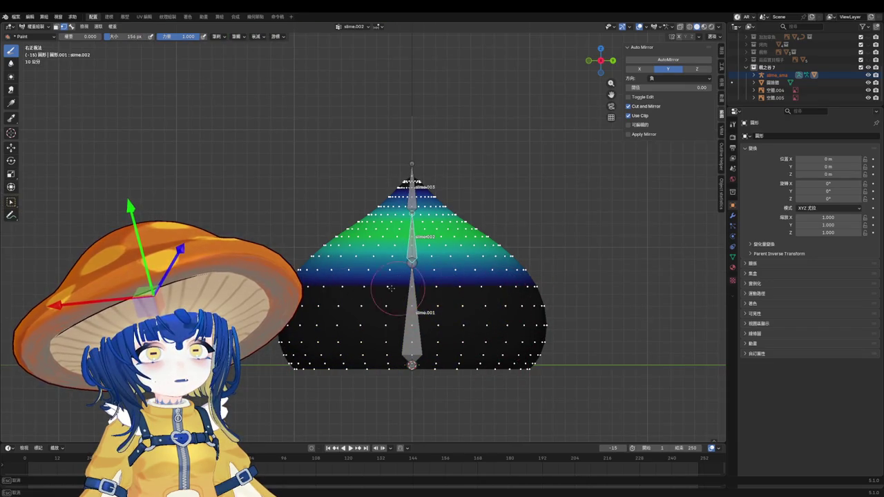
pyautogui.hotkey('ctrl', 'shift', 'z')
pyautogui.hotkey('ctrl', 'Tab')
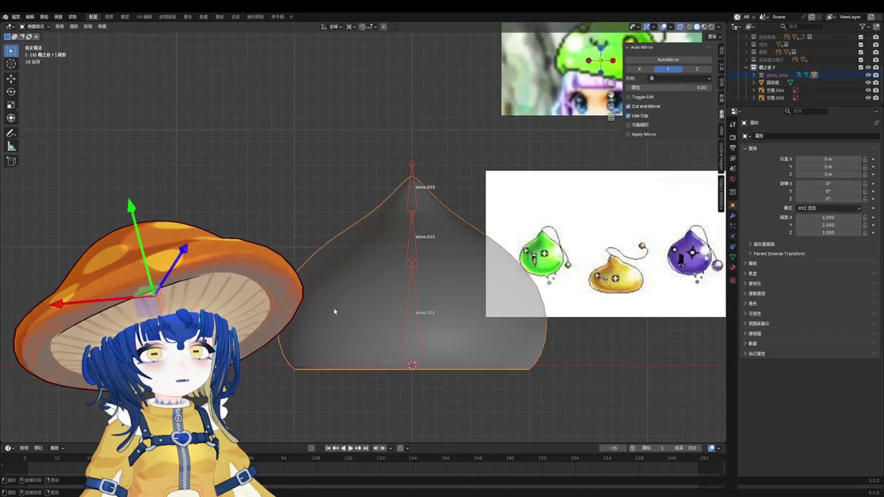
# Step: Re-enter Weight Paint on the slime showing slime.003, with vertex masking and Gradient tool on
pyautogui.keyDown('alt'); pyautogui.click(416, 320); pyautogui.keyUp('alt')
pyautogui.click(416, 316)
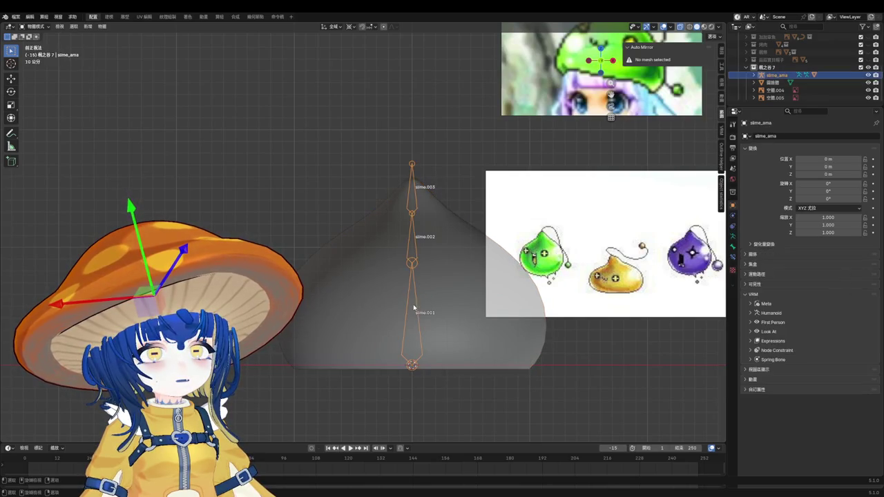
pyautogui.click(428, 304)
pyautogui.hotkey('ctrl', 'Tab')
pyautogui.click(380, 269)
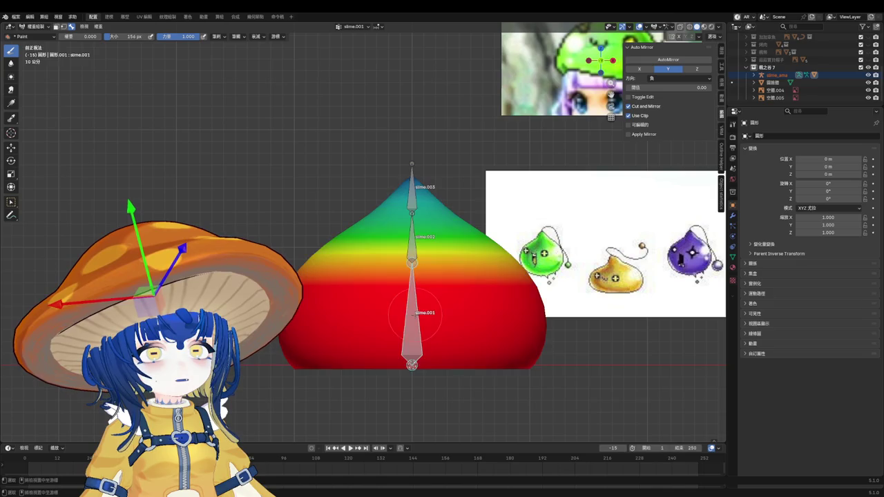
pyautogui.keyDown('ctrl'); pyautogui.click(416, 194); pyautogui.keyUp('ctrl')
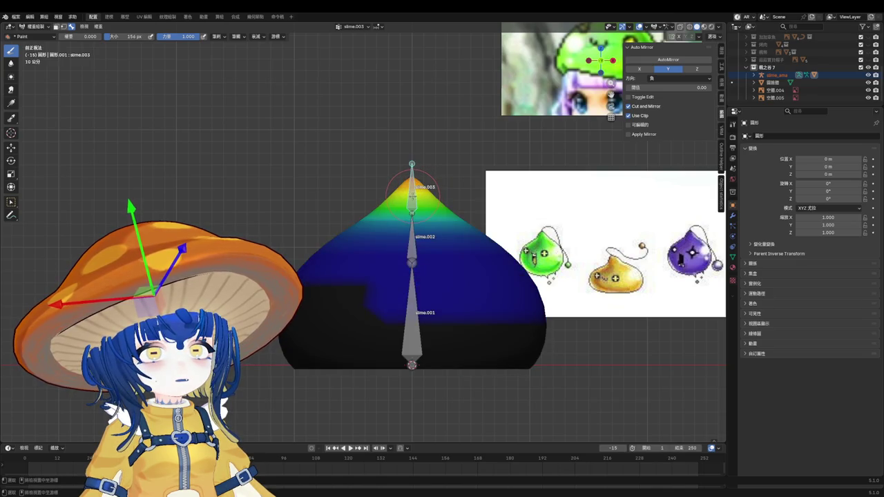
pyautogui.press('v')
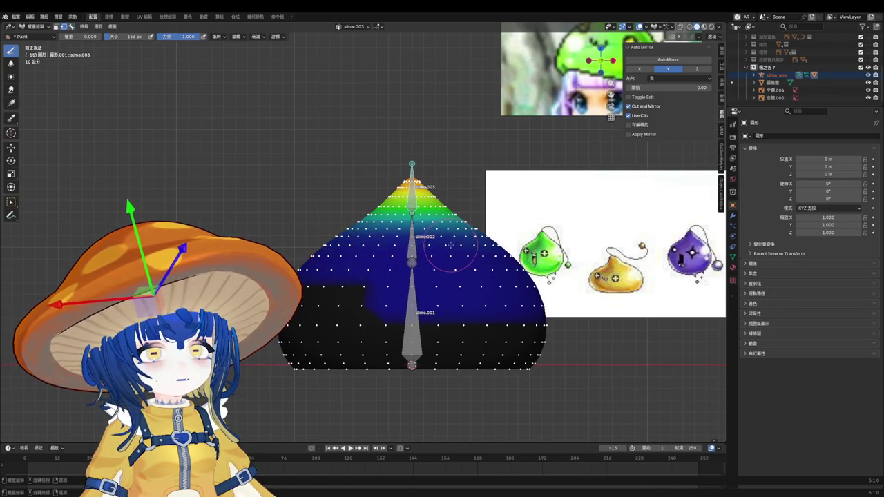
pyautogui.click(11, 103)
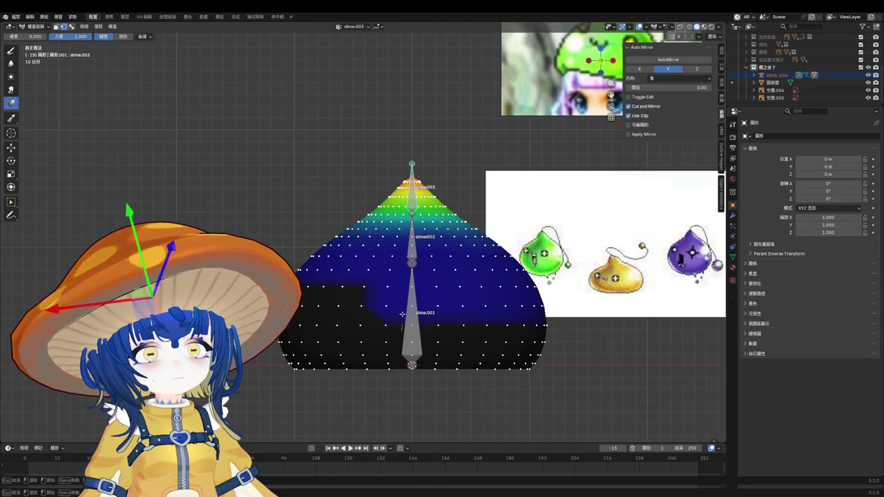
# Step: Draw slime.003 gradients along the bone chain, redrawing from the bottom upward
pyautogui.moveTo(408, 309); pyautogui.dragTo(412, 352)
pyautogui.moveTo(423, 306); pyautogui.dragTo(417, 355)
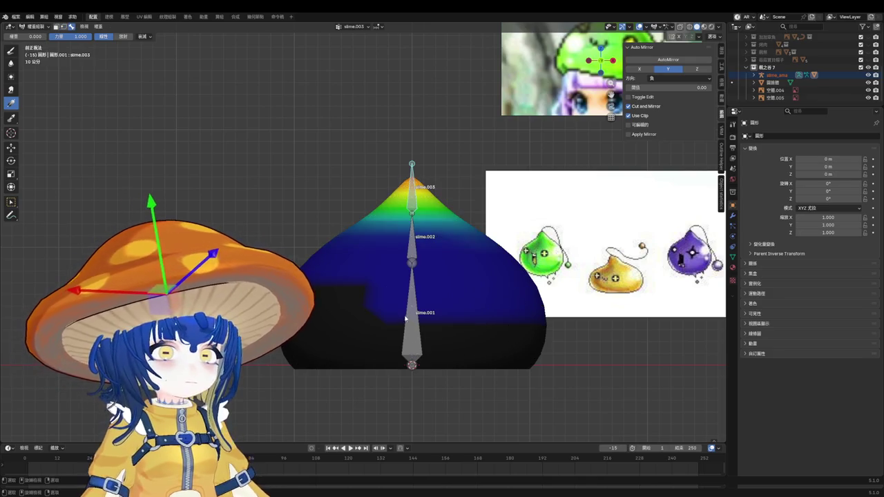
pyautogui.click(149, 37)
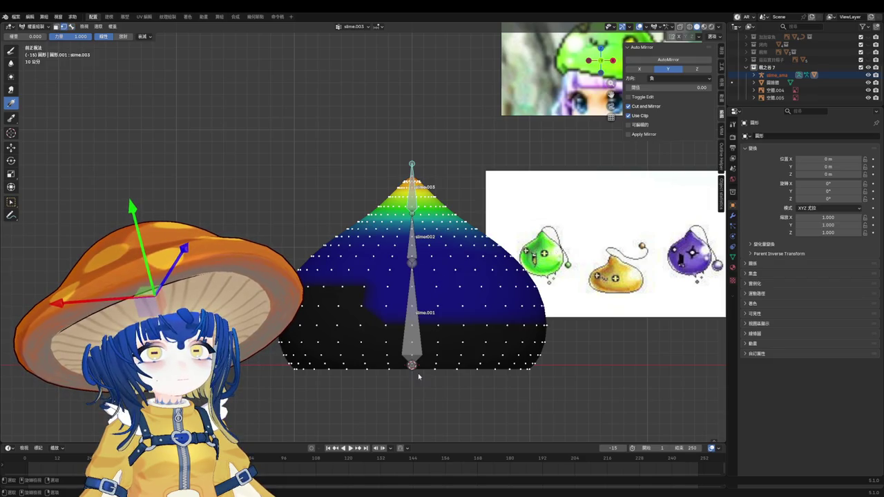
pyautogui.moveTo(413, 365); pyautogui.dragTo(412, 166)
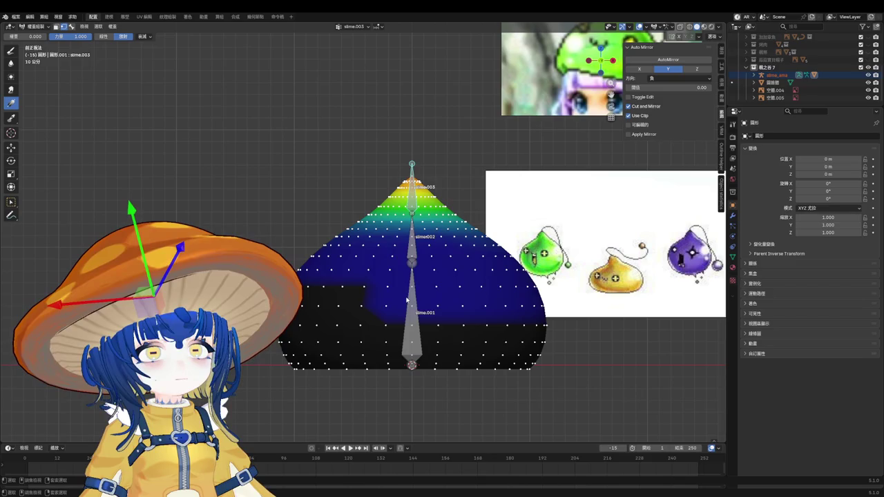
# Step: Choose a different falloff and redraw slime.003's gradient from the tip over the upper body
pyautogui.click(143, 36)
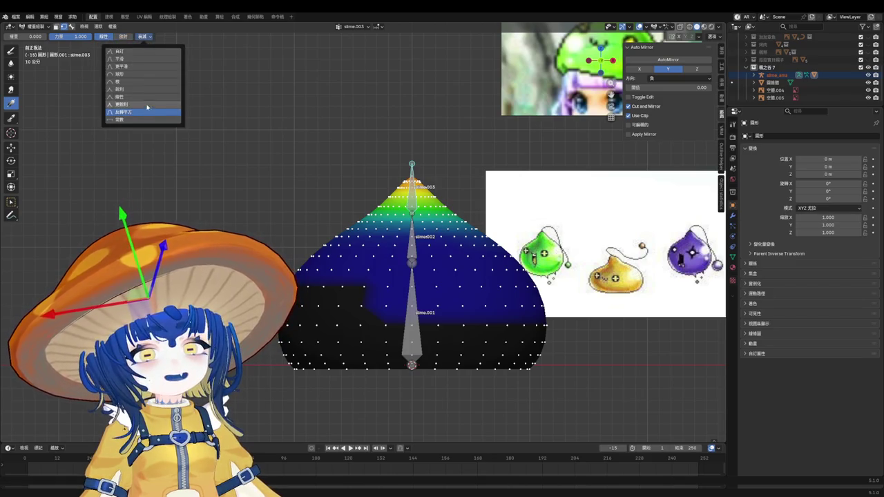
pyautogui.click(413, 318)
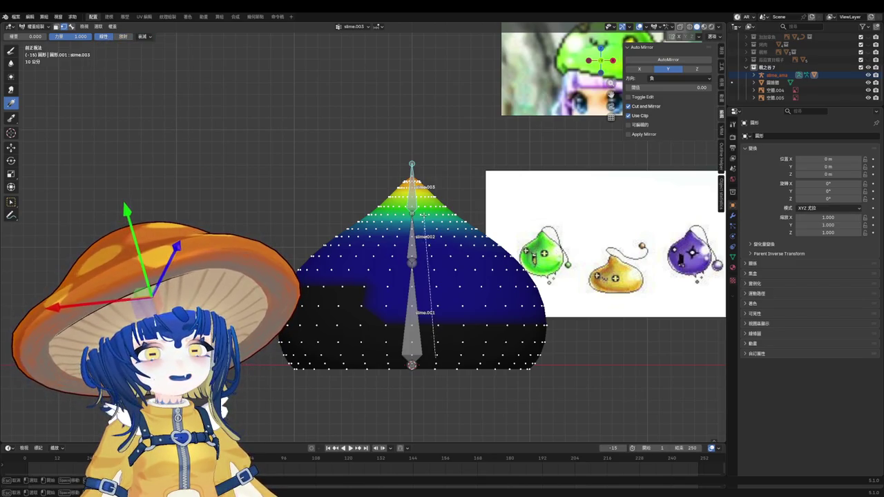
pyautogui.scroll(7, 442, 303)
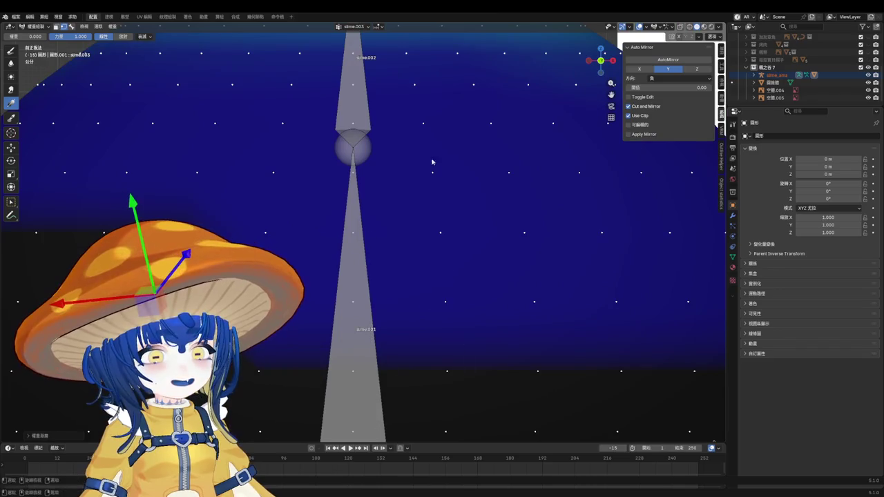
pyautogui.moveTo(408, 159); pyautogui.dragTo(462, 237)
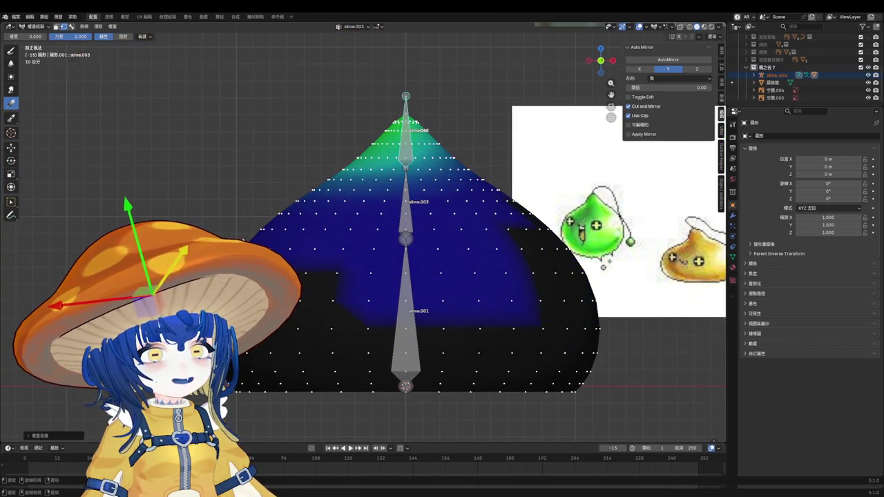
pyautogui.scroll(-2, 99, 198)
pyautogui.press('e')
pyautogui.scroll(3, 149, 185)
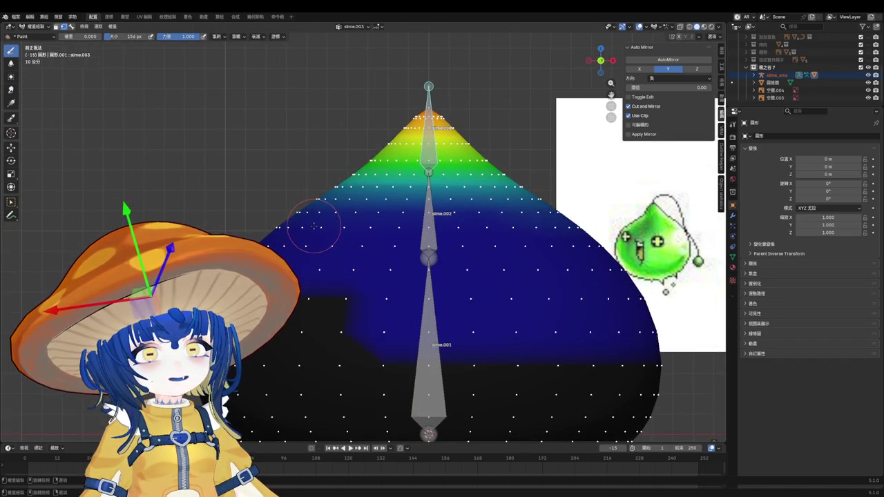
# Step: Set the weight brush blend mode to Subtract
pyautogui.click(722, 66)
pyautogui.click(722, 66)
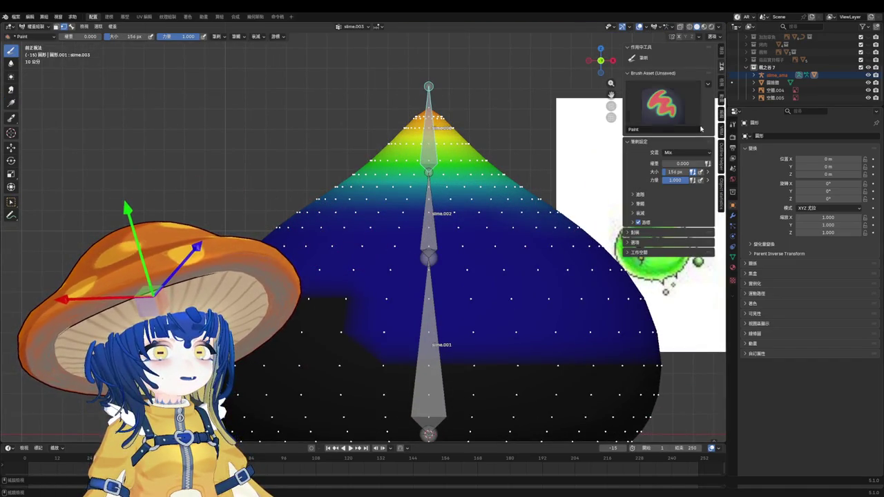
pyautogui.click(684, 153)
pyautogui.click(719, 198)
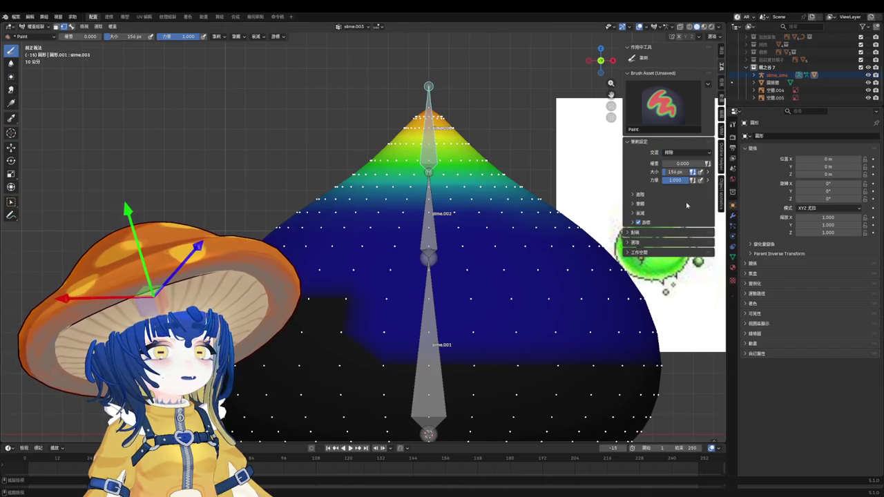
pyautogui.click(679, 153)
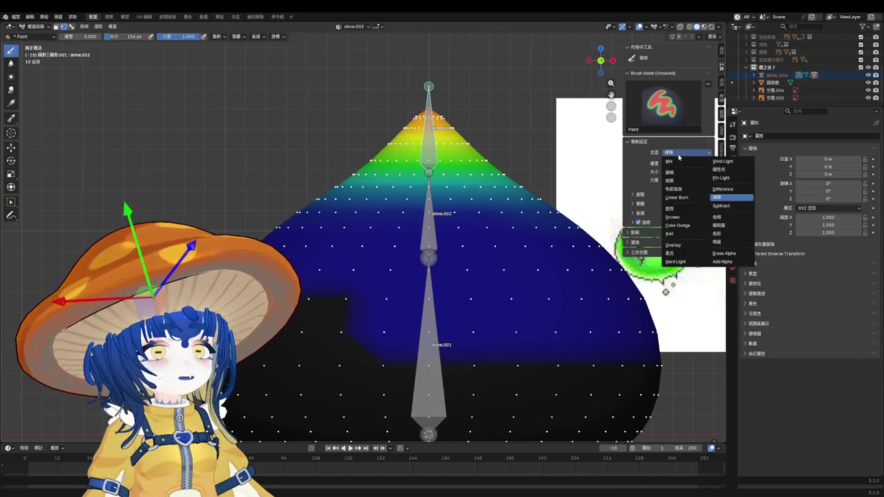
pyautogui.click(722, 206)
# Step: Resize the brush to 228 px and subtract slime.003 weight along the upper-right rim in top view
pyautogui.press('f')
pyautogui.click(349, 278)
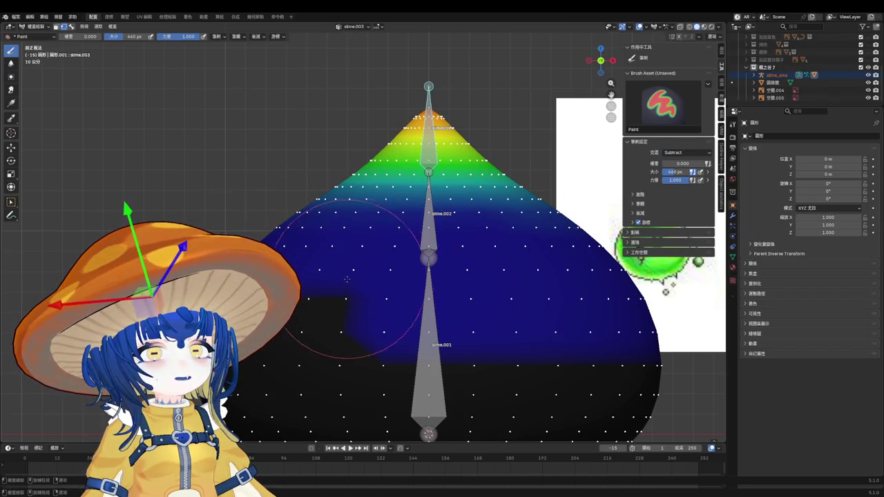
pyautogui.scroll(-4, 442, 272)
pyautogui.press('f')
pyautogui.click(440, 283)
pyautogui.press('KP_7')
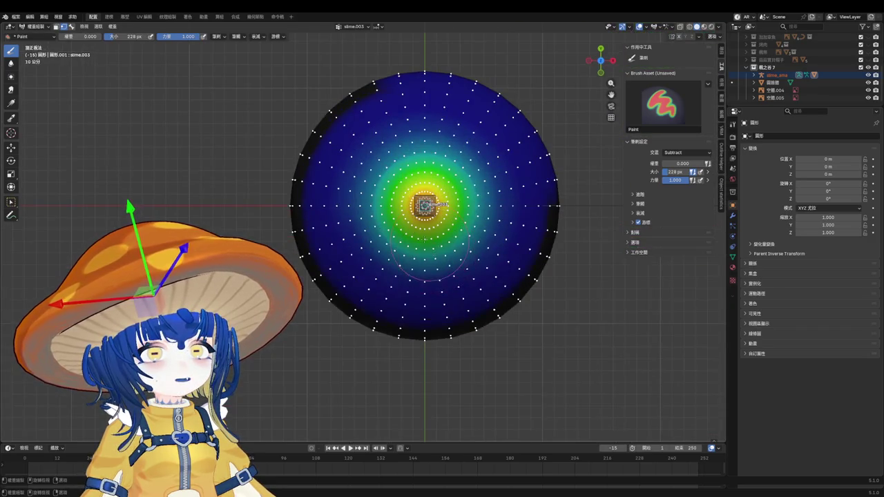
pyautogui.moveTo(564, 203); pyautogui.dragTo(516, 101)
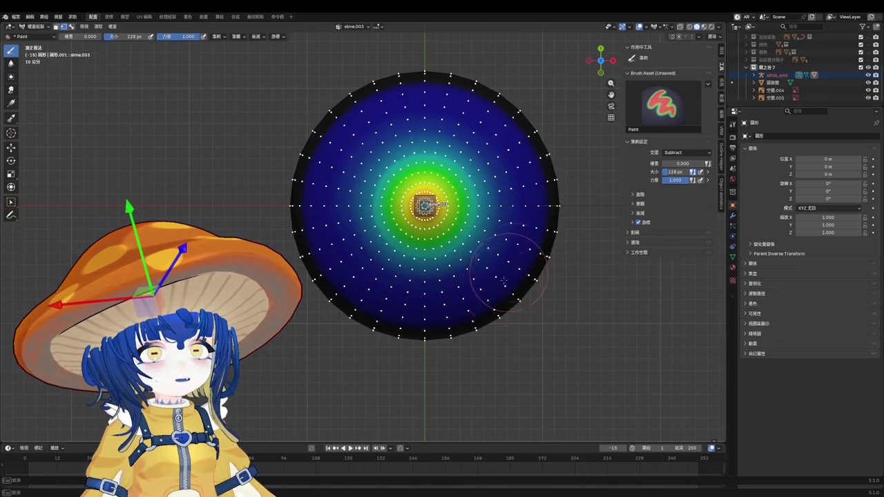
pyautogui.press('KP_1')
pyautogui.scroll(4, 405, 194)
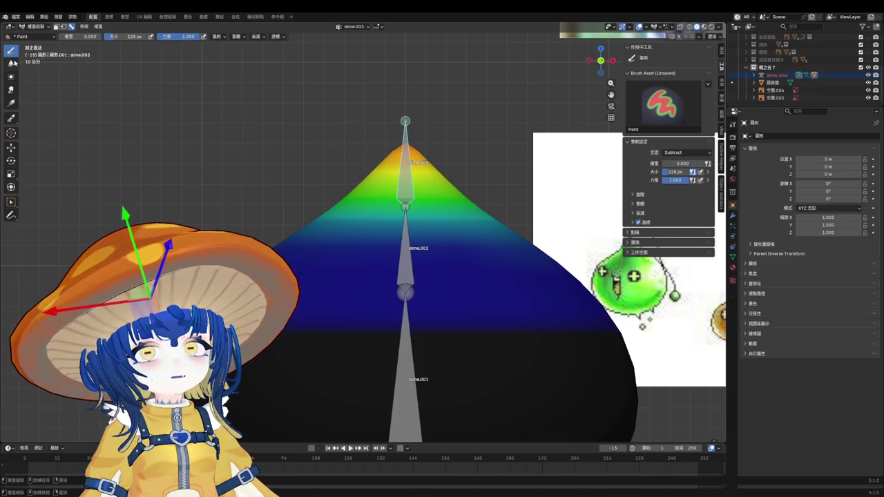
# Step: Orbit around the cone-shaped slime and display bone slime.001's weights
pyautogui.scroll(-1, 363, 140)
pyautogui.scroll(1, 304, 262)
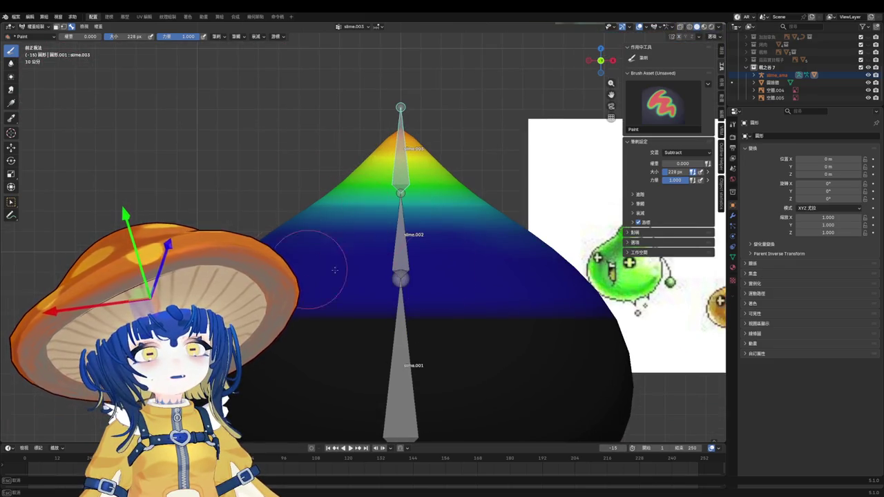
pyautogui.moveTo(303, 265); pyautogui.dragTo(321, 230)
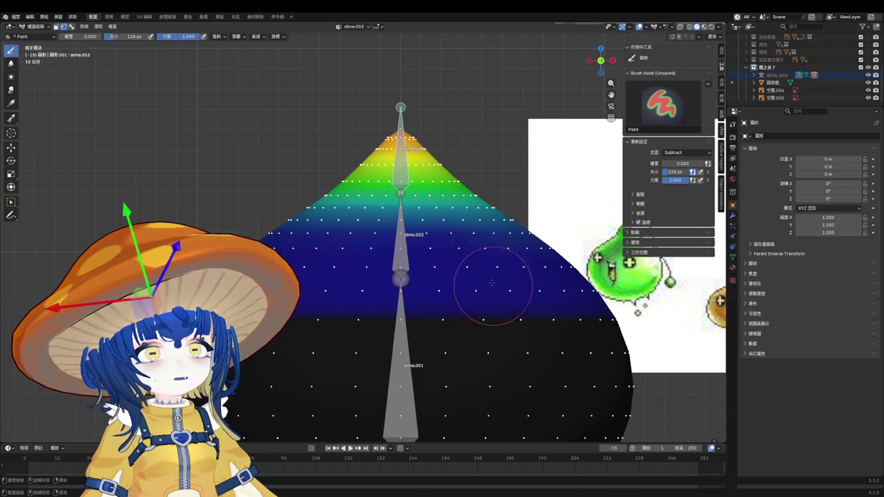
pyautogui.moveTo(489, 286); pyautogui.dragTo(539, 267, button='middle')
pyautogui.moveTo(484, 297)
pyautogui.mouseDown(button='middle')
pyautogui.moveTo(464, 313)
pyautogui.moveTo(458, 293)
pyautogui.mouseUp(button='middle')
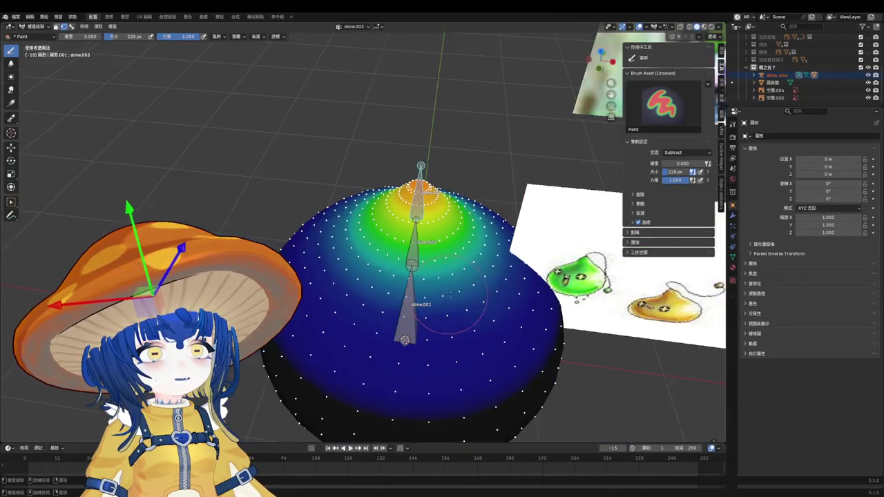
pyautogui.keyDown('ctrl'); pyautogui.click(402, 307); pyautogui.keyUp('ctrl')
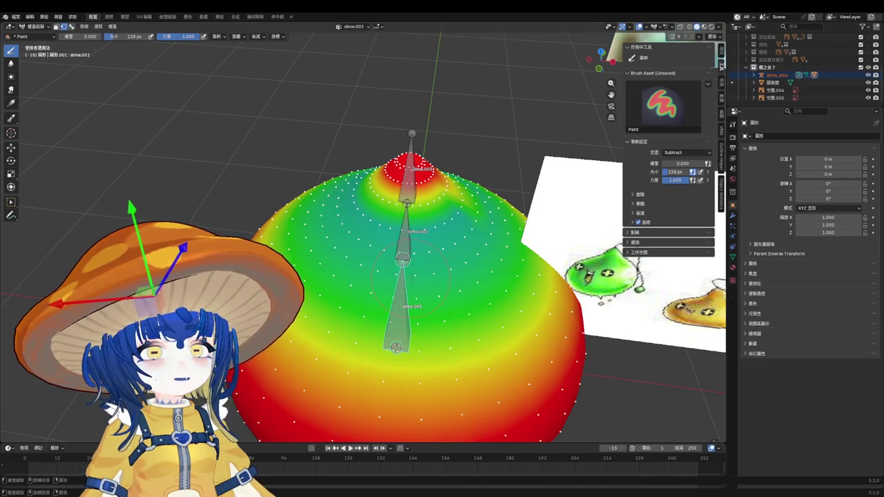
pyautogui.moveTo(411, 276); pyautogui.dragTo(550, 122, button='middle')
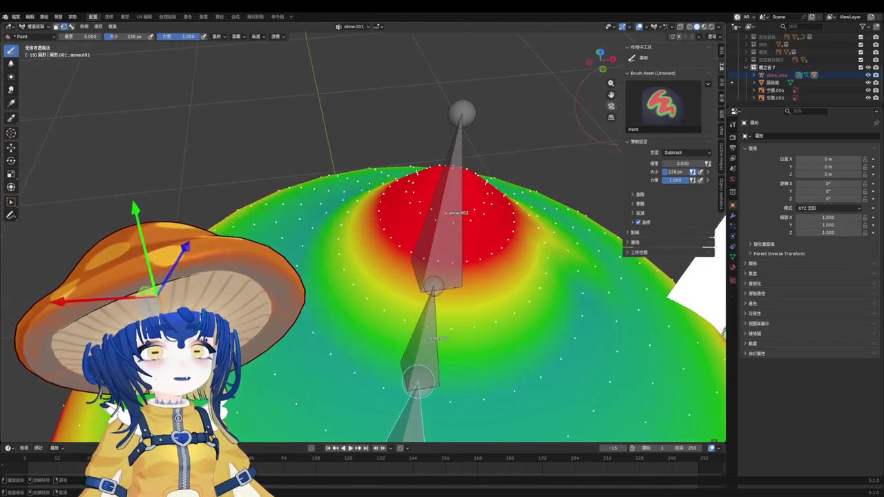
pyautogui.scroll(-3, 424, 197)
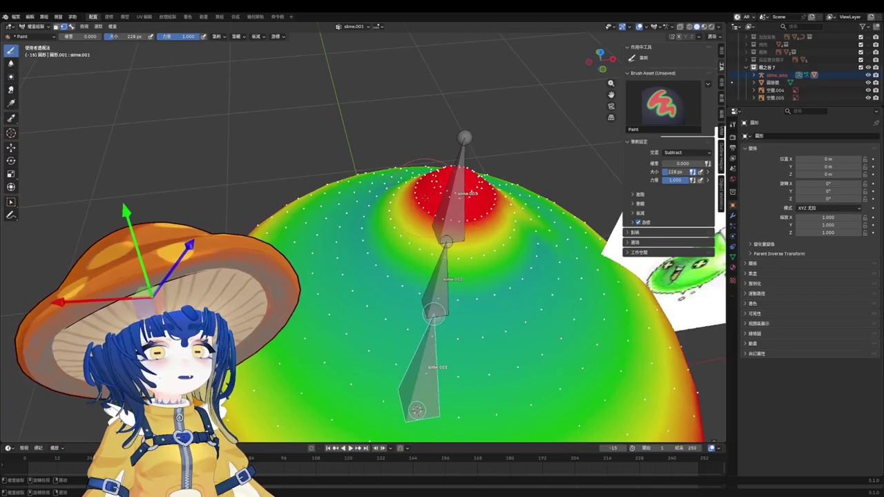
pyautogui.moveTo(425, 197); pyautogui.dragTo(687, 94, button='middle')
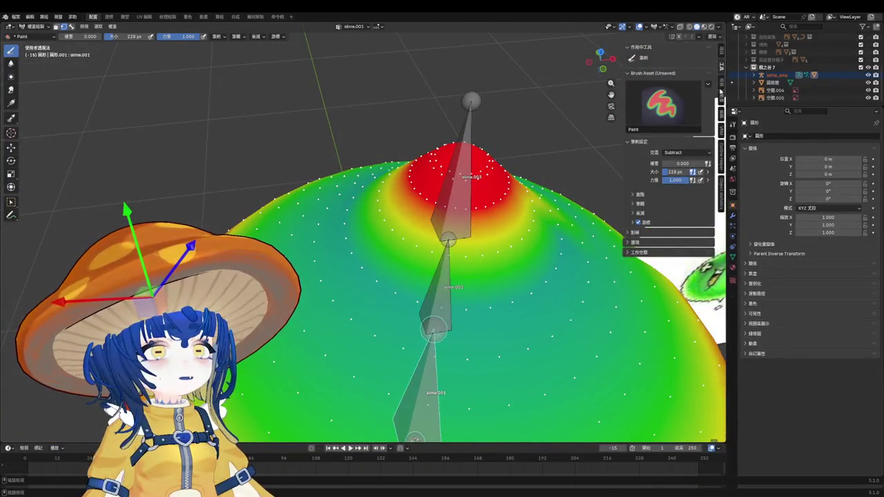
# Step: Enlarge the weight brush to 504 px
pyautogui.click(702, 155)
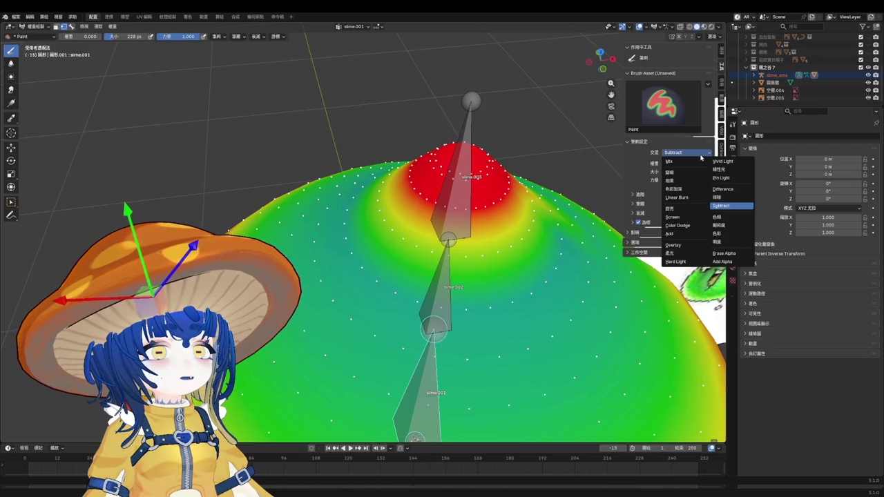
pyautogui.press('f')
pyautogui.click(469, 99)
pyautogui.moveTo(470, 99)
pyautogui.mouseDown(button='middle')
pyautogui.moveTo(410, 155)
pyautogui.moveTo(622, 153)
pyautogui.mouseUp(button='middle')
# Step: Try a Multiply stroke, undo it, and set the brush blend back to Subtract
pyautogui.click(676, 153)
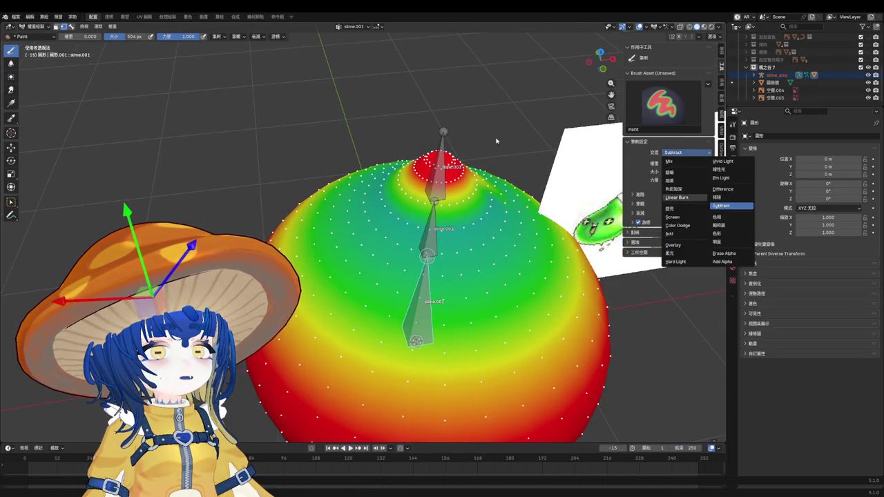
pyautogui.click(670, 180)
pyautogui.moveTo(439, 187); pyautogui.dragTo(424, 246)
pyautogui.hotkey('ctrl', 'z')
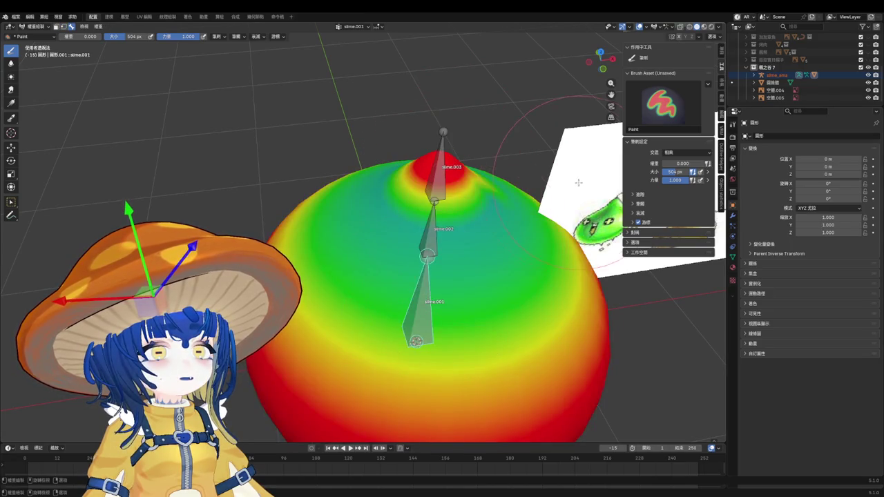
pyautogui.click(687, 152)
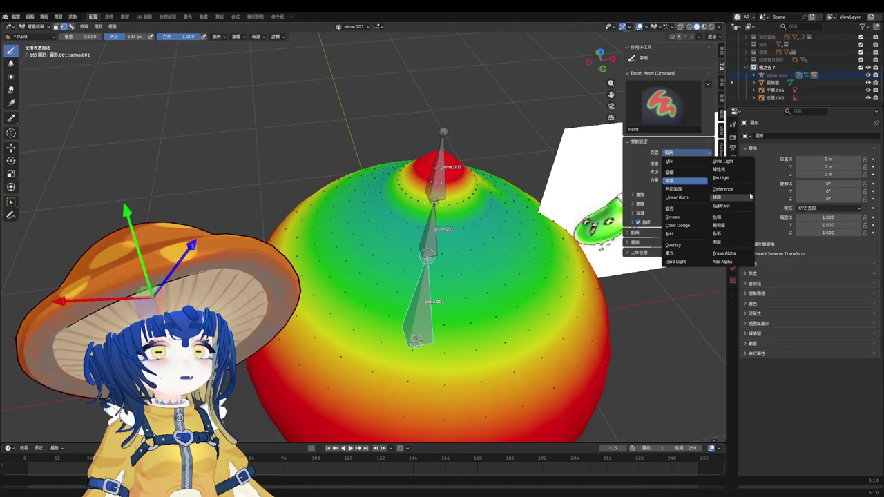
pyautogui.click(733, 205)
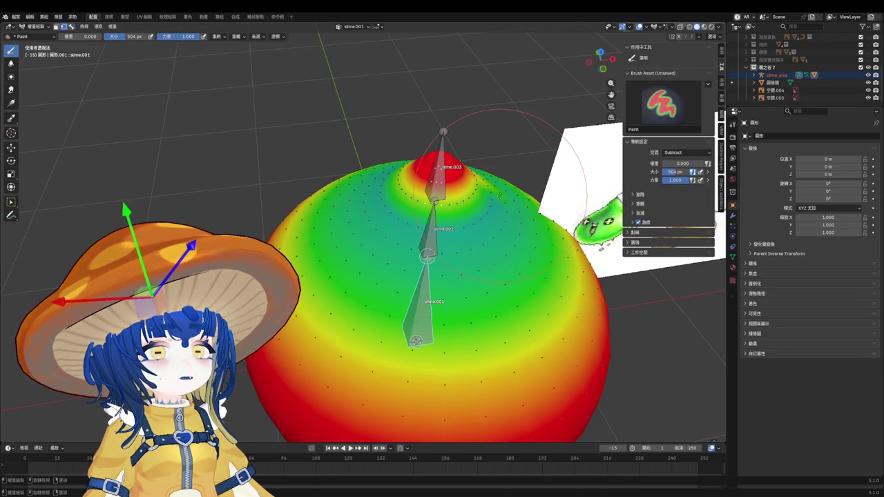
pyautogui.press('KP_3')
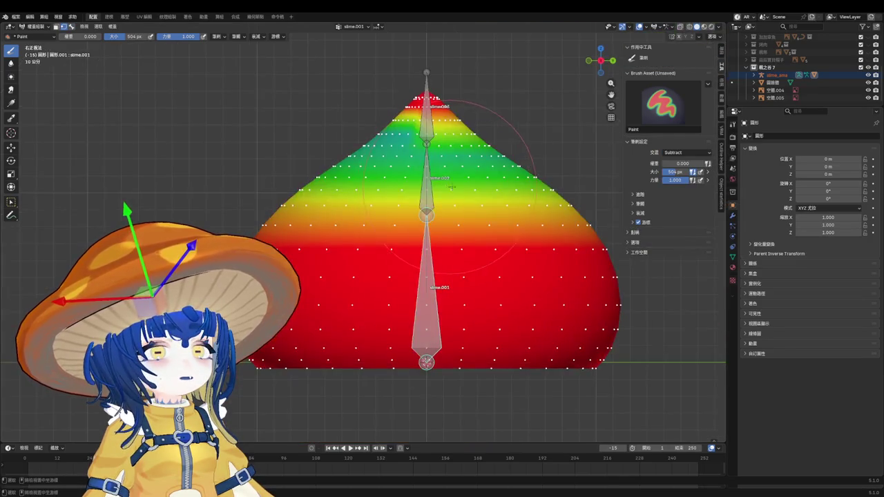
# Step: Show the slime's modifier stack with its Subdivision and Armature modifiers
pyautogui.click(732, 216)
pyautogui.moveTo(428, 180)
pyautogui.mouseDown(button='middle')
pyautogui.moveTo(457, 163)
pyautogui.moveTo(511, 232)
pyautogui.moveTo(688, 178)
pyautogui.mouseUp(button='middle')
pyautogui.scroll(3, 511, 232)
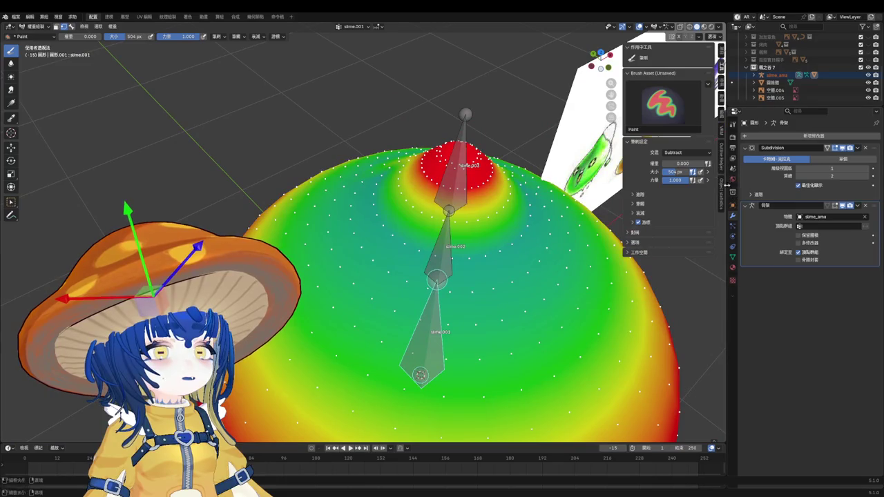
# Step: Cycle the brush blend through Exclusion and Difference, ending on Subtract
pyautogui.click(703, 154)
pyautogui.click(732, 199)
pyautogui.click(696, 153)
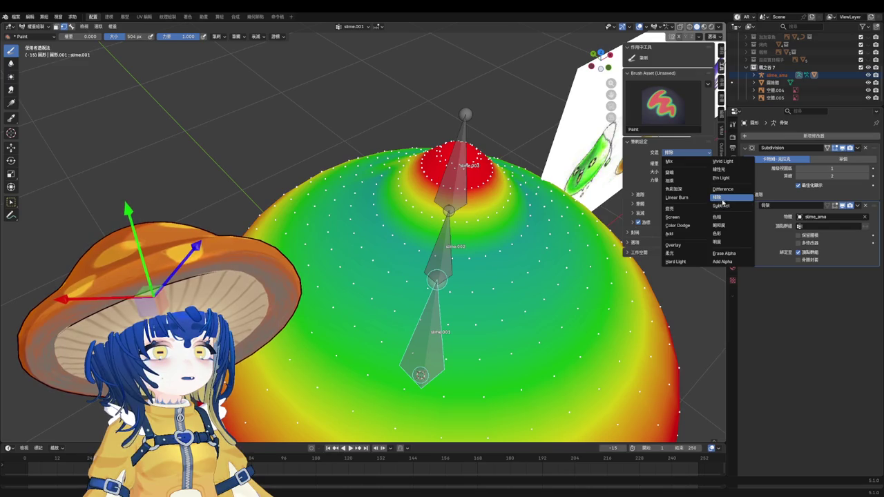
pyautogui.click(717, 190)
pyautogui.click(694, 153)
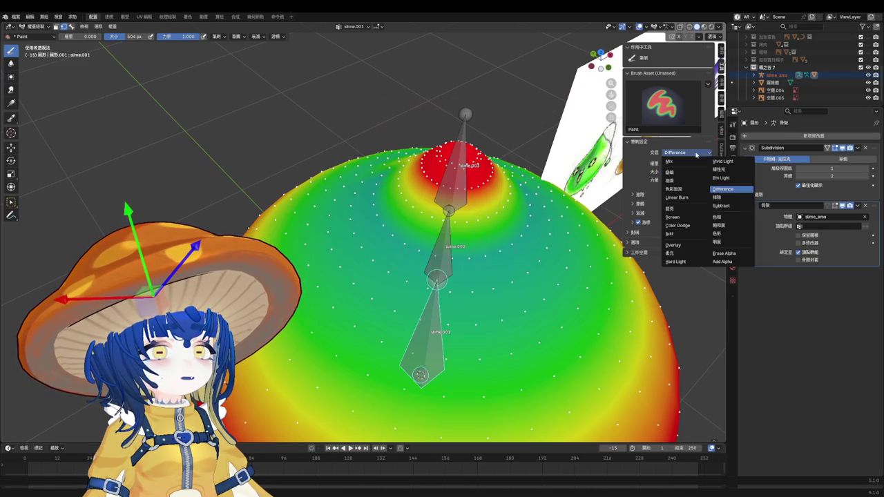
pyautogui.click(722, 206)
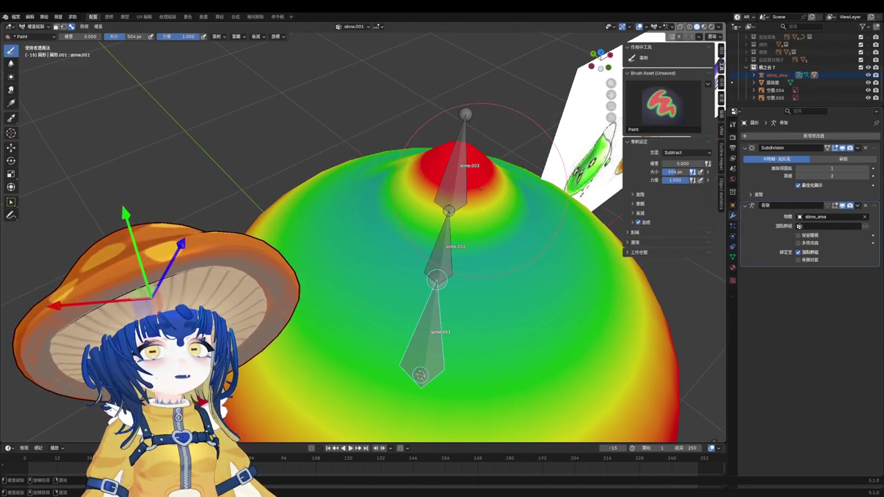
# Step: Subtract weight from the slime's red top and centre at brush weights 0.198 and 0.405
pyautogui.moveTo(484, 187); pyautogui.dragTo(489, 168)
pyautogui.moveTo(500, 195); pyautogui.dragTo(500, 196, button='middle')
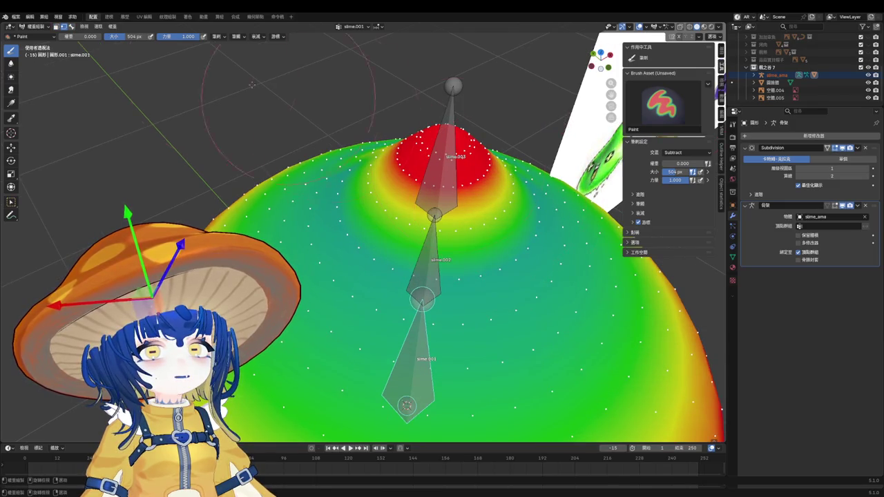
pyautogui.moveTo(76, 36); pyautogui.dragTo(96, 36)
pyautogui.moveTo(442, 155); pyautogui.dragTo(452, 163)
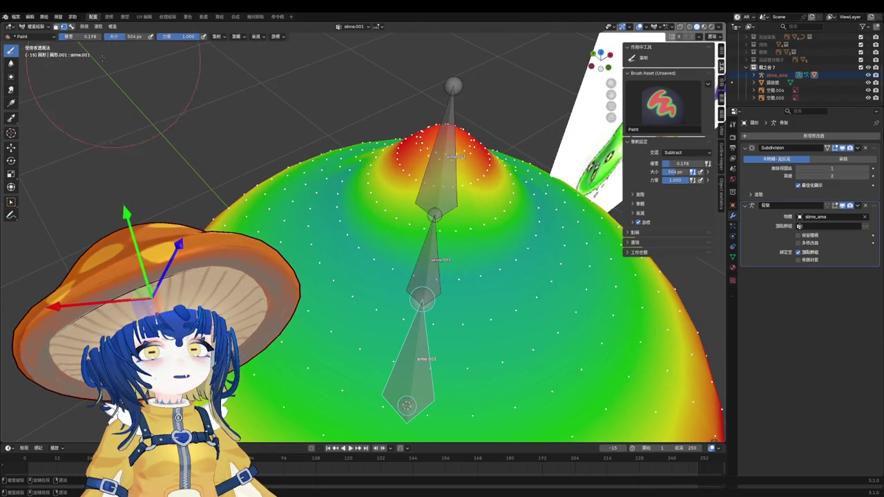
pyautogui.moveTo(88, 36); pyautogui.dragTo(111, 36)
pyautogui.moveTo(432, 135)
pyautogui.mouseDown(button='middle')
pyautogui.moveTo(393, 207)
pyautogui.moveTo(392, 257)
pyautogui.mouseUp(button='middle')
pyautogui.moveTo(392, 257); pyautogui.dragTo(392, 258)
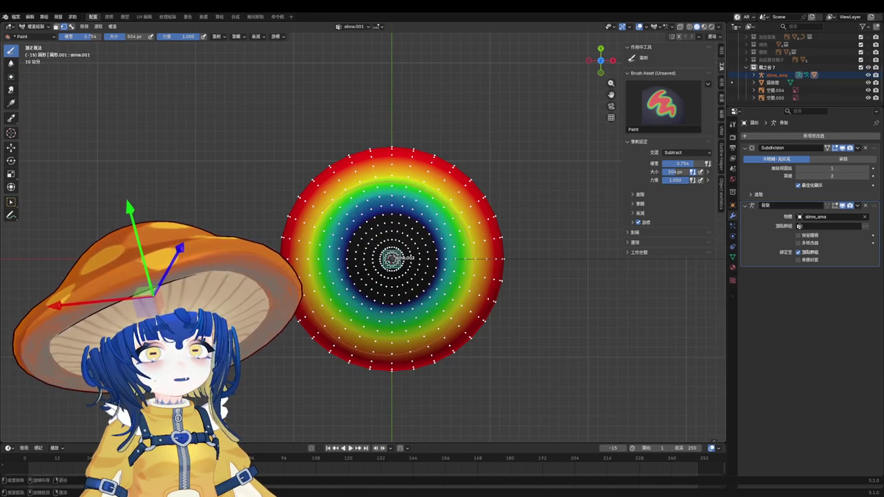
pyautogui.moveTo(392, 258); pyautogui.dragTo(389, 254, button='middle')
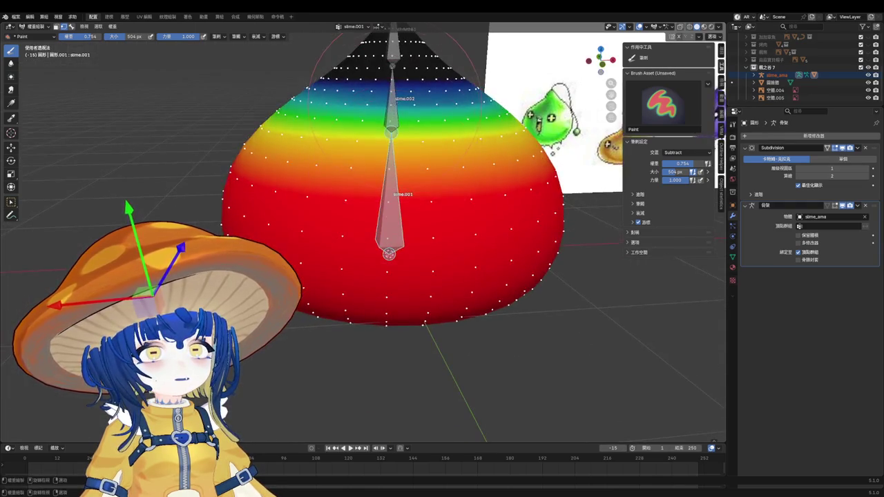
# Step: Switch to bone slime.003, undo an over-wide stroke, and shrink the brush to 306 px
pyautogui.keyDown('ctrl'); pyautogui.click(392, 104); pyautogui.keyUp('ctrl')
pyautogui.moveTo(392, 104)
pyautogui.mouseDown(button='middle')
pyautogui.moveTo(395, 95)
pyautogui.moveTo(397, 185)
pyautogui.mouseUp(button='middle')
pyautogui.keyDown('ctrl'); pyautogui.click(394, 67); pyautogui.keyUp('ctrl')
pyautogui.moveTo(405, 183); pyautogui.dragTo(409, 183)
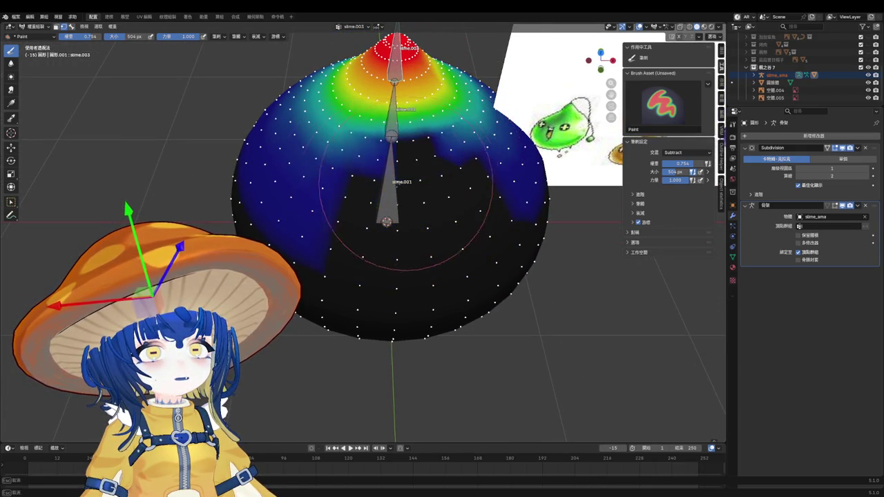
pyautogui.hotkey('ctrl', 'z')
pyautogui.press('f')
# Step: Erase slime.003's weight from the lower mesh, lower-left, and right side
pyautogui.moveTo(497, 140)
pyautogui.mouseDown()
pyautogui.moveTo(408, 197)
pyautogui.moveTo(504, 185)
pyautogui.moveTo(493, 131)
pyautogui.moveTo(318, 159)
pyautogui.moveTo(256, 109)
pyautogui.moveTo(304, 138)
pyautogui.moveTo(477, 104)
pyautogui.mouseUp()
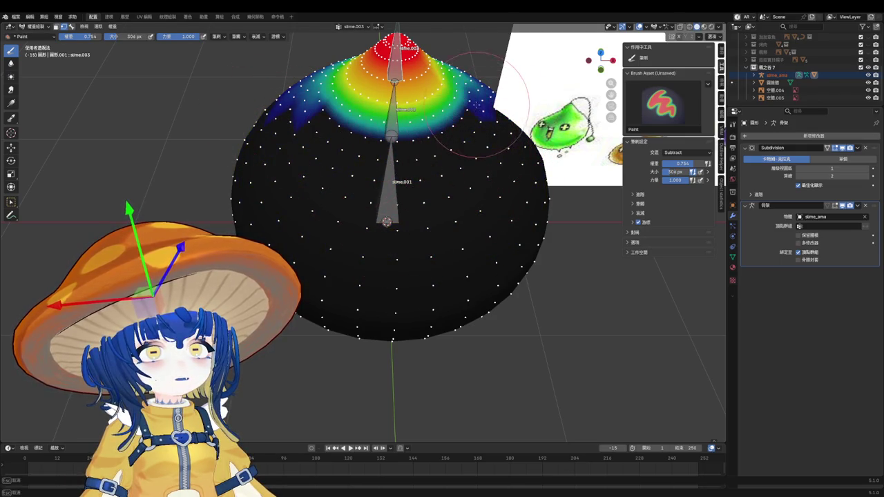
pyautogui.moveTo(476, 105); pyautogui.dragTo(324, 200, button='middle')
pyautogui.moveTo(325, 200)
pyautogui.mouseDown()
pyautogui.moveTo(366, 224)
pyautogui.moveTo(368, 178)
pyautogui.moveTo(442, 170)
pyautogui.mouseUp()
pyautogui.moveTo(505, 130); pyautogui.dragTo(424, 187, button='middle')
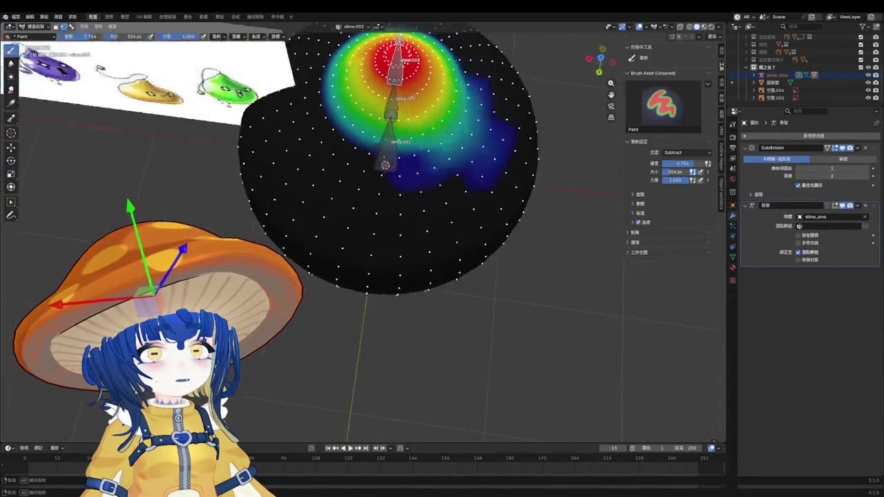
pyautogui.moveTo(307, 162)
pyautogui.mouseDown()
pyautogui.moveTo(456, 172)
pyautogui.moveTo(424, 187)
pyautogui.mouseUp()
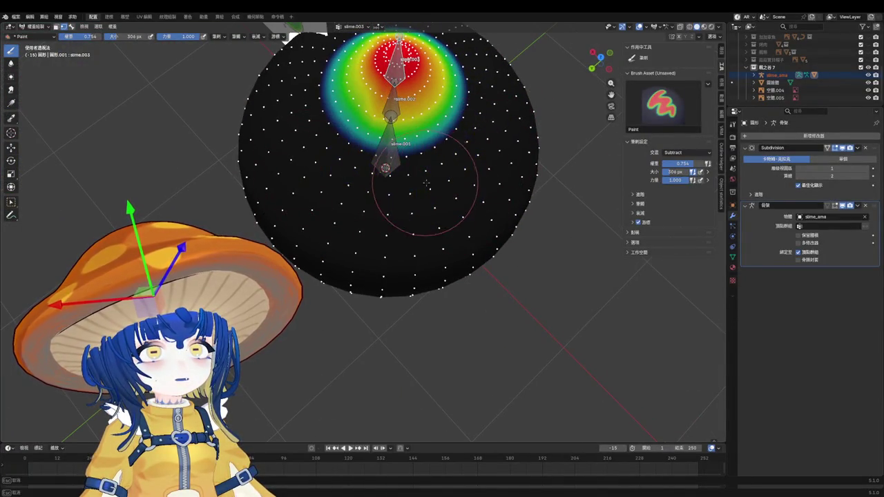
# Step: Briefly enter Edit Mode to deselect all geometry, then return to Weight Paint
pyautogui.hotkey('ctrl', 'Tab')
pyautogui.press('Tab')
pyautogui.scroll(1, 443, 162)
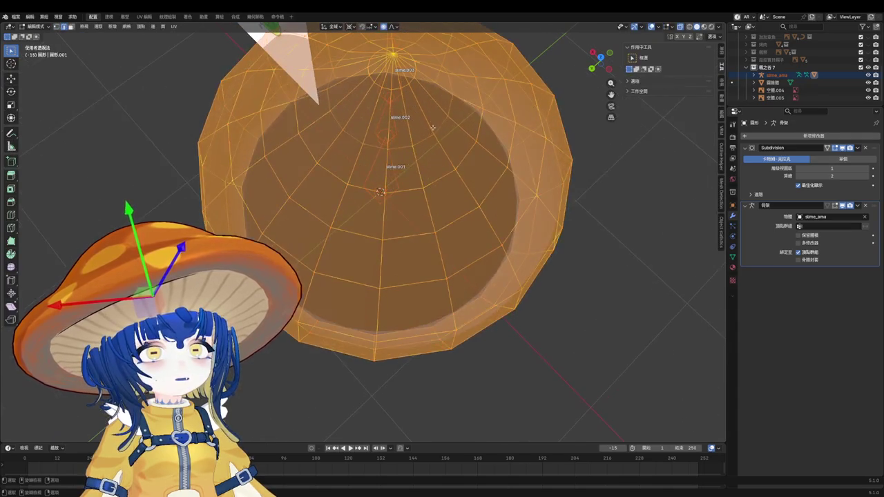
pyautogui.hotkey('alt', 'a')
pyautogui.press('c')
pyautogui.hotkey('ctrl', 'Tab')
pyautogui.click(369, 105)
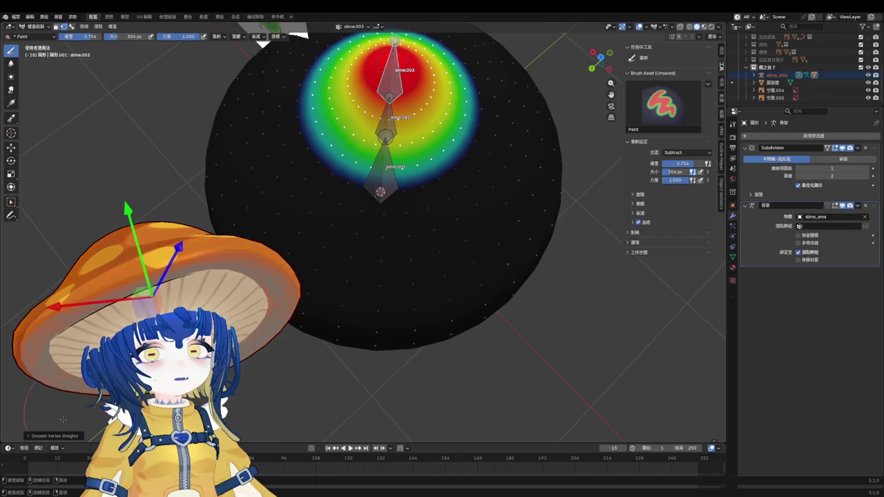
# Step: Set Smooth Vertex Weights to Deform Pose Bones subset with factor about 0.46
pyautogui.click(42, 436)
pyautogui.click(85, 409)
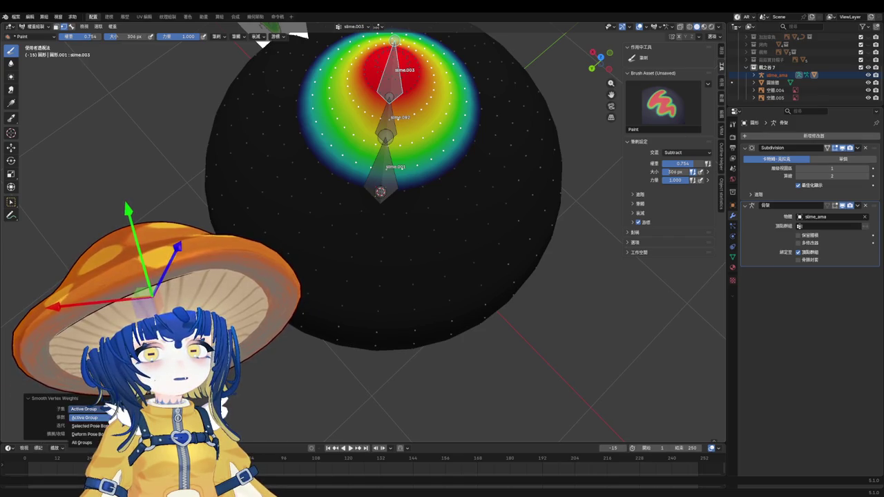
pyautogui.click(89, 434)
pyautogui.moveTo(90, 417); pyautogui.dragTo(111, 418)
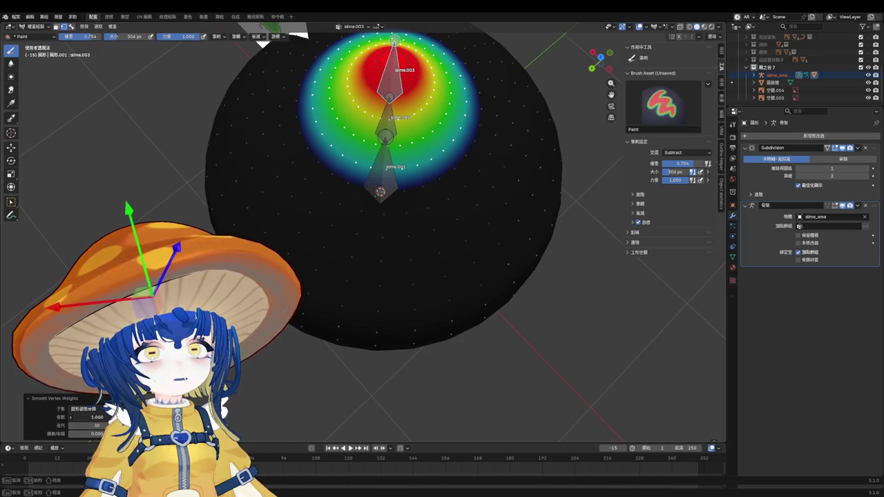
pyautogui.moveTo(96, 417); pyautogui.dragTo(117, 417)
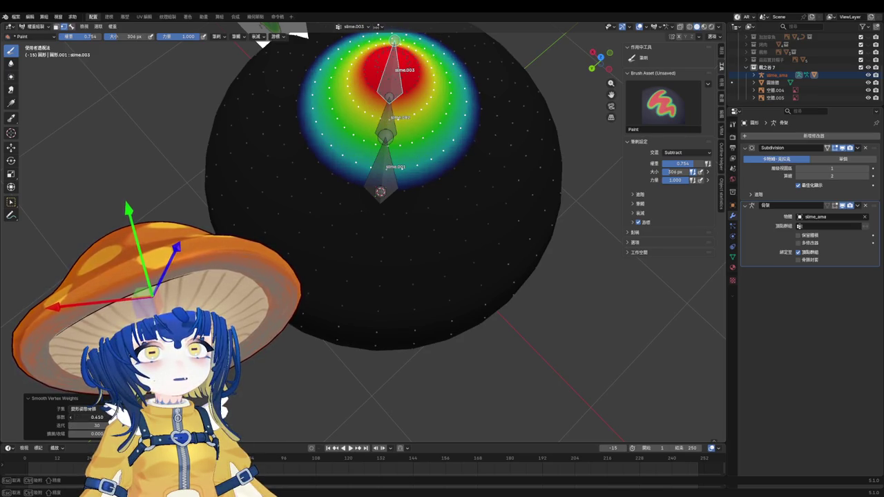
# Step: Check the mesh in Edit Mode, reselect armature and slime, and re-enter Weight Paint
pyautogui.press('Tab')
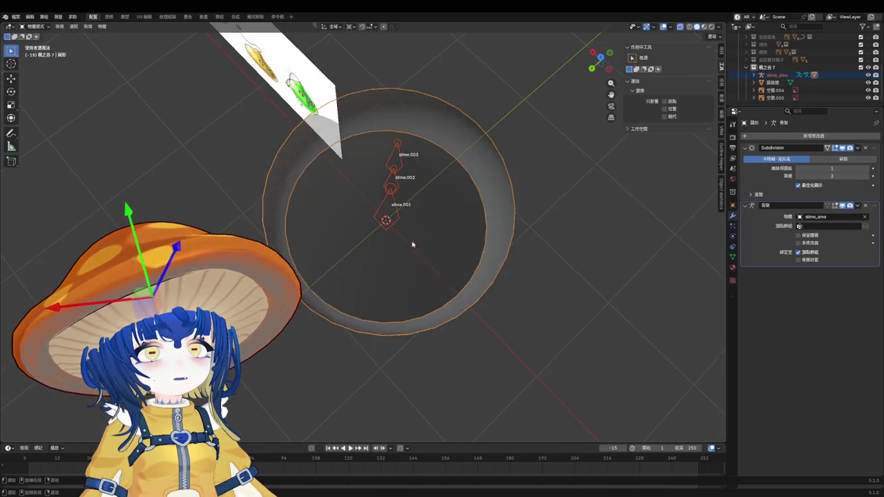
pyautogui.moveTo(423, 243); pyautogui.dragTo(422, 203, button='middle')
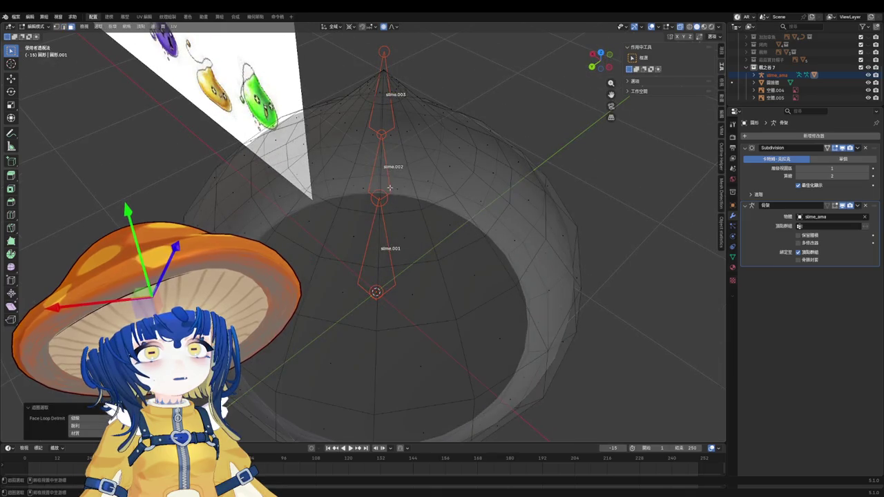
pyautogui.hotkey('ctrl', 'Tab')
pyautogui.click(360, 185)
pyautogui.click(387, 194)
pyautogui.keyDown('shift'); pyautogui.click(446, 194); pyautogui.keyUp('shift')
pyautogui.hotkey('ctrl', 'Tab')
pyautogui.hotkey('ctrl', 'Tab')
pyautogui.click(377, 162)
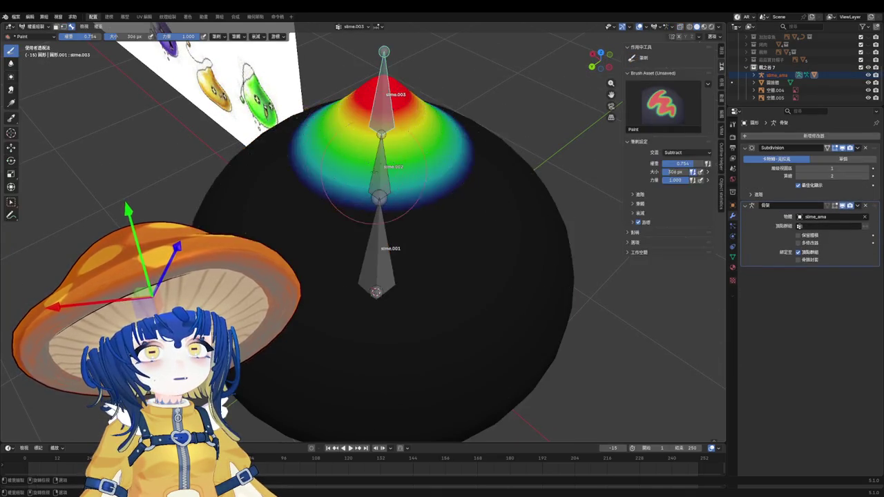
# Step: Inspect the painted weights from above and side-on, then select the armature in Object Mode
pyautogui.moveTo(408, 196); pyautogui.dragTo(415, 204, button='middle')
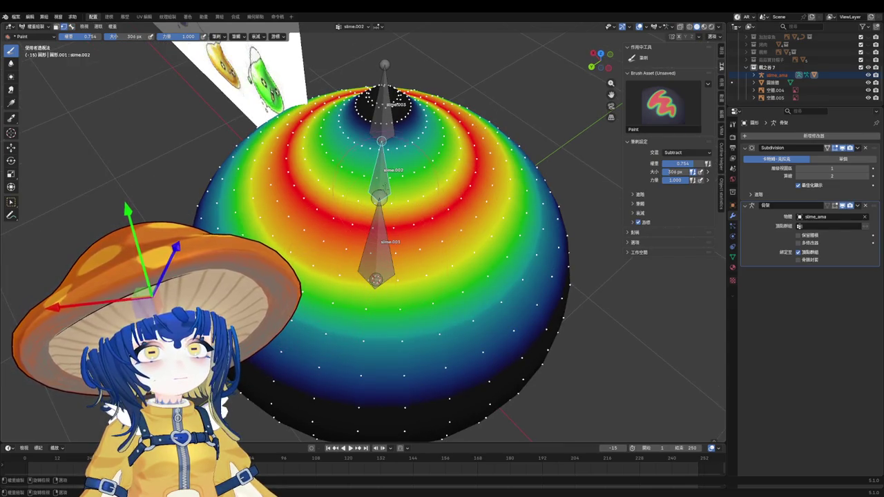
pyautogui.moveTo(387, 207)
pyautogui.mouseDown(button='middle')
pyautogui.moveTo(394, 252)
pyautogui.moveTo(390, 228)
pyautogui.moveTo(371, 218)
pyautogui.moveTo(381, 201)
pyautogui.mouseUp(button='middle')
pyautogui.hotkey('ctrl', 'Tab')
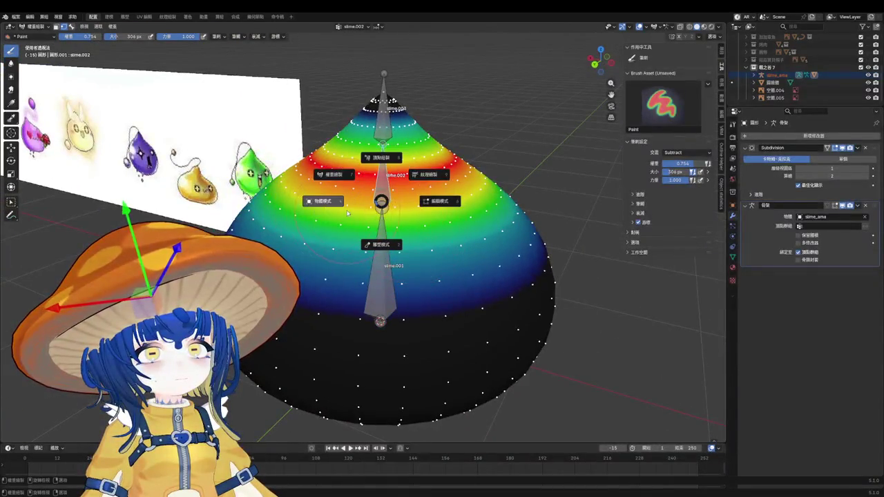
pyautogui.click(349, 215)
pyautogui.click(388, 141)
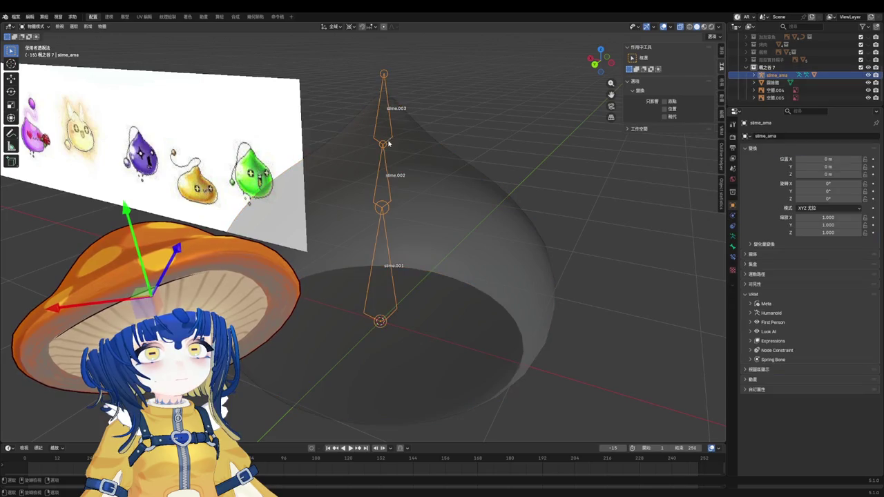
# Step: Rotate tip bone slime.003 in Pose Mode to test the deformation
pyautogui.hotkey('ctrl', 'Tab')
pyautogui.click(395, 174)
pyautogui.press('r')
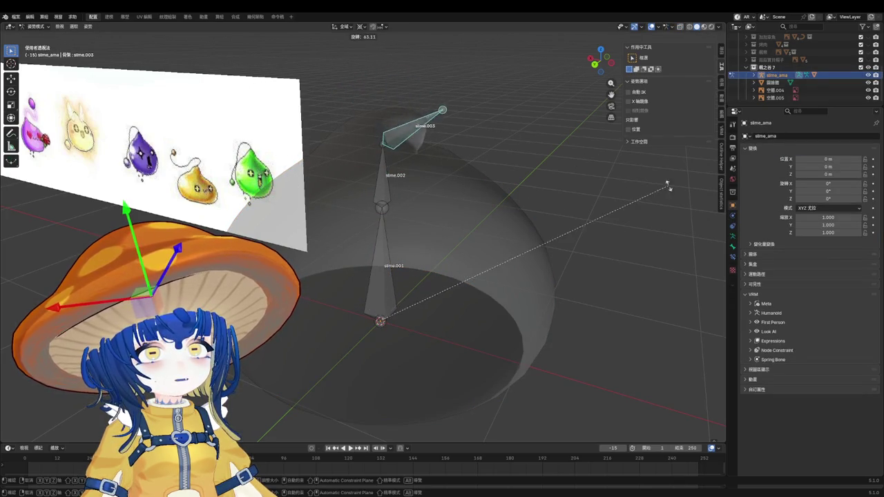
pyautogui.click(521, 144)
pyautogui.scroll(3, 423, 164)
pyautogui.hotkey('ctrl', 'Tab')
# Step: Select an edge loop in Edit Mode, show the Armature modifier in edit mode, and re-enter Weight Paint
pyautogui.click(423, 164)
pyautogui.press('Tab')
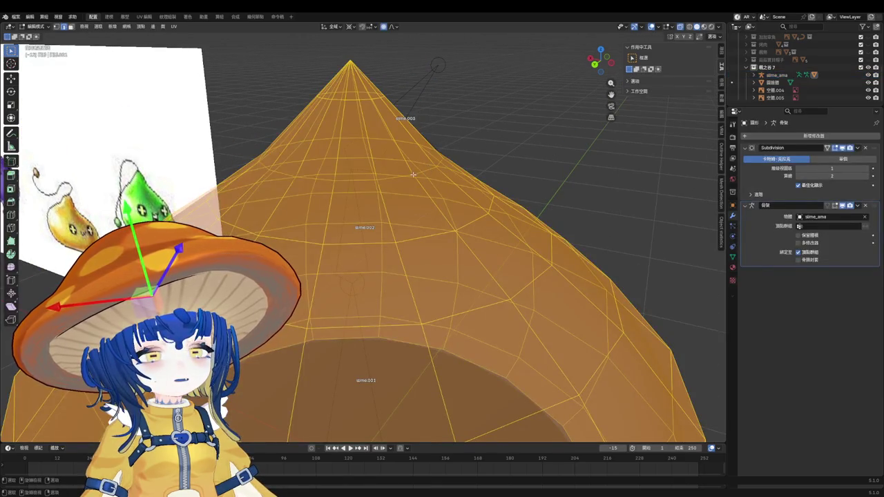
pyautogui.keyDown('alt'); pyautogui.click(412, 175); pyautogui.keyUp('alt')
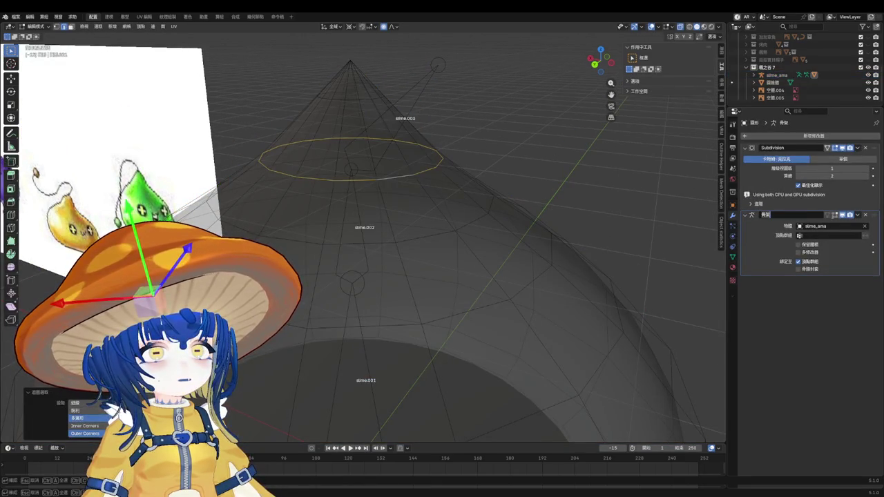
pyautogui.click(837, 215)
pyautogui.press('Tab')
pyautogui.press('Tab')
pyautogui.scroll(1, 409, 158)
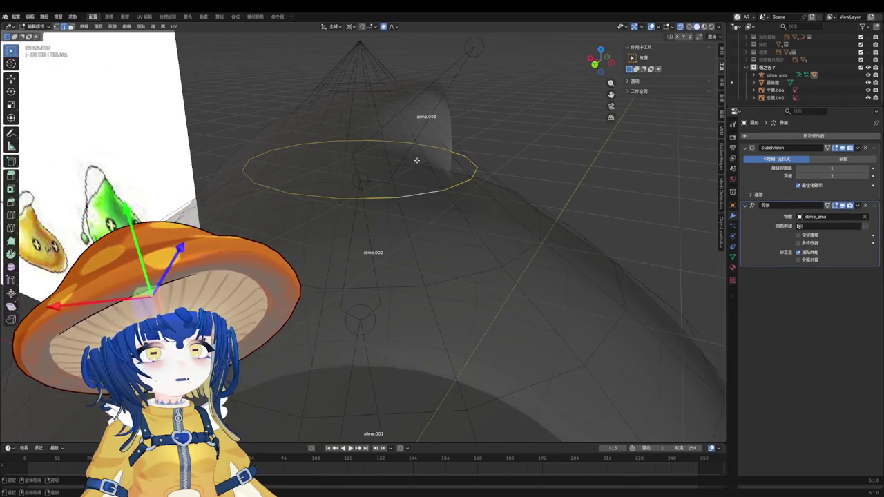
pyautogui.press('Tab')
pyautogui.press('Tab')
pyautogui.moveTo(441, 177); pyautogui.dragTo(326, 185, button='middle')
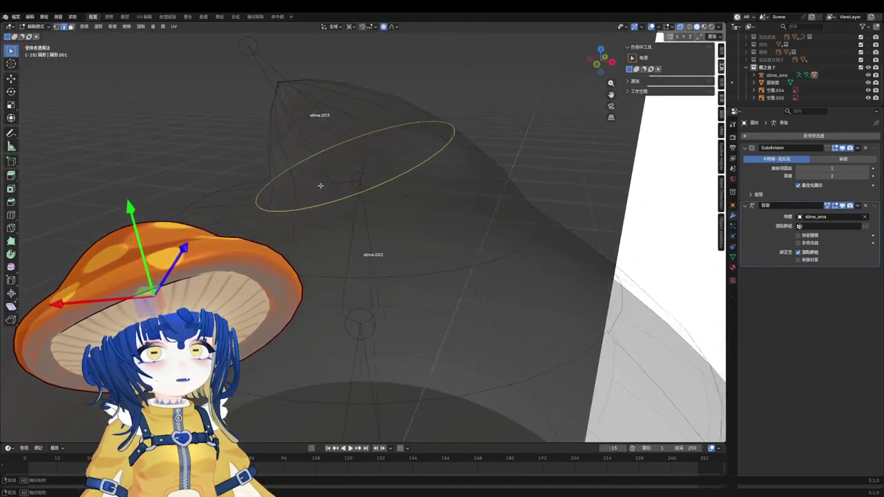
pyautogui.hotkey('ctrl', 'Tab')
pyautogui.click(270, 148)
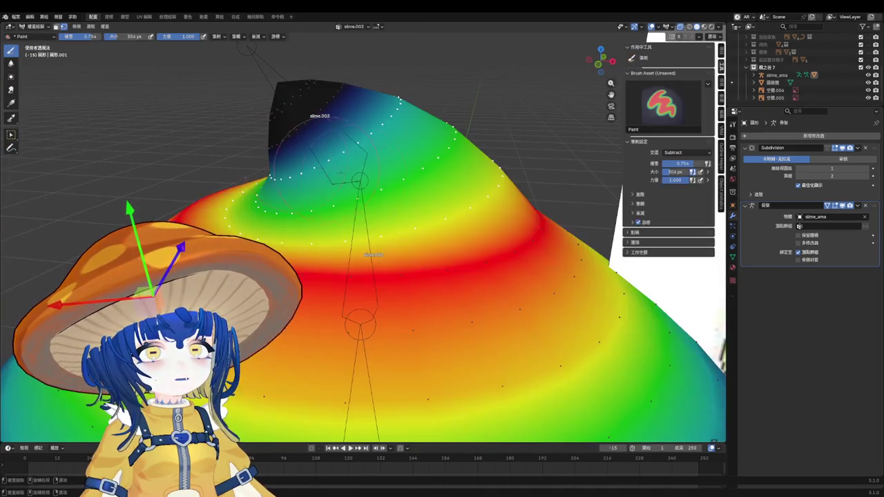
# Step: Put the armature into Pose Mode and deselect bone slime.003
pyautogui.hotkey('ctrl', 'Tab')
pyautogui.click(275, 111)
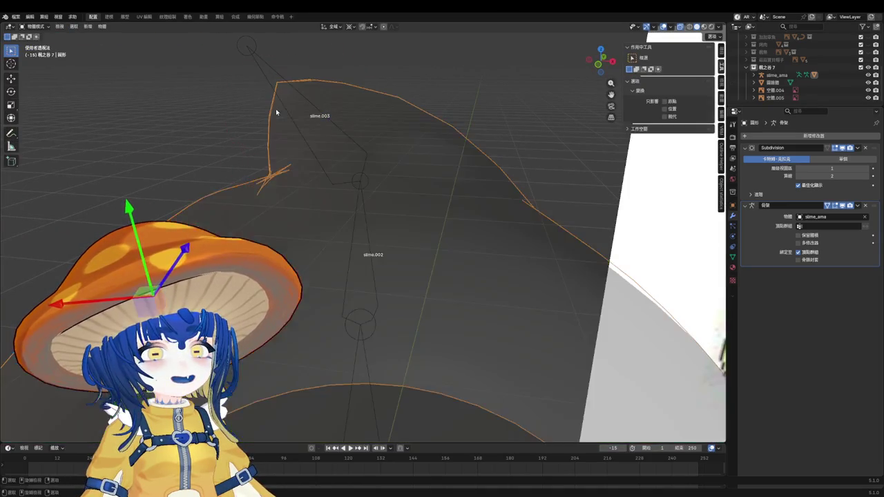
pyautogui.click(298, 105)
pyautogui.hotkey('ctrl', 'Tab')
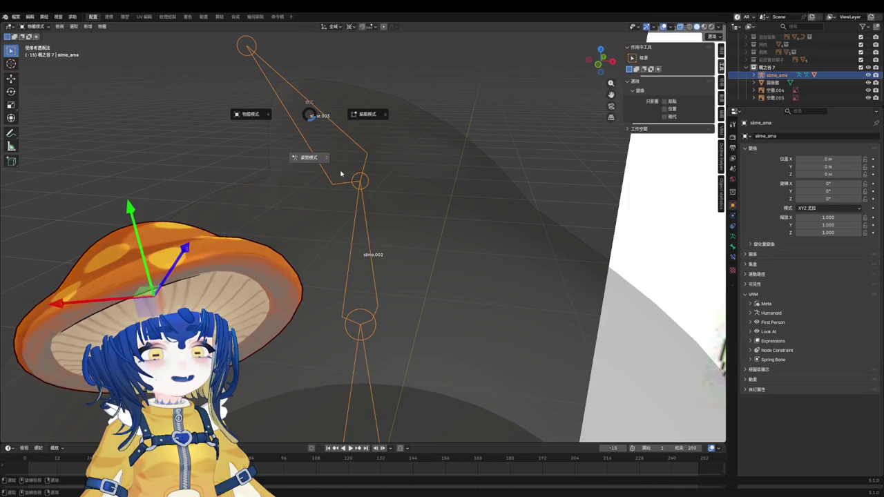
pyautogui.click(339, 174)
pyautogui.click(313, 158)
pyautogui.hotkey('ctrl', 'Tab')
# Step: Select the slime mesh with the armature and return the mesh to Weight Paint
pyautogui.click(332, 155)
pyautogui.click(414, 154)
pyautogui.keyDown('shift'); pyautogui.click(349, 140); pyautogui.keyUp('shift')
pyautogui.hotkey('ctrl', 'Tab')
pyautogui.click(342, 125)
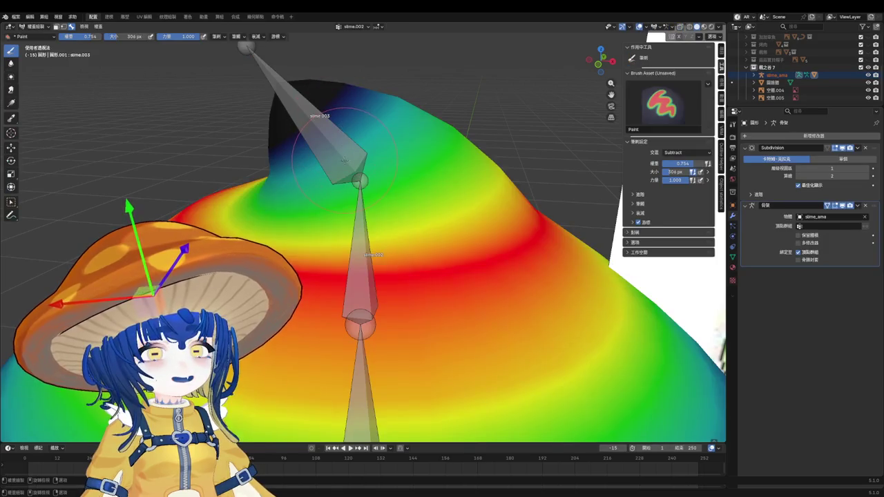
# Step: Smooth slime.003's weights at factor 1.000 over 200 iterations, then view Front Orthographic
pyautogui.keyDown('ctrl'); pyautogui.click(345, 161); pyautogui.keyUp('ctrl')
pyautogui.press('F3')
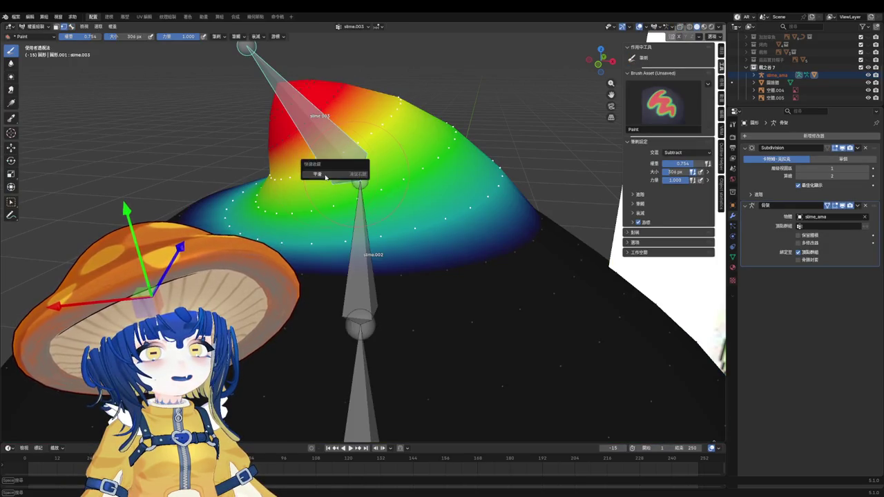
pyautogui.click(348, 173)
pyautogui.moveTo(87, 417); pyautogui.dragTo(114, 425)
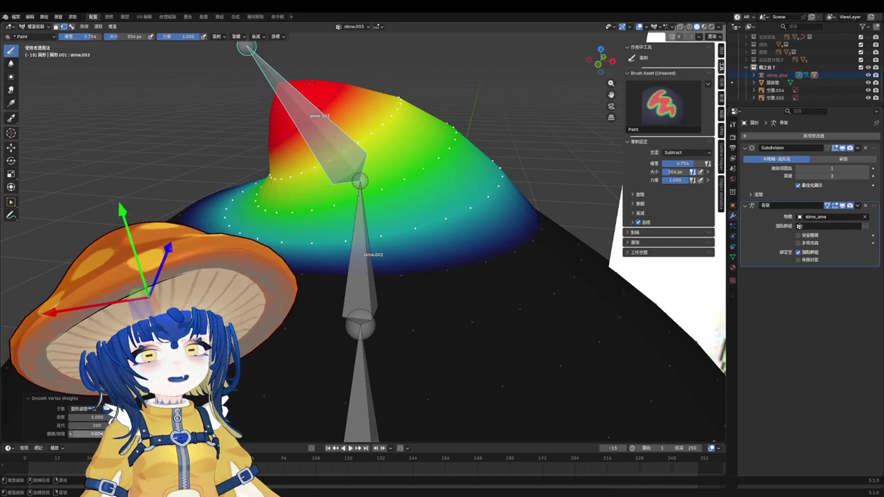
pyautogui.press('KP_1')
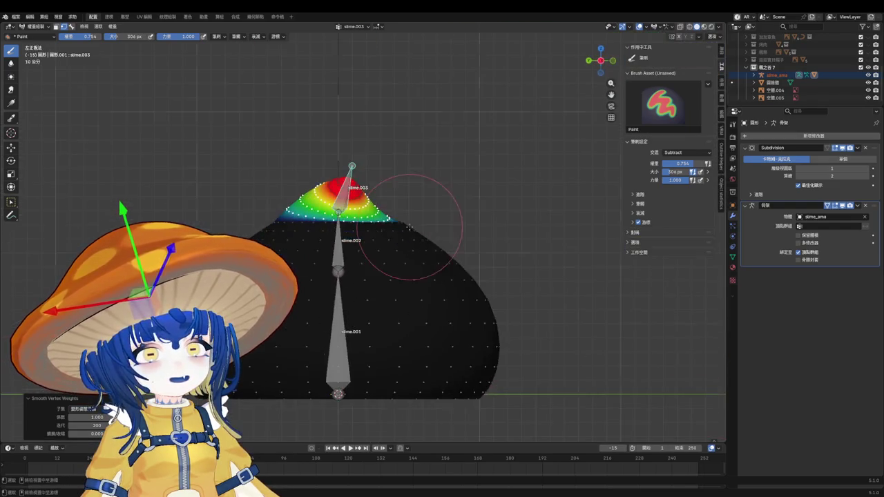
# Step: Select an edge loop, then smooth vertex weights in Weight Paint with iterations cut to 1
pyautogui.hotkey('ctrl', 'Tab')
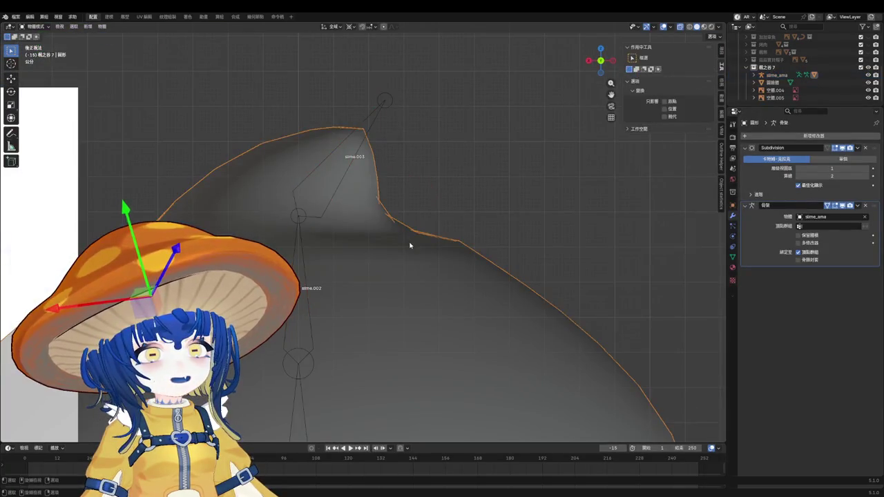
pyautogui.press('Tab')
pyautogui.keyDown('alt'); pyautogui.click(414, 255); pyautogui.keyUp('alt')
pyautogui.press('Tab')
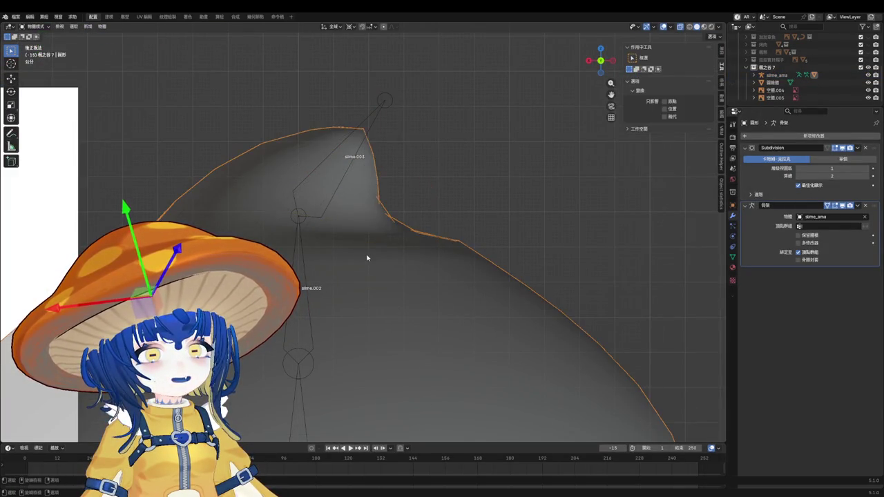
pyautogui.press('Tab')
pyautogui.press('q')
pyautogui.press('Escape')
pyautogui.hotkey('ctrl', 'Tab')
pyautogui.click(390, 174)
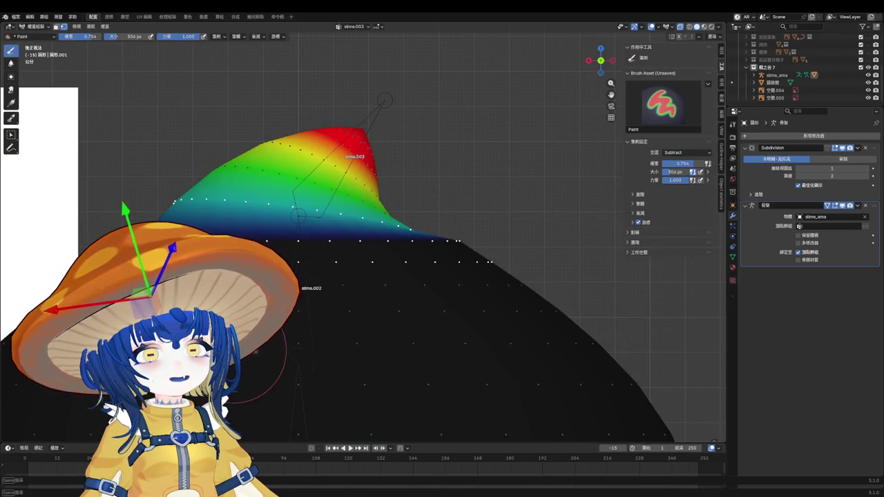
pyautogui.press('q')
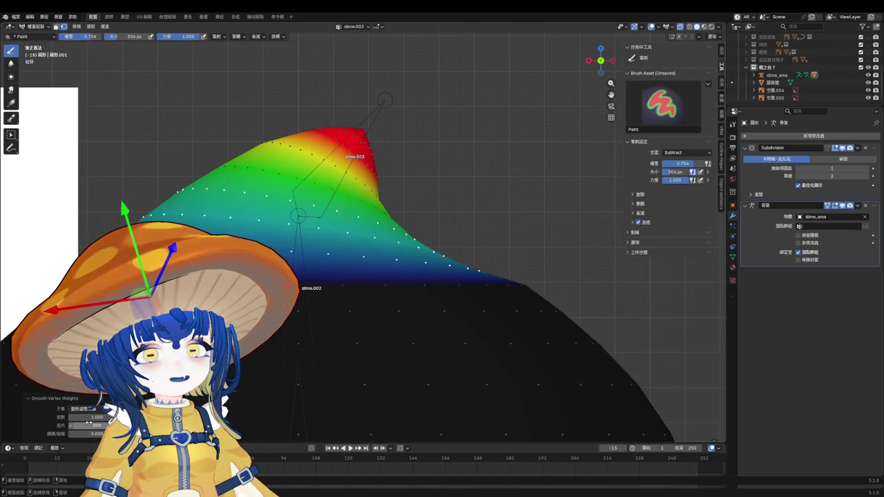
pyautogui.moveTo(92, 426); pyautogui.dragTo(69, 426)
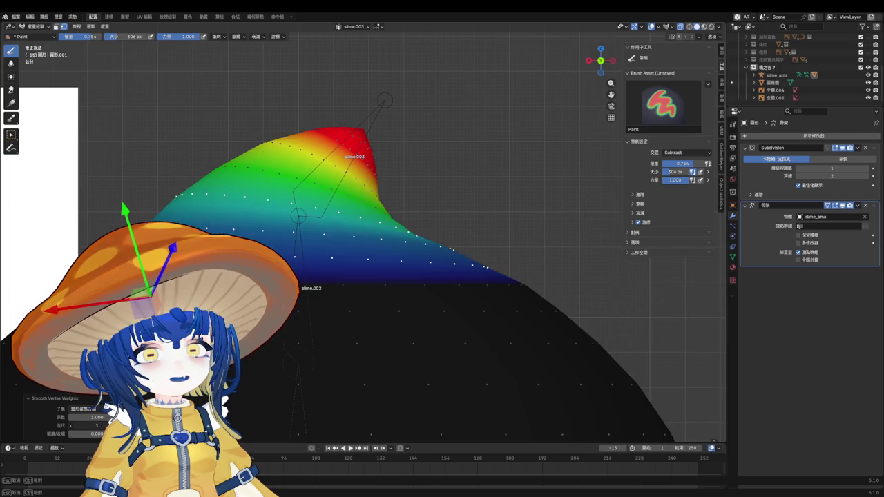
pyautogui.moveTo(96, 426)
pyautogui.mouseDown()
pyautogui.moveTo(69, 425)
pyautogui.moveTo(97, 425)
pyautogui.mouseUp()
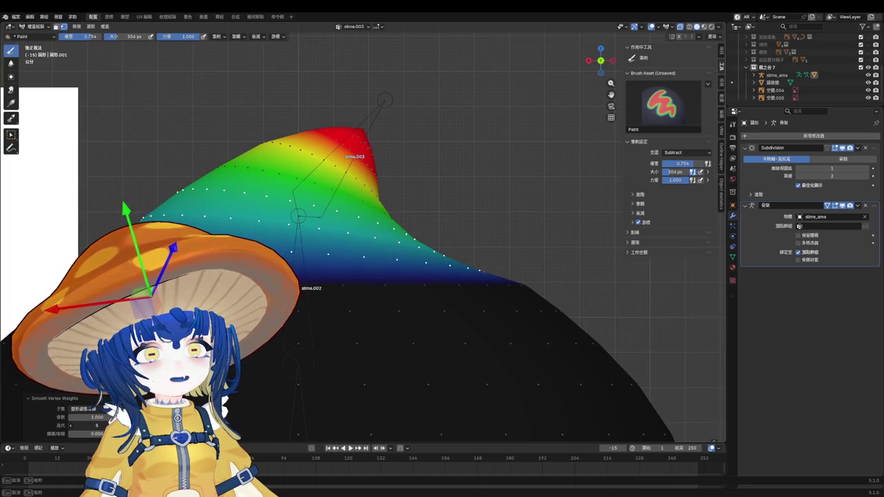
# Step: Reselect an edge loop near the tip, re-smooth weights with 15 iterations, and return to Object Mode
pyautogui.hotkey('ctrl', 'Tab')
pyautogui.press('Tab')
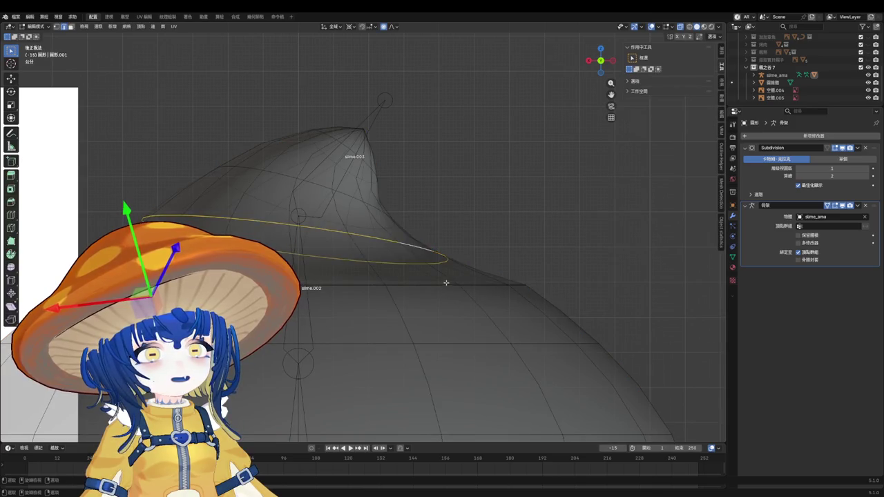
pyautogui.keyDown('alt'); pyautogui.click(446, 283); pyautogui.keyUp('alt')
pyautogui.press('Tab')
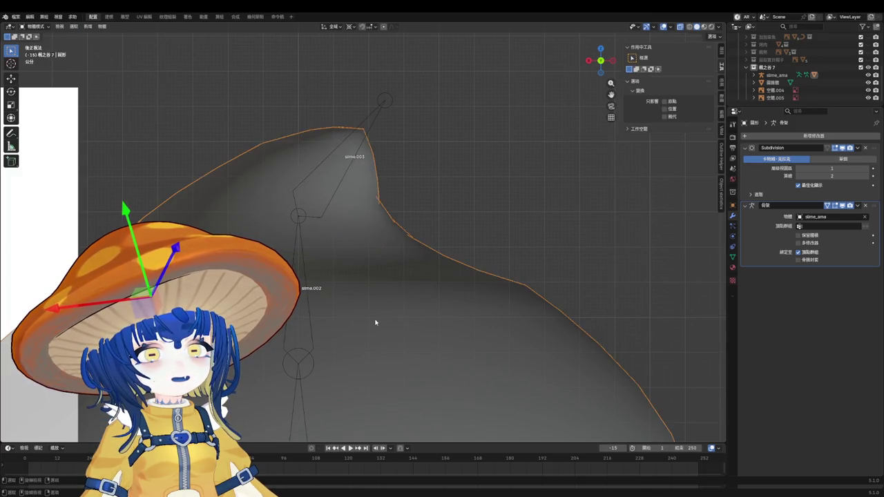
pyautogui.press('Tab')
pyautogui.press('q')
pyautogui.click(341, 318)
pyautogui.hotkey('ctrl', 'Tab')
pyautogui.press('q')
pyautogui.click(293, 232)
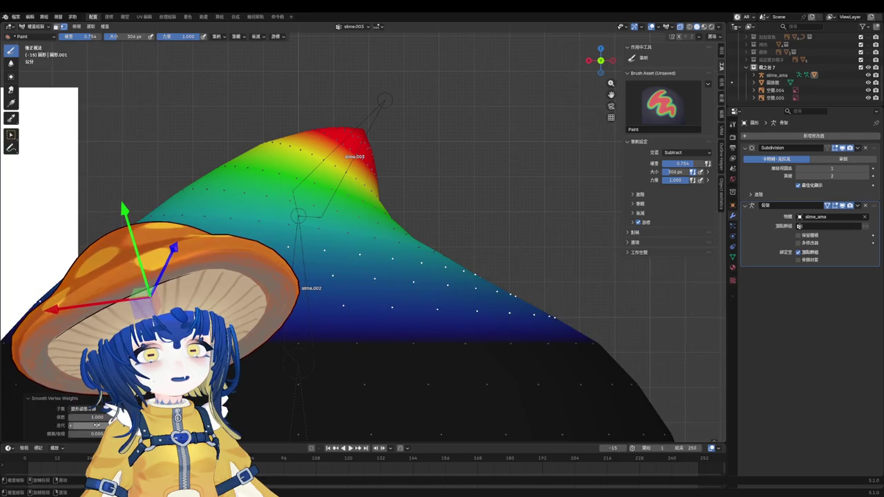
pyautogui.moveTo(96, 425); pyautogui.dragTo(114, 426)
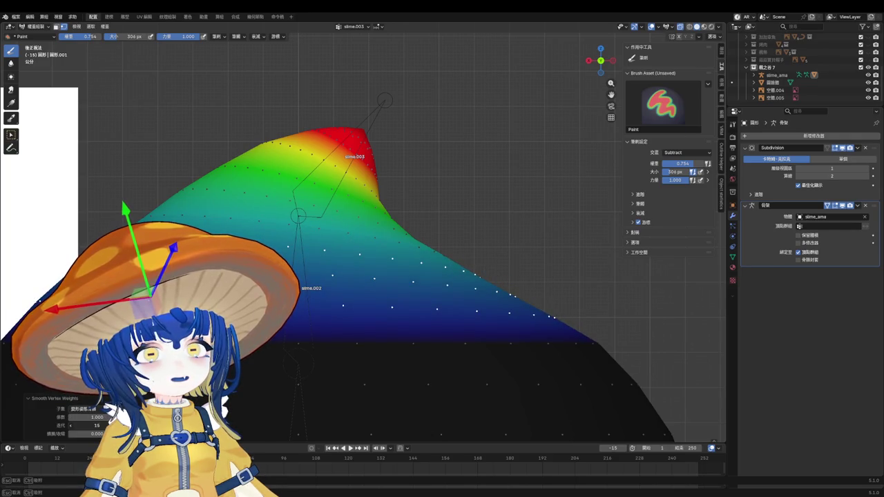
pyautogui.hotkey('ctrl', 'Tab')
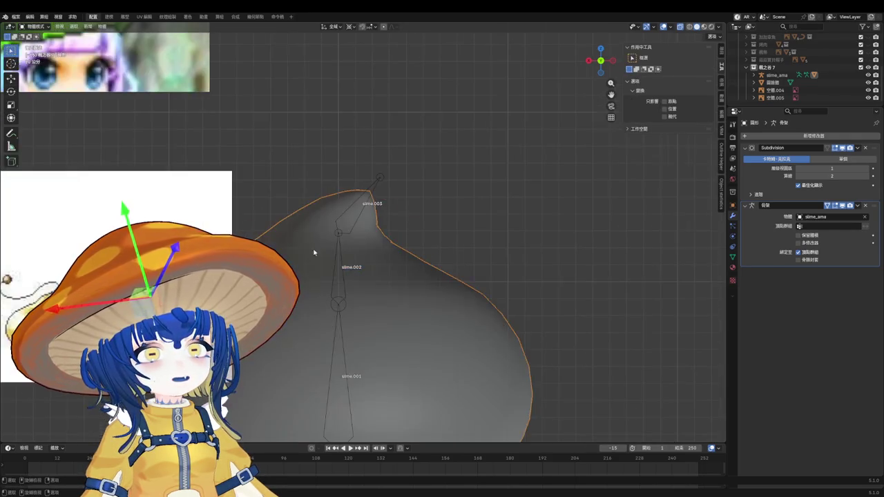
# Step: Pose the rig and rotate bones slime.003 and slime.002
pyautogui.click(369, 221)
pyautogui.hotkey('ctrl', 'Tab')
pyautogui.press('r')
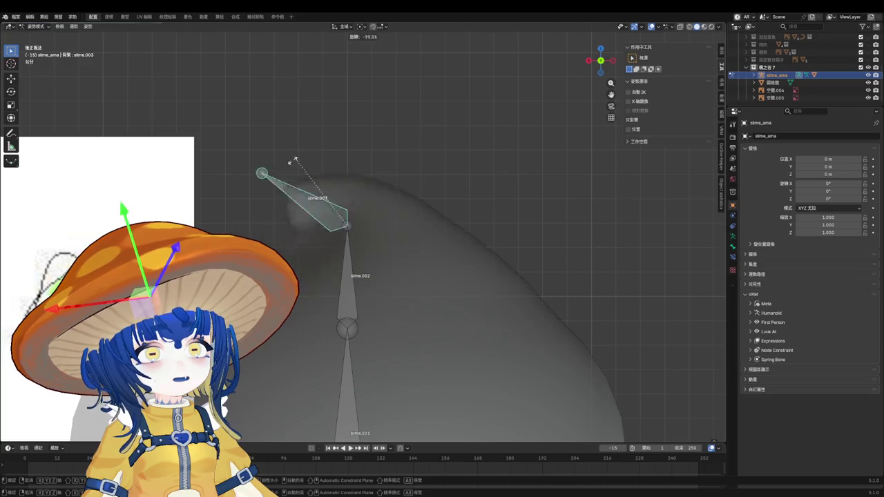
pyautogui.click(397, 159)
pyautogui.click(353, 261)
pyautogui.press('r')
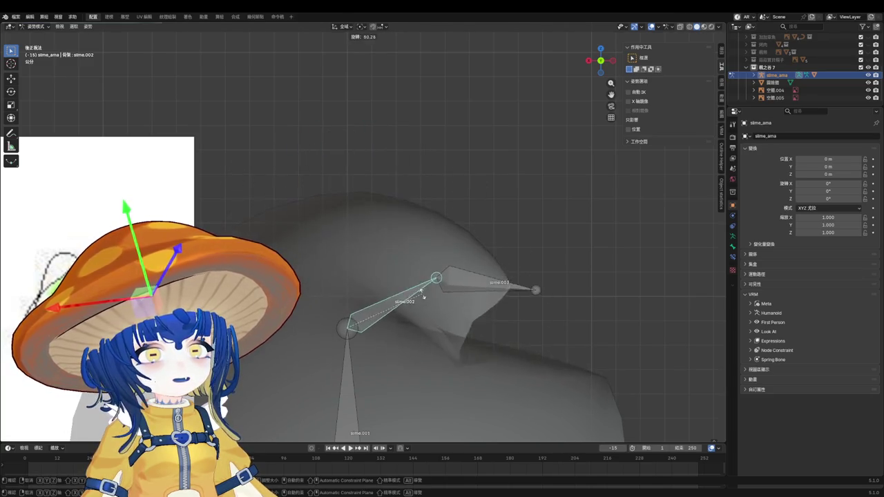
pyautogui.click(346, 269)
# Step: Rotate slime.003 and slime.002 toward the upper left, then return to Object Mode
pyautogui.click(377, 183)
pyautogui.press('r')
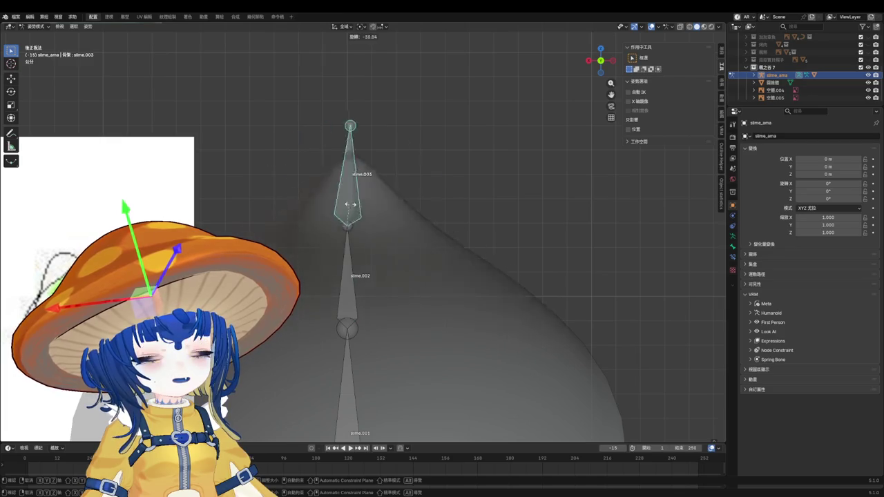
pyautogui.click(356, 207)
pyautogui.click(348, 257)
pyautogui.press('r')
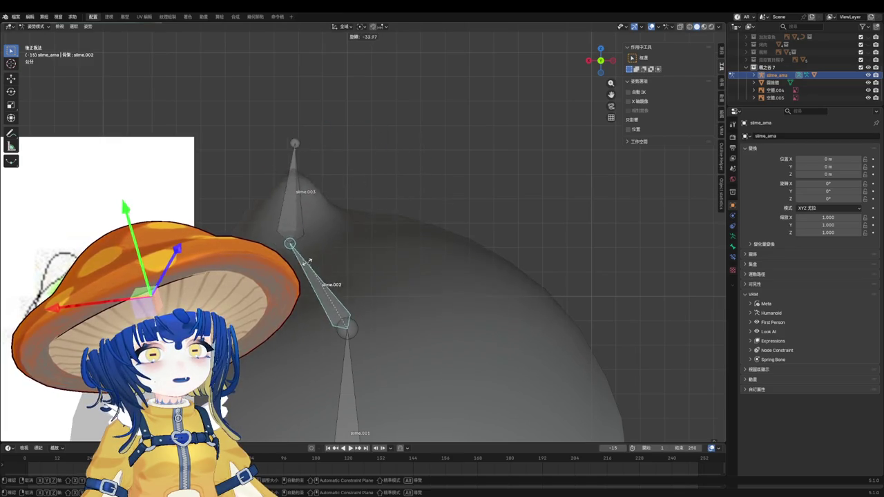
pyautogui.click(304, 257)
pyautogui.hotkey('ctrl', 'Tab')
pyautogui.scroll(2, 372, 308)
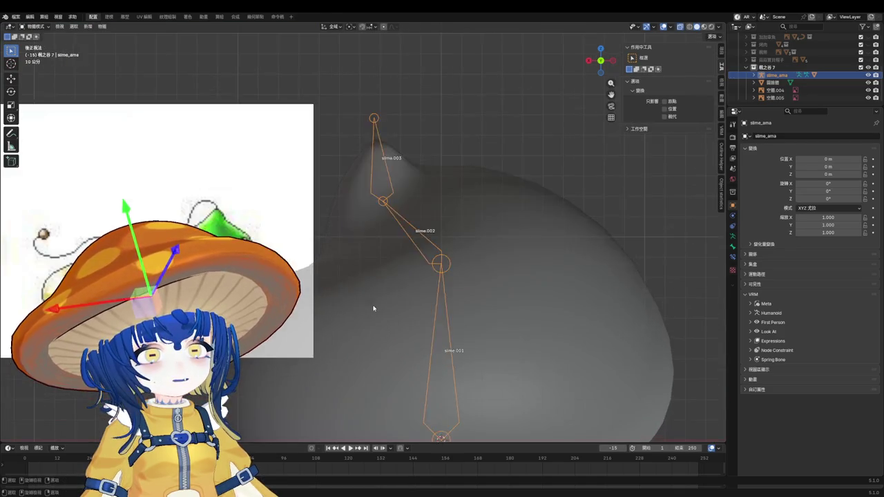
# Step: Select edge loops across the slime's middle in Edit Mode
pyautogui.click(372, 309)
pyautogui.press('Tab')
pyautogui.moveTo(372, 308)
pyautogui.mouseDown(button='middle')
pyautogui.moveTo(343, 286)
pyautogui.moveTo(521, 280)
pyautogui.mouseUp(button='middle')
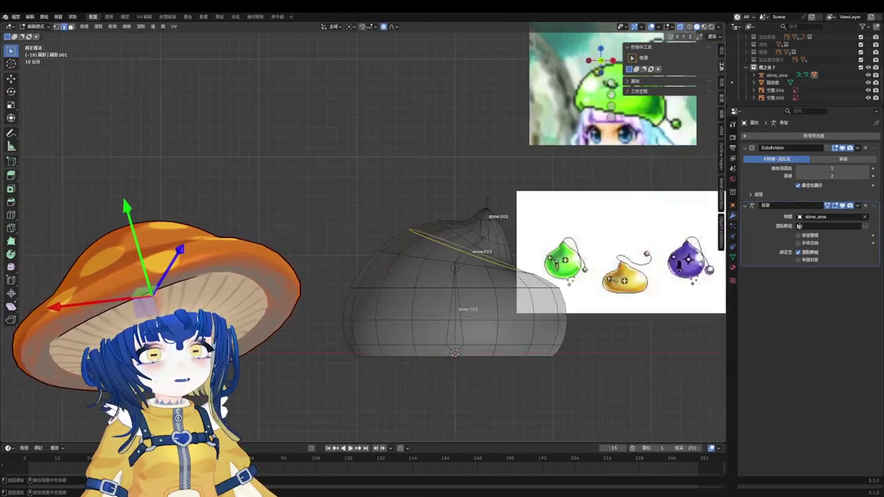
pyautogui.scroll(3, 521, 280)
pyautogui.scroll(2, 520, 277)
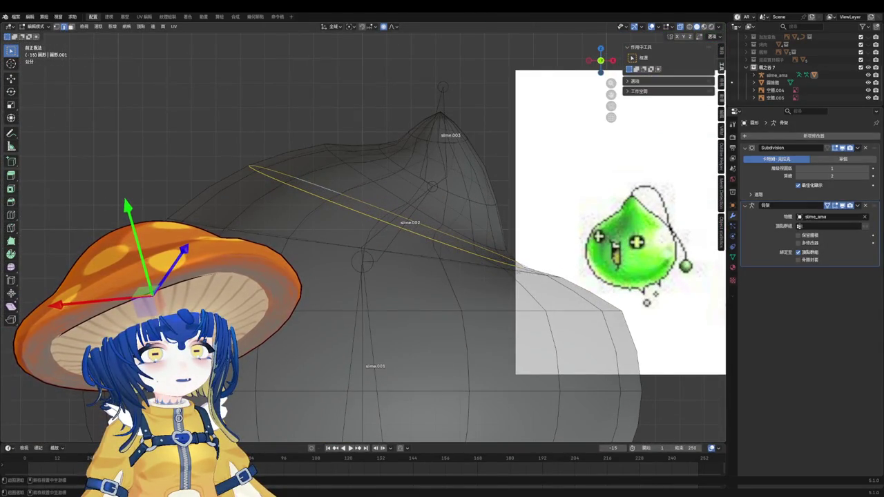
pyautogui.keyDown('alt'); pyautogui.click(515, 269); pyautogui.keyUp('alt')
pyautogui.scroll(-1, 494, 293)
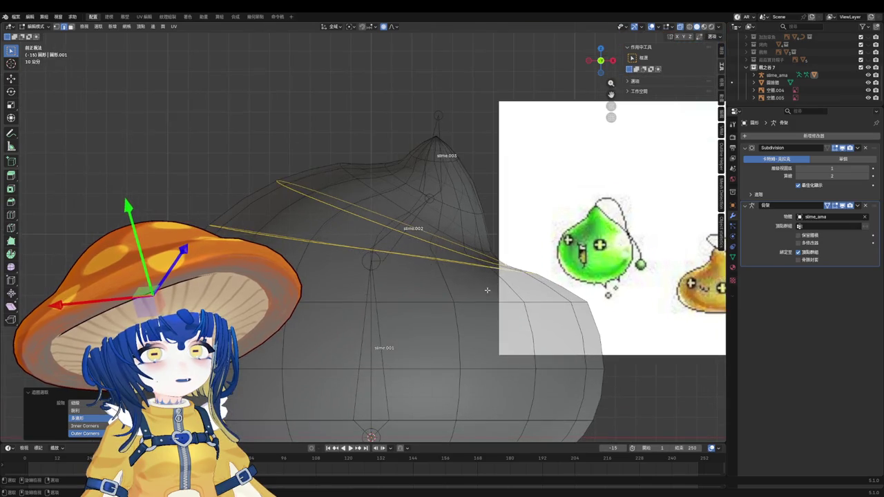
# Step: Enter Weight Paint with both the slime_ama rig and the slime mesh selected
pyautogui.press('q')
pyautogui.hotkey('ctrl', 'Tab')
pyautogui.click(237, 104)
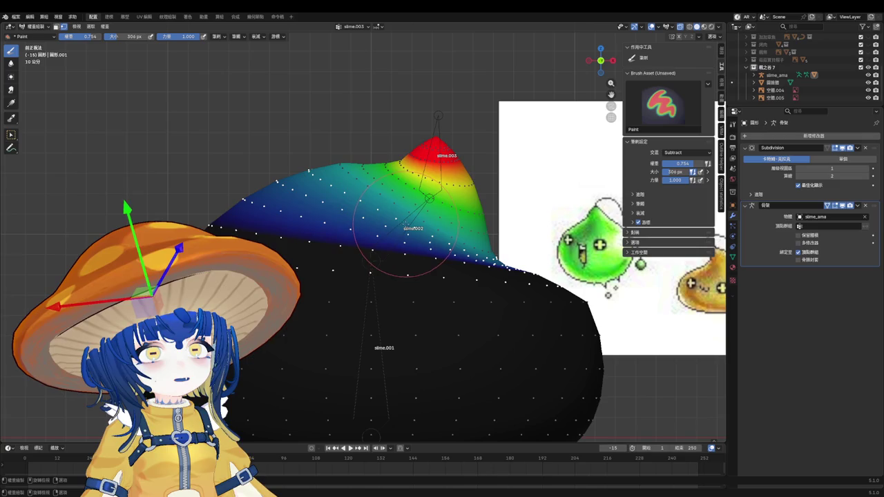
pyautogui.hotkey('ctrl', 'Tab')
pyautogui.click(404, 236)
pyautogui.keyDown('shift'); pyautogui.click(440, 228); pyautogui.keyUp('shift')
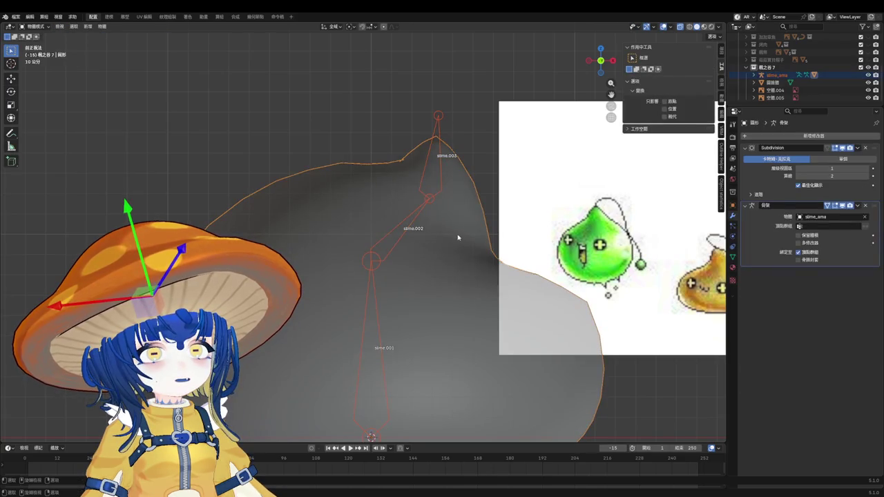
pyautogui.hotkey('ctrl', 'Tab')
pyautogui.click(402, 209)
# Step: Smooth the slime.002 bone's vertex weights with 2 iterations
pyautogui.keyDown('ctrl'); pyautogui.click(413, 229); pyautogui.keyUp('ctrl')
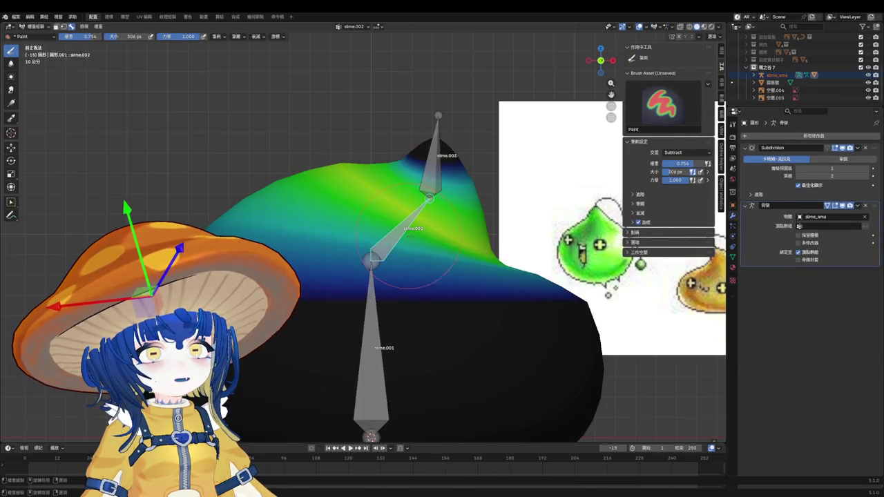
pyautogui.press('q')
pyautogui.click(415, 240)
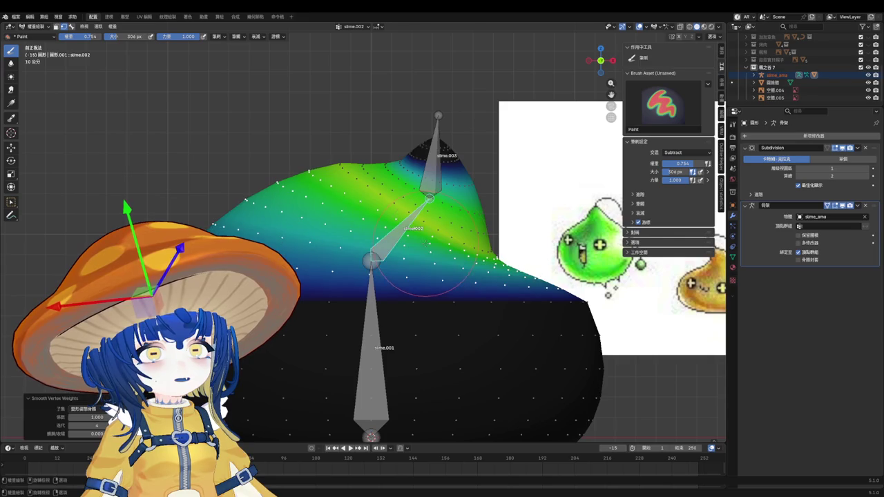
pyautogui.click(70, 426)
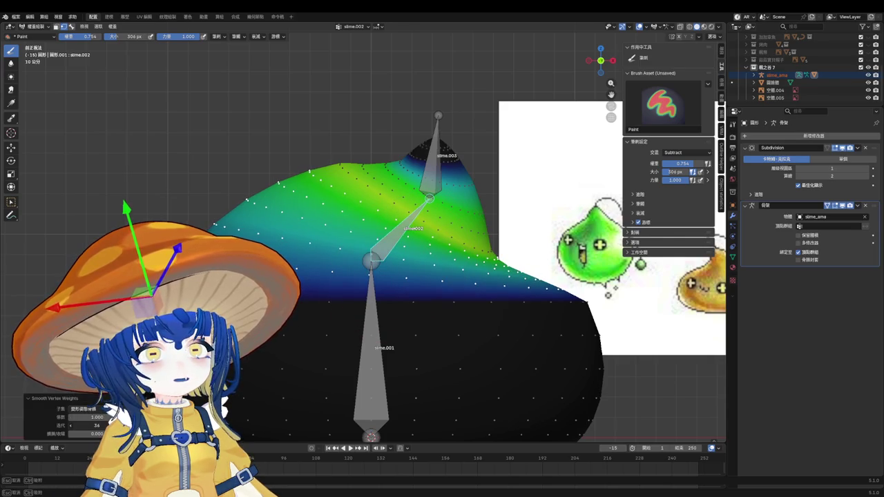
pyautogui.click(70, 426)
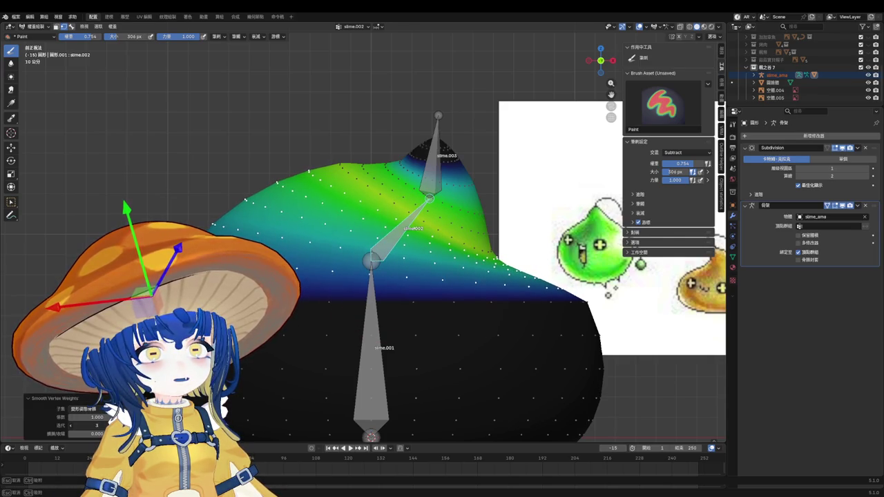
# Step: Back in Edit Mode, clear the selection and pick a new edge loop around the body
pyautogui.hotkey('ctrl', 'Tab')
pyautogui.press('Tab')
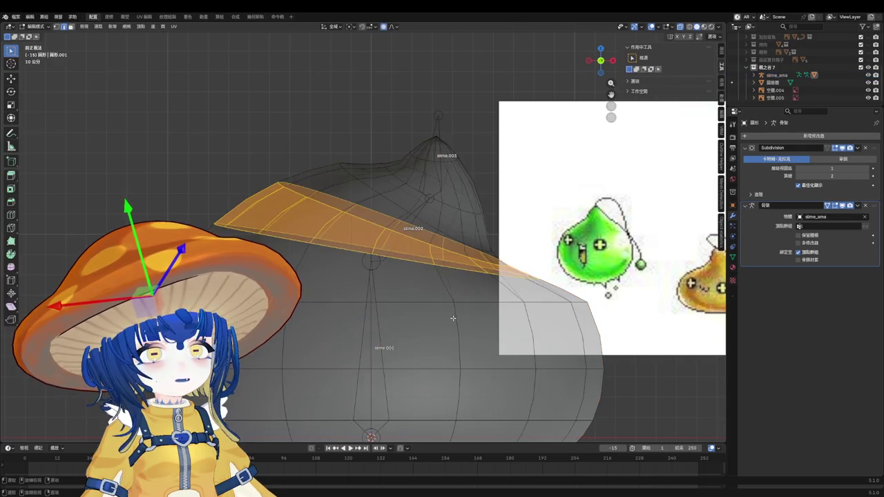
pyautogui.hotkey('alt', 'a')
pyautogui.hotkey('ctrl', 'r')
pyautogui.press('q')
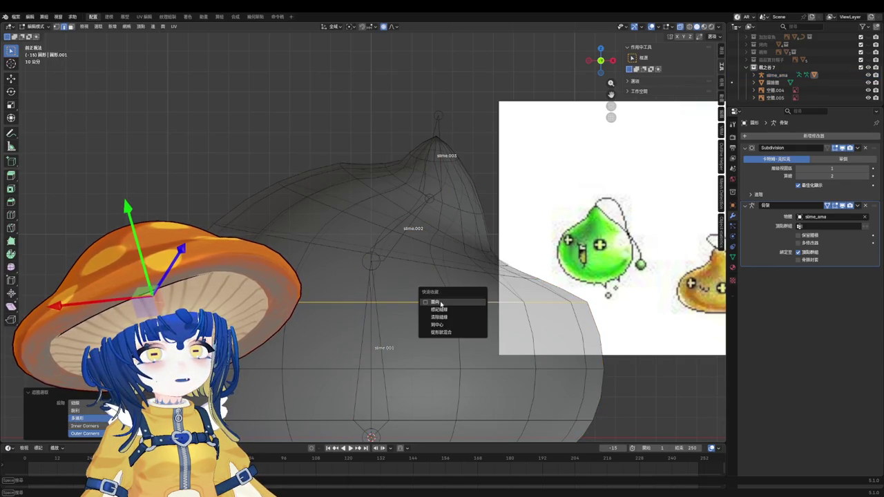
pyautogui.press('Escape')
# Step: Re-smooth slime.002's vertex weights with iterations raised to 21
pyautogui.hotkey('ctrl', 'Tab')
pyautogui.click(361, 228)
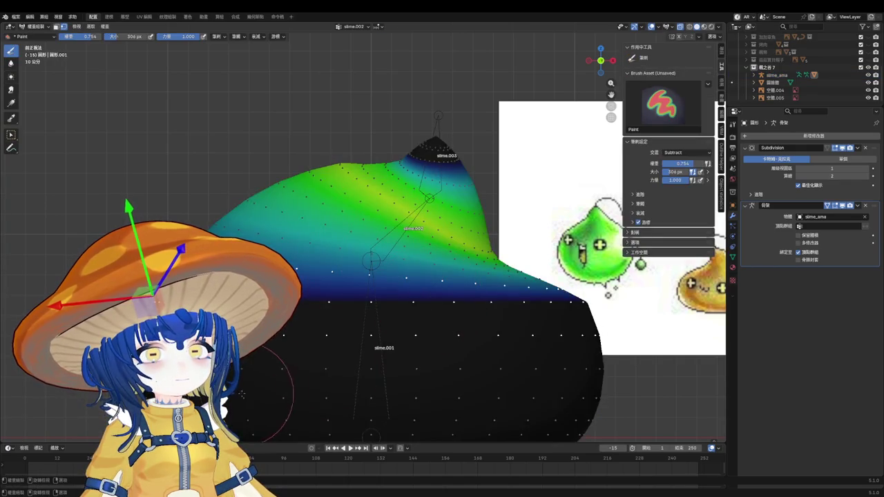
pyautogui.press('F3')
pyautogui.press('Return')
pyautogui.moveTo(94, 426); pyautogui.dragTo(96, 426)
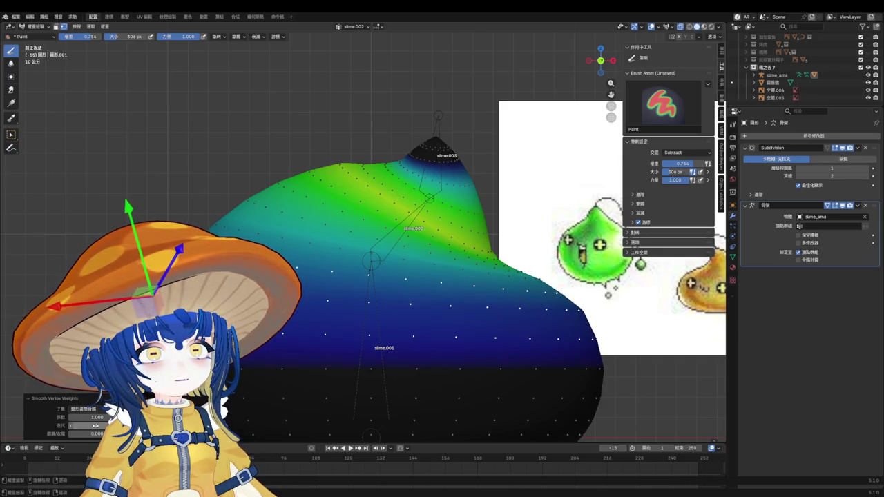
pyautogui.scroll(-2, 442, 277)
pyautogui.hotkey('ctrl', 'Tab')
# Step: Rotate bones slime.002 and slime.003 in Pose Mode to test the deformation
pyautogui.click(444, 263)
pyautogui.hotkey('ctrl', 'Tab')
pyautogui.click(434, 261)
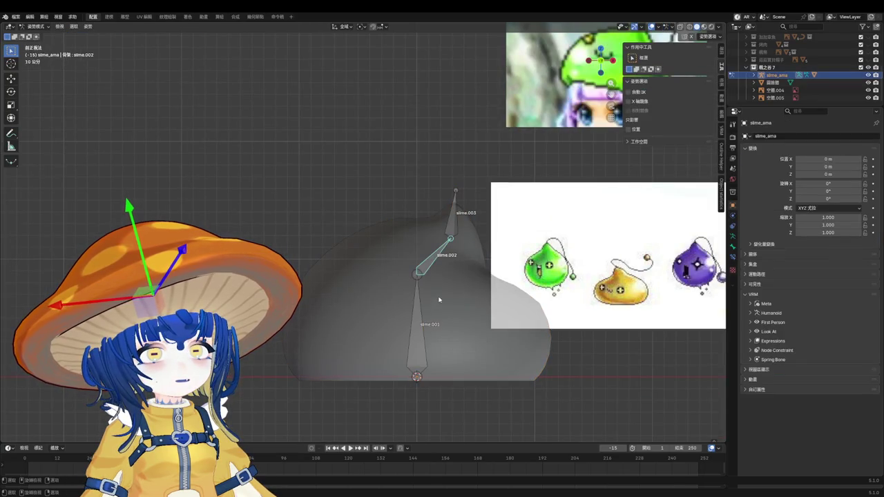
pyautogui.press('r')
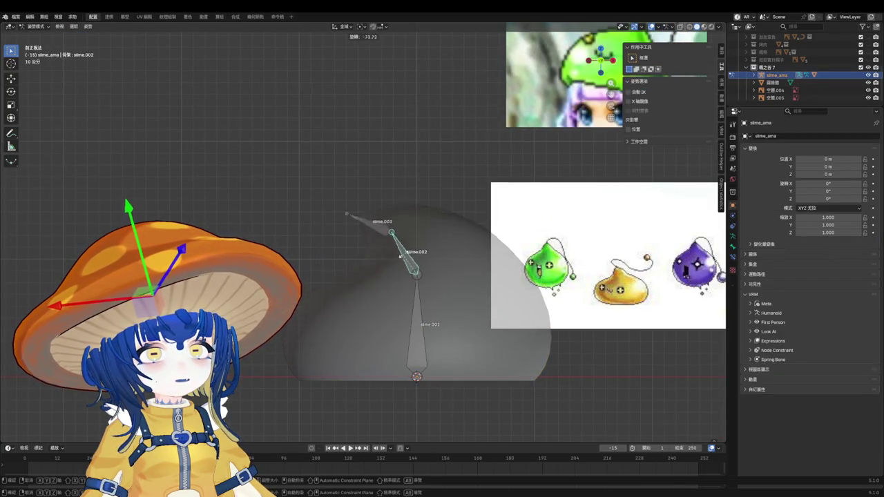
pyautogui.click(427, 229)
pyautogui.click(437, 207)
pyautogui.press('r')
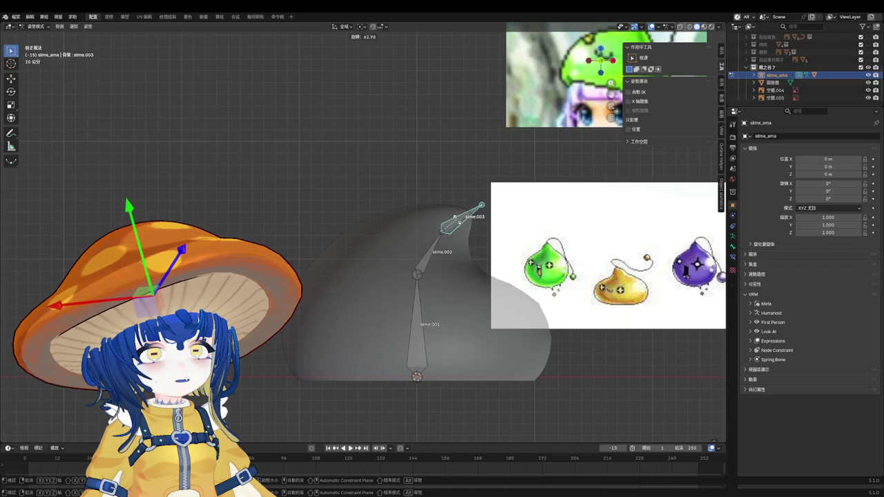
pyautogui.click(443, 249)
pyautogui.click(441, 247)
pyautogui.press('r')
pyautogui.press('Escape')
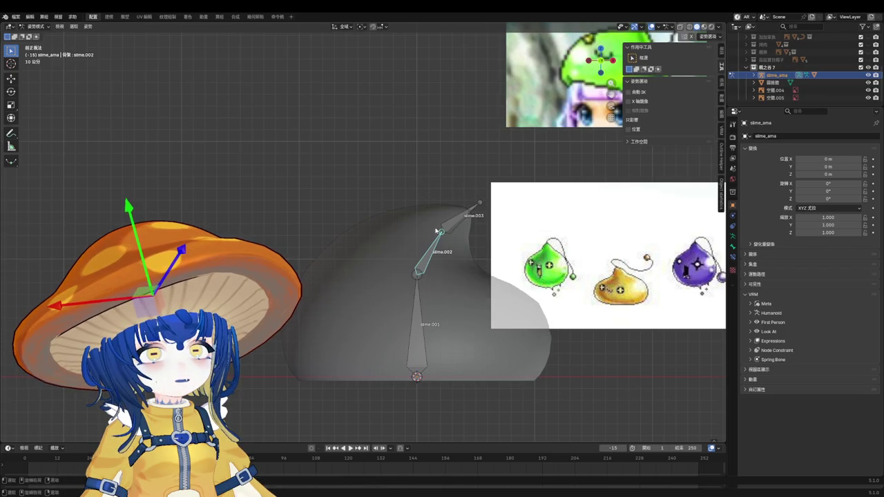
# Step: Reset all bones to their rest pose and select the tip bone slime.003
pyautogui.press('a')
pyautogui.click(88, 26)
pyautogui.moveTo(101, 42)
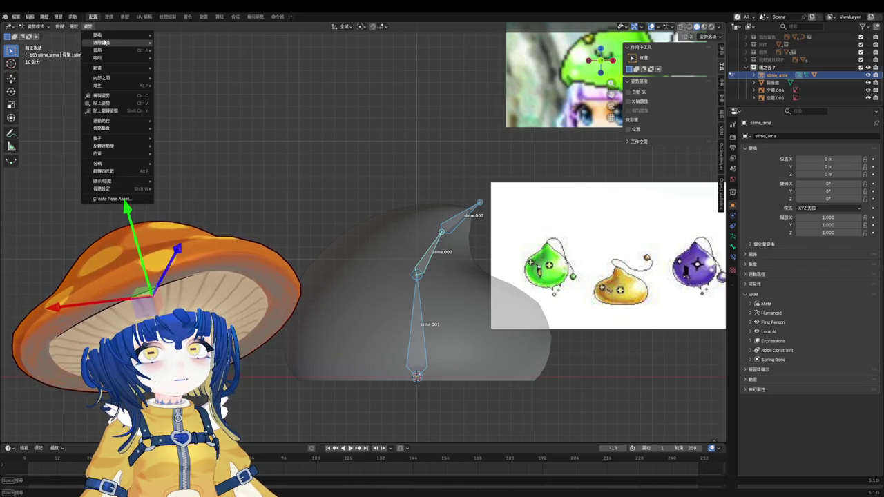
pyautogui.click(178, 45)
pyautogui.scroll(2, 446, 179)
pyautogui.click(440, 194)
pyautogui.scroll(2, 447, 175)
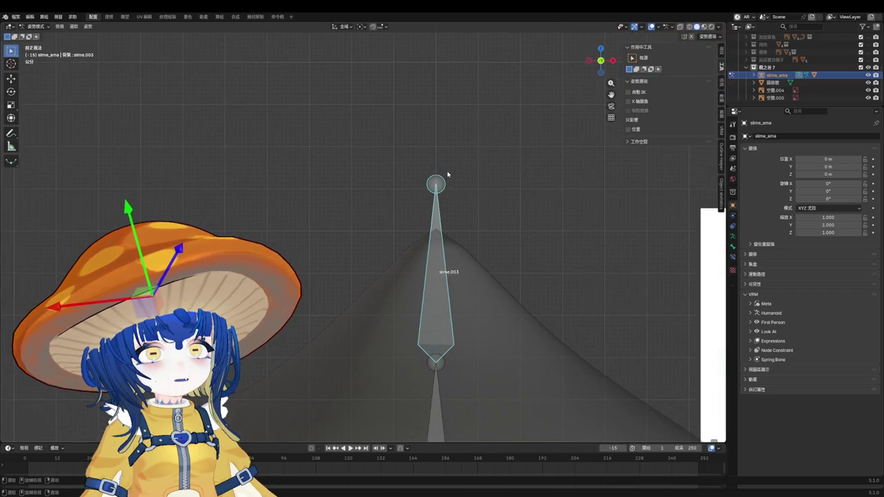
# Step: Extrude a new bone, slime.004, straight up along Z from the top tip
pyautogui.press('Tab')
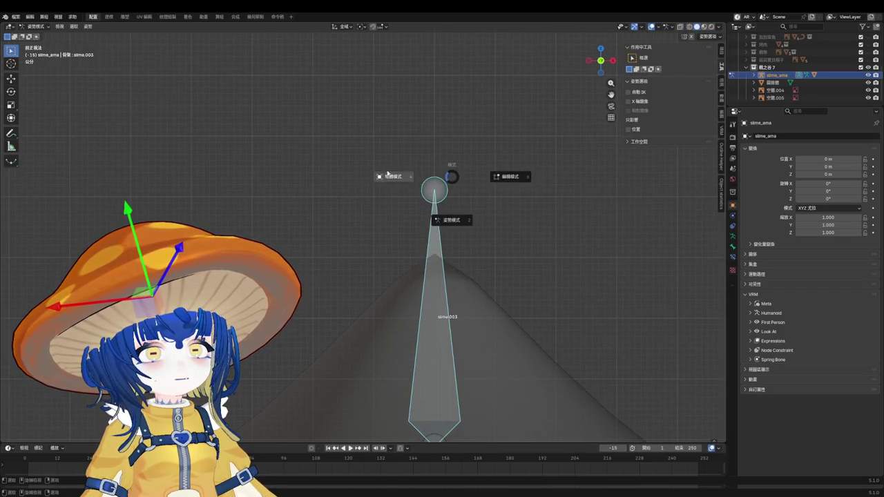
pyautogui.press('e')
pyautogui.press('z')
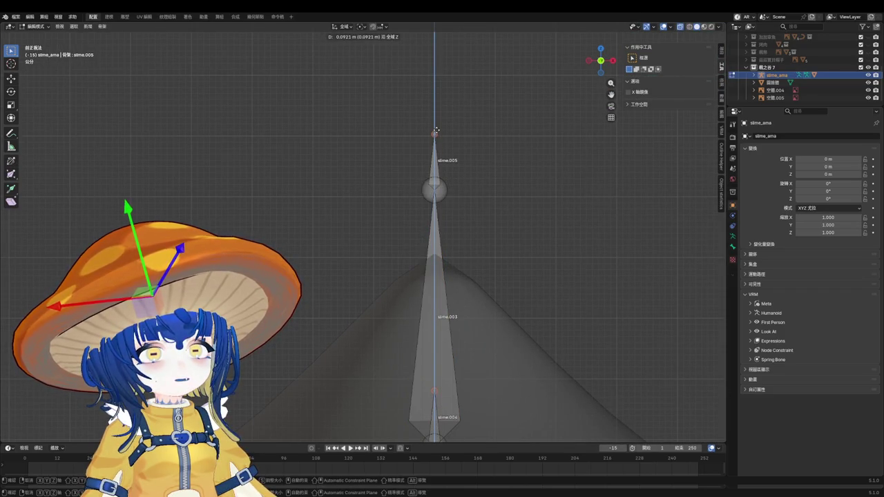
pyautogui.press('Escape')
pyautogui.scroll(-2, 442, 173)
pyautogui.hotkey('ctrl', 'z')
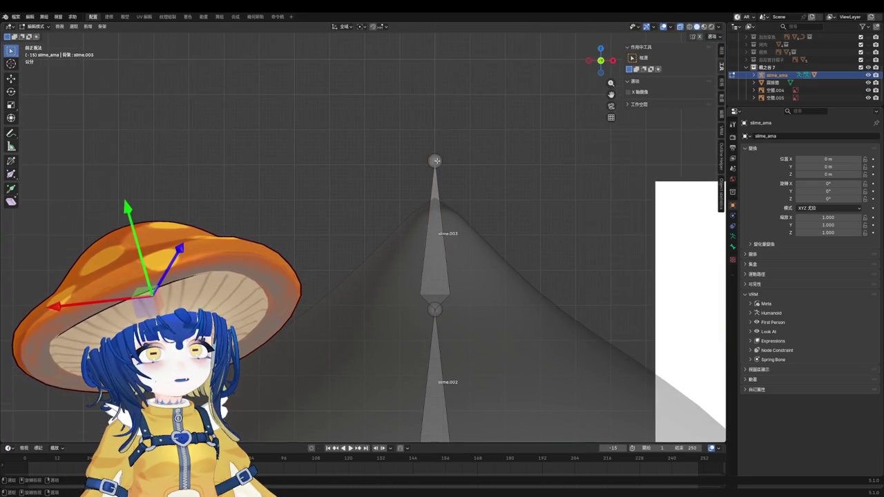
pyautogui.scroll(2, 436, 159)
pyautogui.press('e')
pyautogui.press('z')
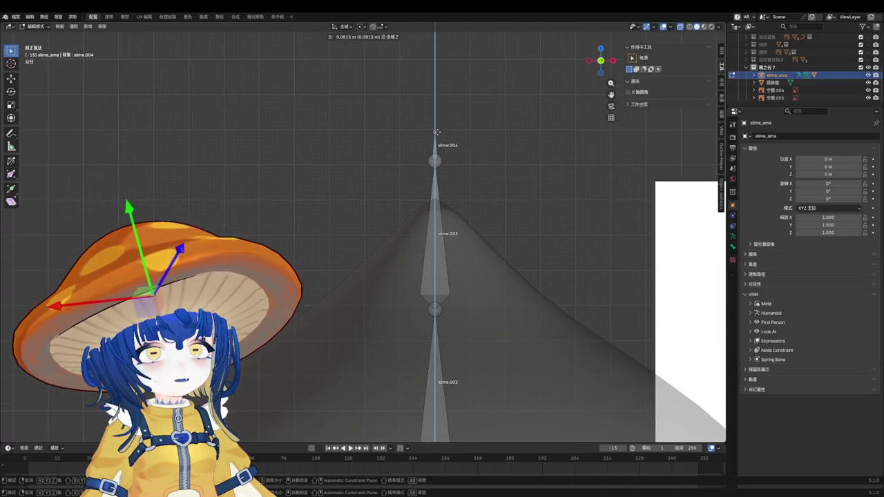
pyautogui.click(436, 133)
# Step: Save the file and return the rig to Object Mode
pyautogui.hotkey('ctrl', 's')
pyautogui.scroll(-2, 476, 176)
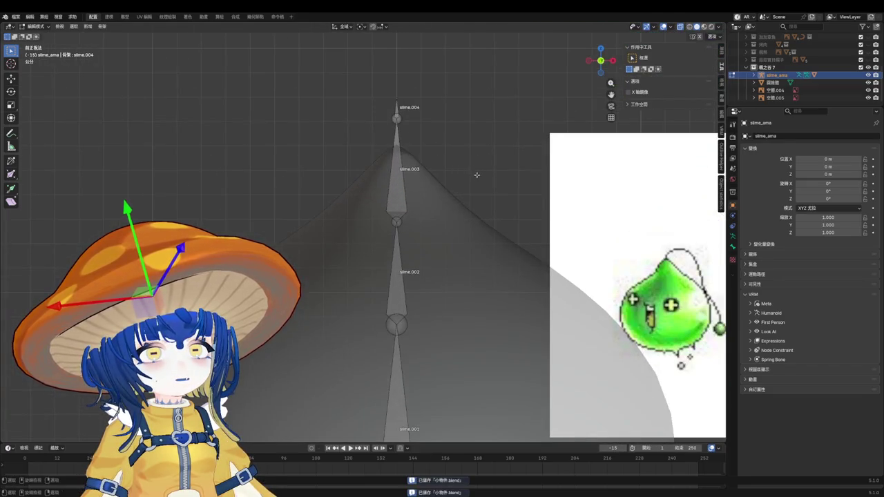
pyautogui.keyDown('shift'); pyautogui.moveTo(475, 176); pyautogui.dragTo(398, 186, button='middle'); pyautogui.keyUp('shift')
pyautogui.press('Home')
pyautogui.press('Tab')
pyautogui.click(532, 256)
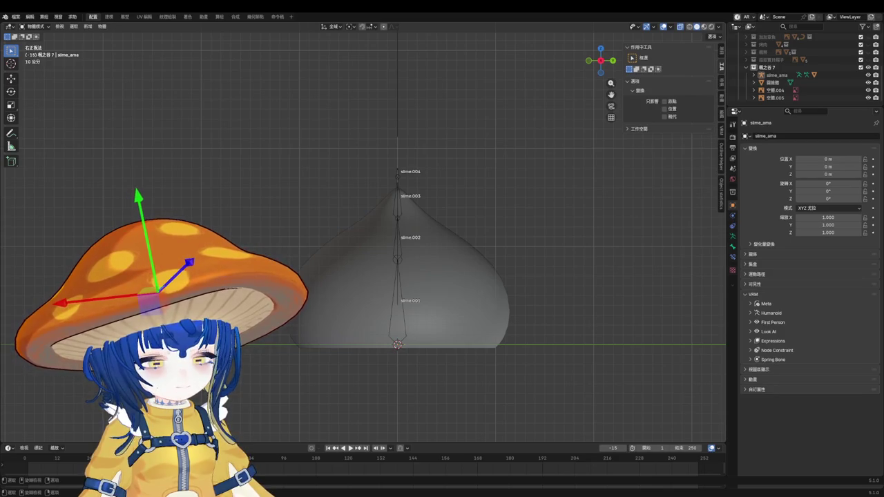
# Step: Save the file and orbit the view to bring the reference images into sight
pyautogui.scroll(-1, 454, 243)
pyautogui.scroll(-1, 483, 232)
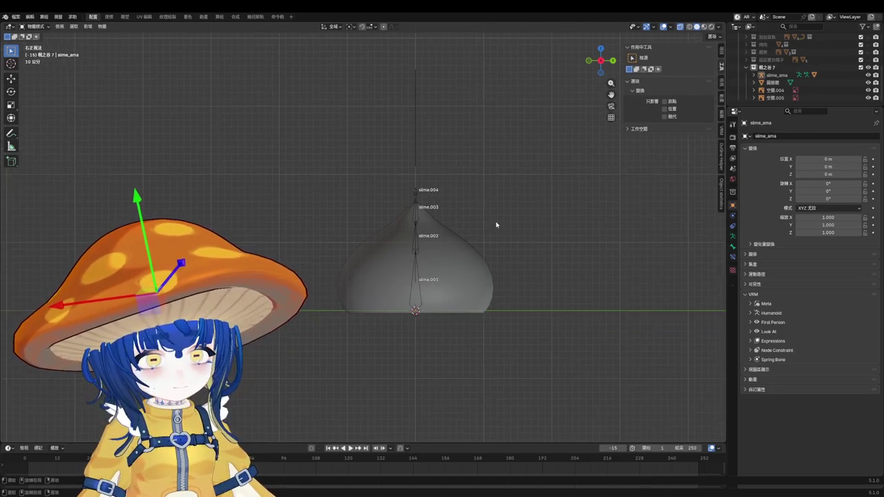
pyautogui.scroll(-1, 496, 226)
pyautogui.scroll(-5, 498, 226)
pyautogui.scroll(3, 503, 225)
pyautogui.scroll(1, 506, 223)
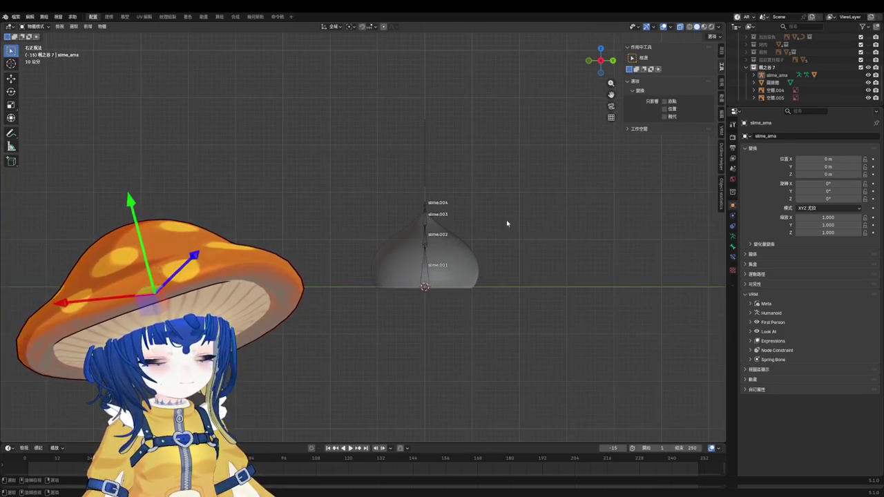
pyautogui.hotkey('ctrl', 's')
pyautogui.moveTo(516, 221)
pyautogui.mouseDown(button='middle')
pyautogui.moveTo(489, 237)
pyautogui.moveTo(424, 242)
pyautogui.mouseUp(button='middle')
pyautogui.scroll(2, 424, 242)
pyautogui.scroll(3, 442, 173)
pyautogui.scroll(1, 458, 105)
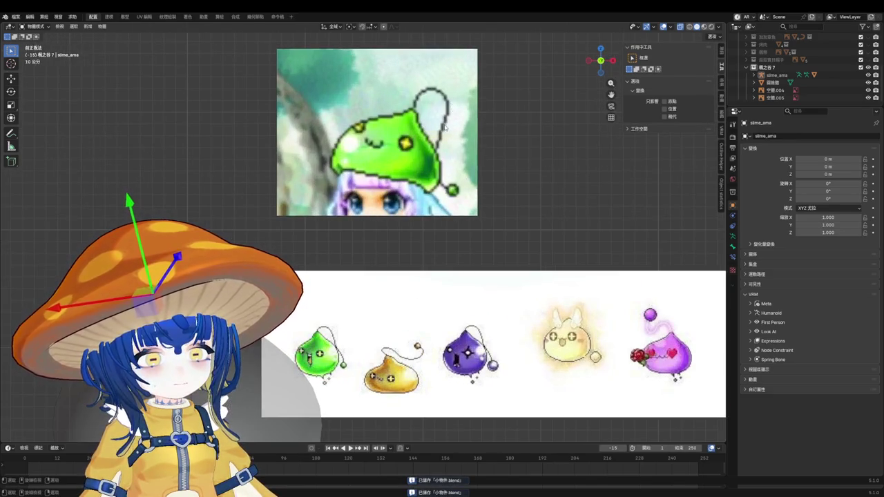
pyautogui.scroll(-3, 377, 303)
# Step: Move both reference pictures higher up, out of the slime's way
pyautogui.click(375, 303)
pyautogui.press('g')
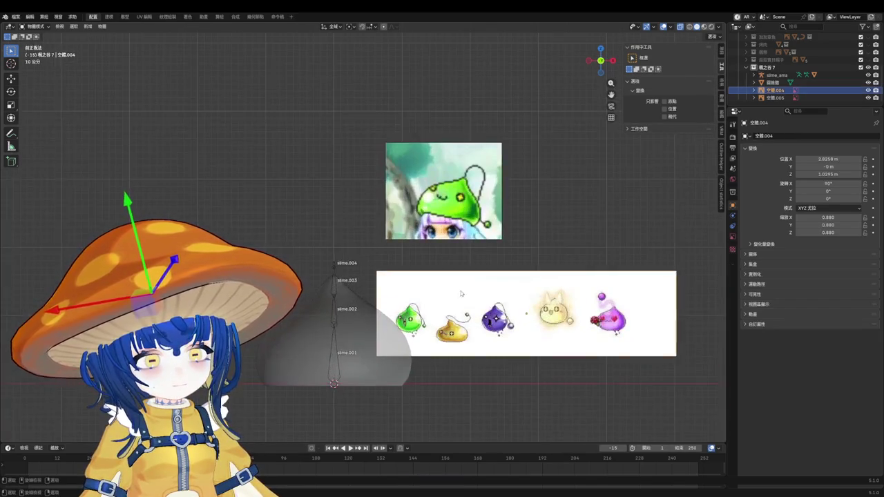
pyautogui.click(547, 188)
pyautogui.click(775, 97)
pyautogui.press('g')
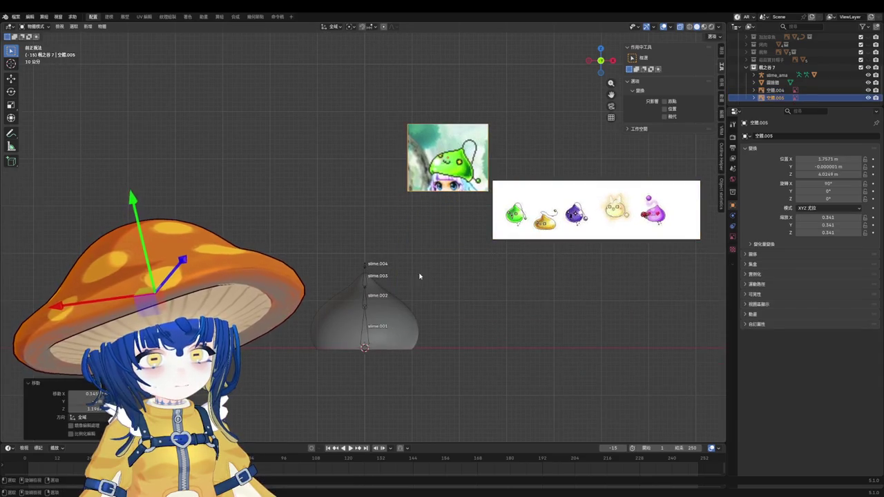
pyautogui.click(427, 255)
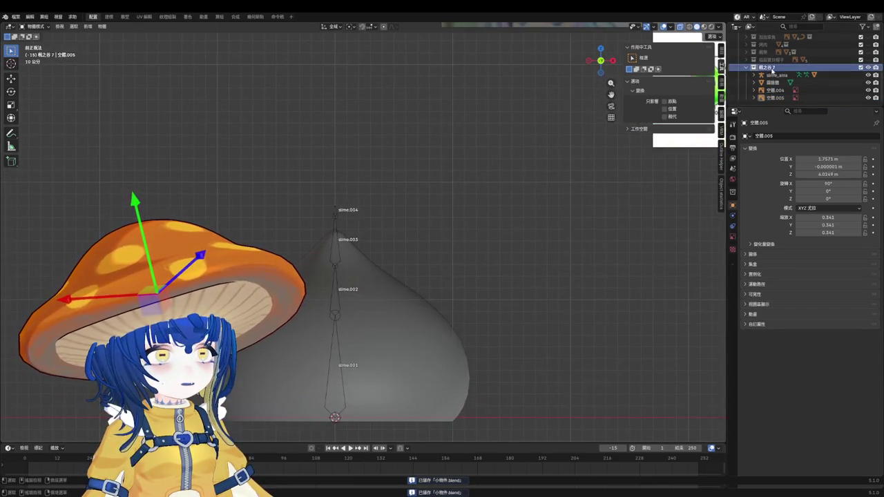
# Step: Rename the collection to 綠水靈蝦 and save the file
pyautogui.doubleClick(774, 67)
pyautogui.write('糖产野派')
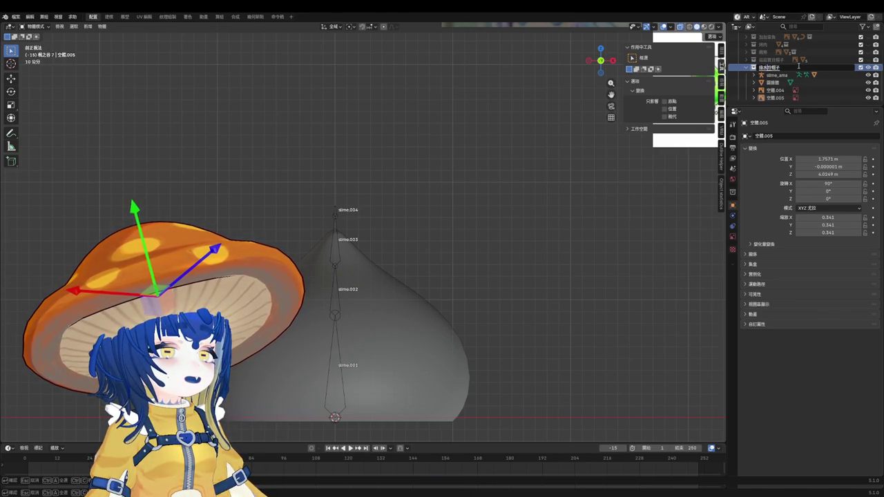
pyautogui.press('Return')
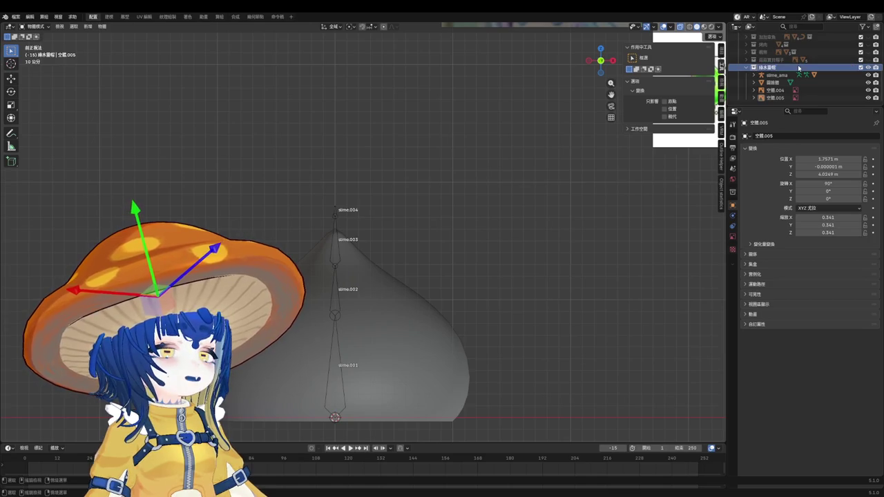
pyautogui.hotkey('ctrl', 's')
pyautogui.hotkey('shift', 'a')
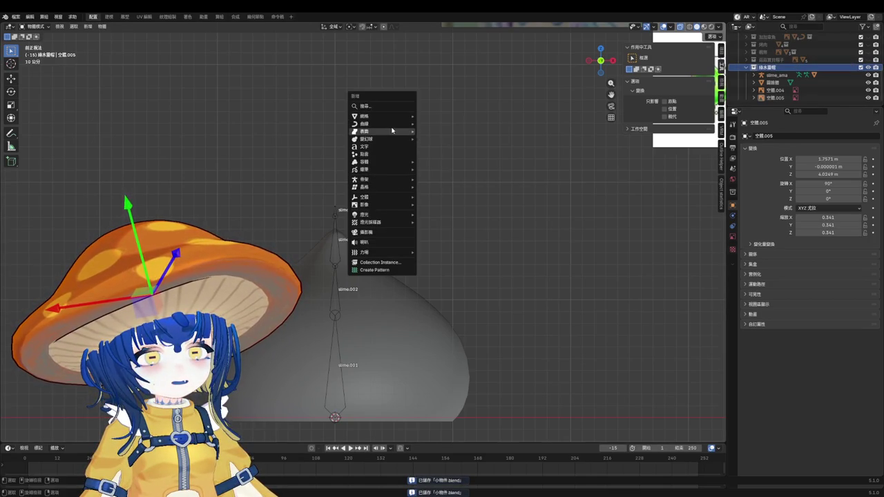
pyautogui.moveTo(365, 123)
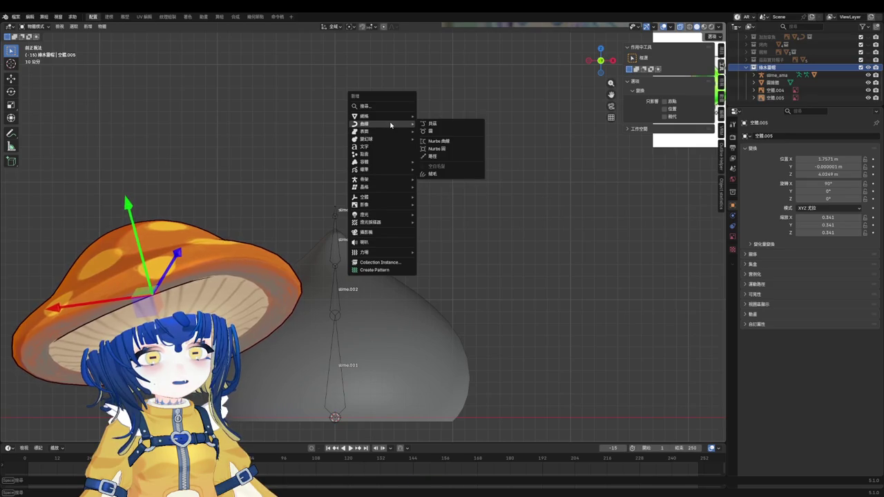
# Step: Add a NURBS path and rotate its points 90° to stand it upright
pyautogui.click(446, 157)
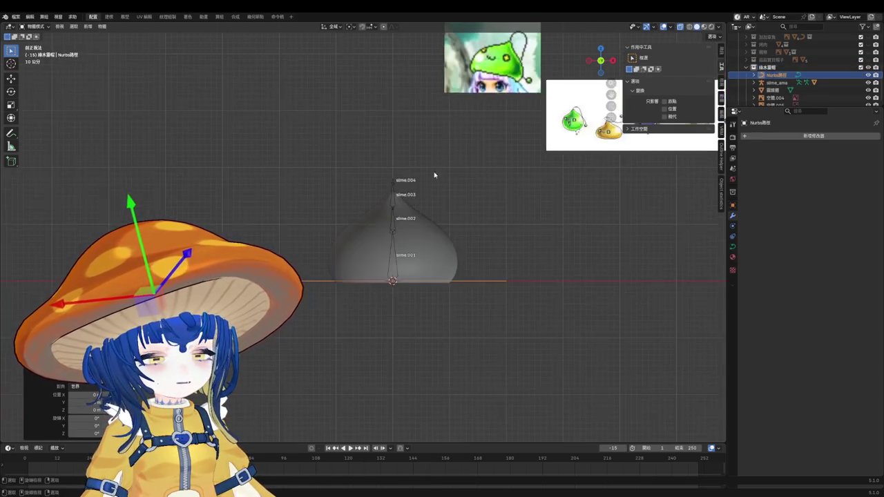
pyautogui.press('r')
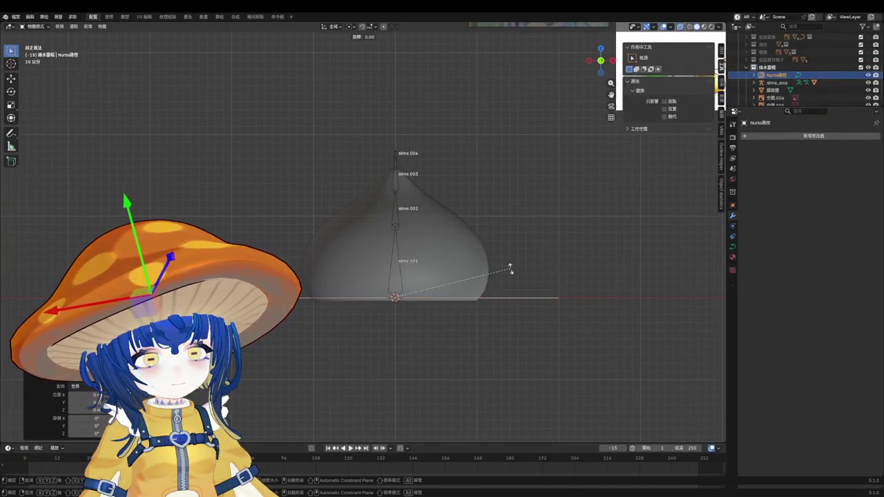
pyautogui.press('Escape')
pyautogui.press('Tab')
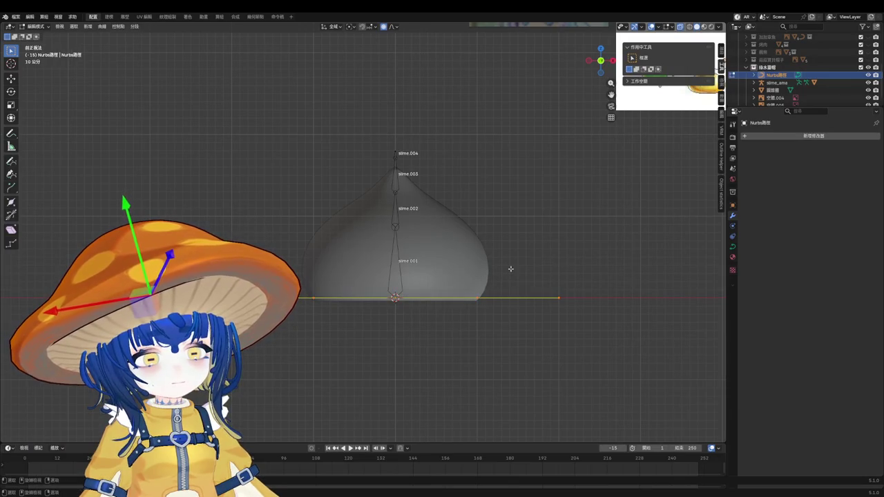
pyautogui.write('r90')
pyautogui.press('Return')
# Step: Raise the path straight up along Z to start at the slime's tip
pyautogui.scroll(-3, 412, 301)
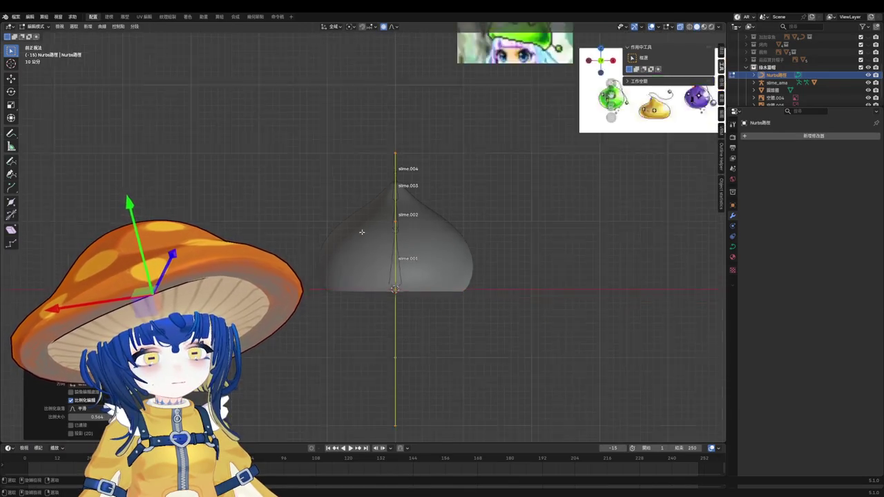
pyautogui.press('g')
pyautogui.press('z')
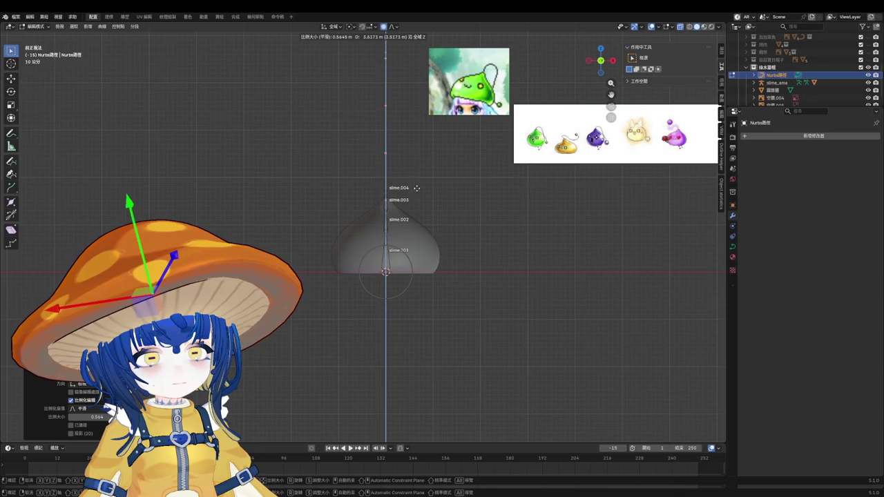
pyautogui.click(416, 181)
pyautogui.moveTo(416, 182)
pyautogui.mouseDown(button='middle')
pyautogui.moveTo(428, 249)
pyautogui.moveTo(358, 58)
pyautogui.mouseUp(button='middle')
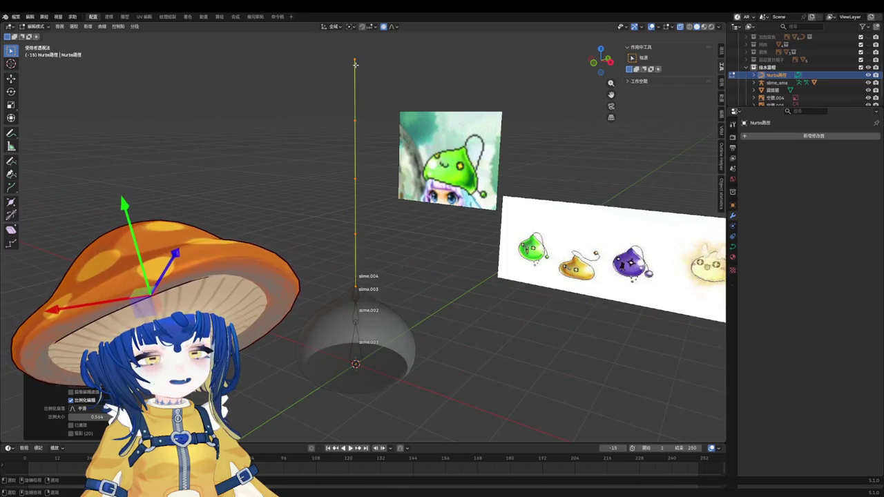
pyautogui.moveTo(355, 65)
pyautogui.mouseDown(button='middle')
pyautogui.moveTo(391, 128)
pyautogui.moveTo(403, 121)
pyautogui.moveTo(462, 137)
pyautogui.mouseUp(button='middle')
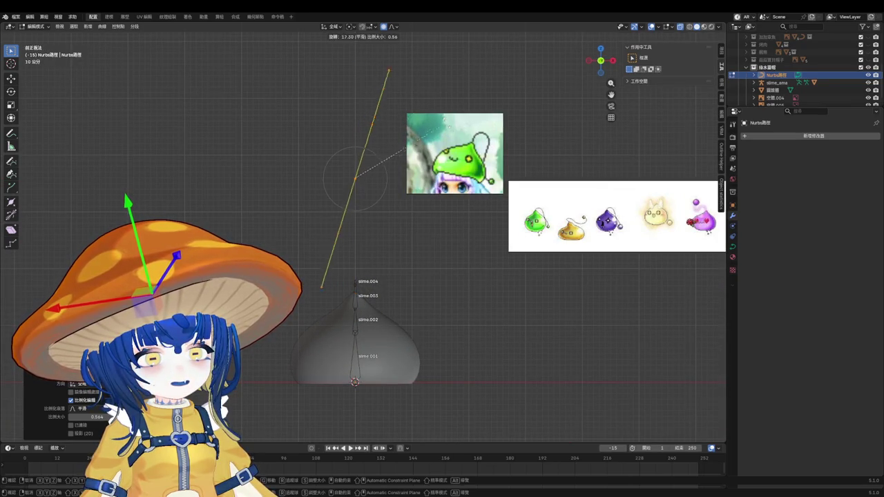
# Step: Change the rotation pivot and tilt the path diagonally toward the upper right
pyautogui.keyDown('shift'); pyautogui.click(356, 290); pyautogui.keyUp('shift')
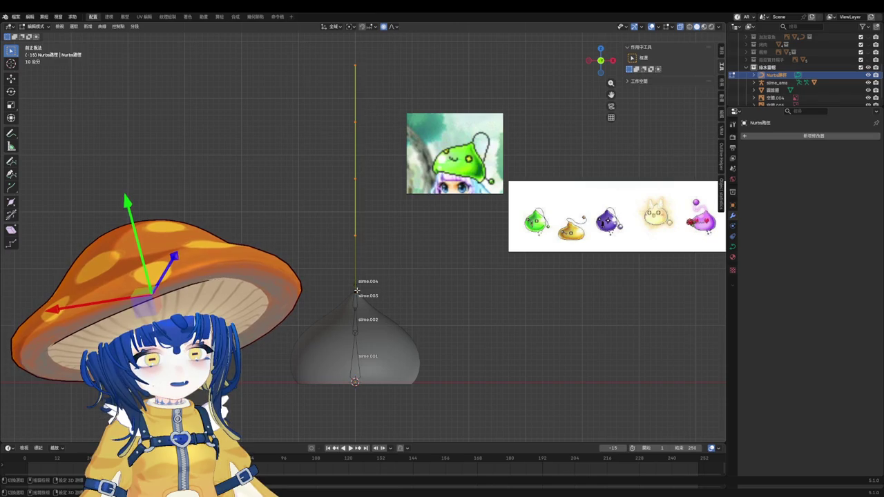
pyautogui.click(361, 26)
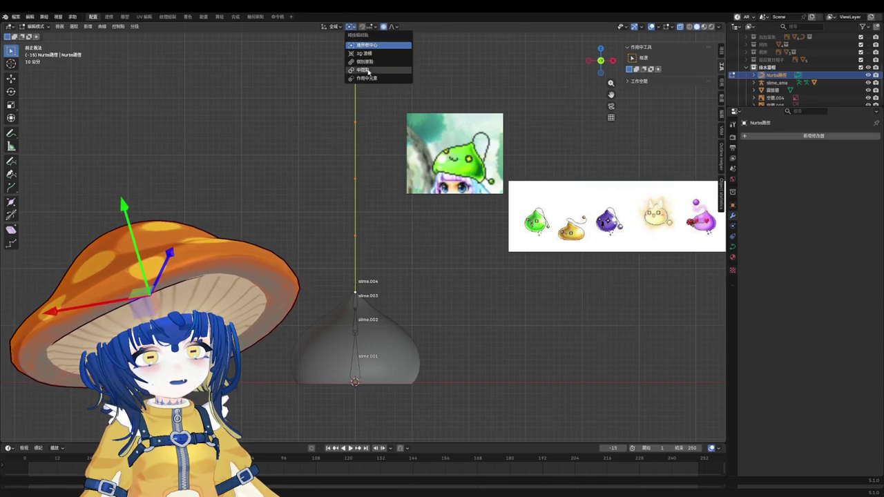
pyautogui.press('r')
pyautogui.press('Escape')
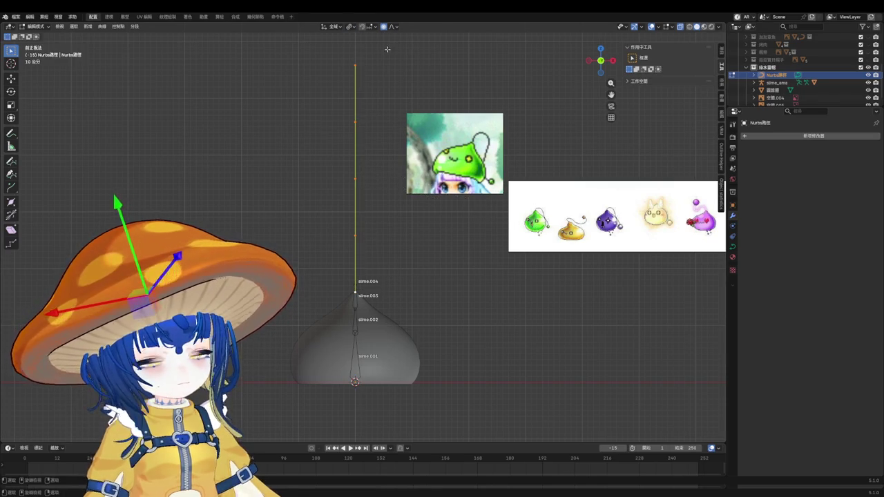
pyautogui.click(350, 27)
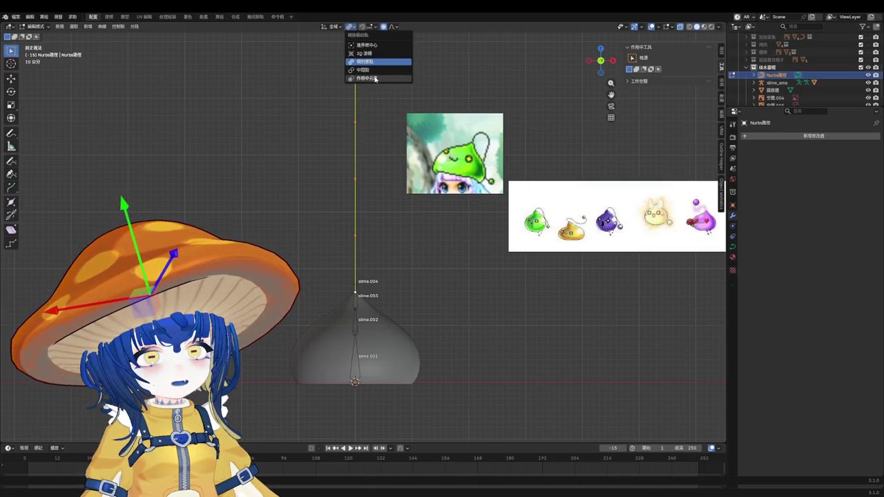
pyautogui.click(370, 72)
pyautogui.press('r')
pyautogui.click(463, 317)
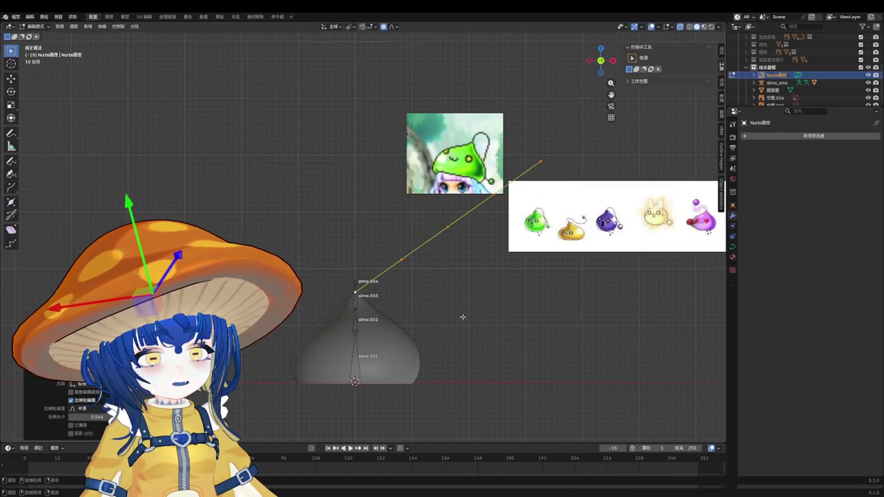
pyautogui.press('r')
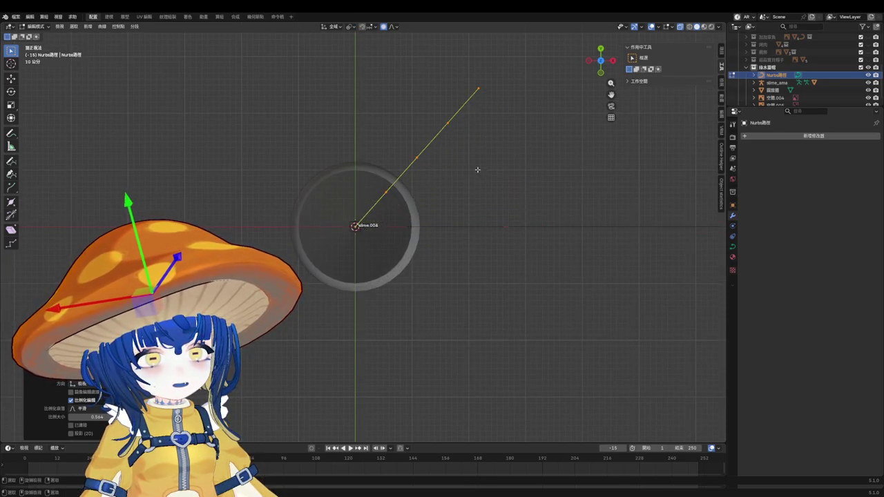
pyautogui.click(469, 206)
pyautogui.moveTo(469, 206); pyautogui.dragTo(432, 175, button='middle')
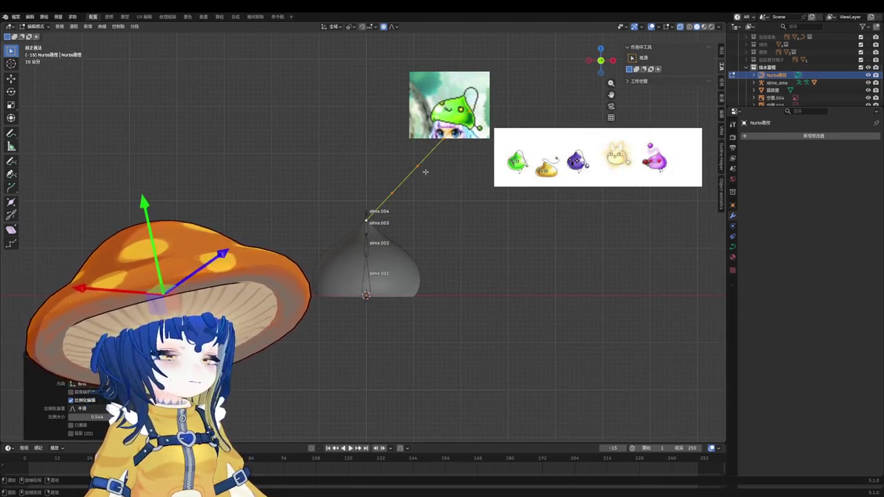
pyautogui.scroll(3, 452, 108)
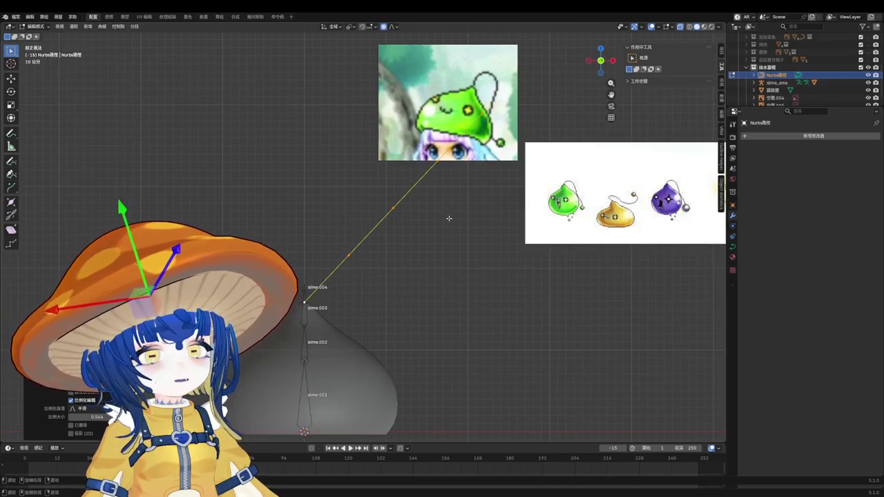
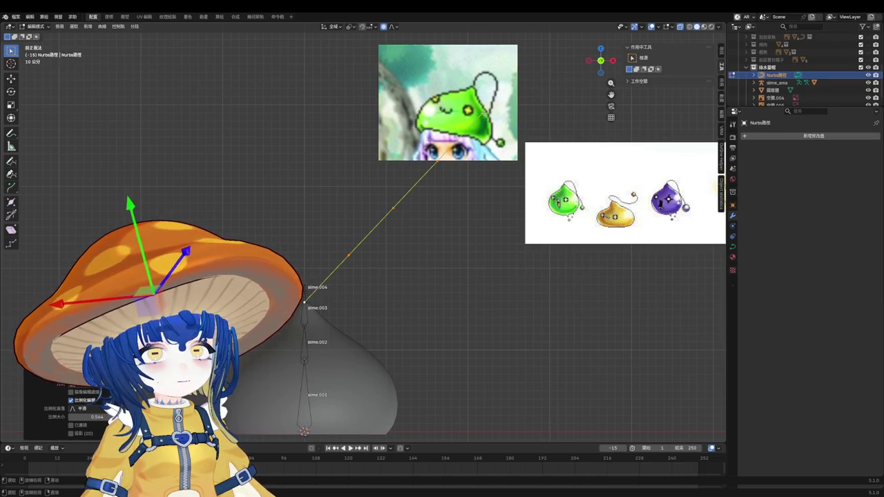
# Step: Return to Object Mode, save the file, and bring up the curve's Object Data shape settings
pyautogui.moveTo(462, 269); pyautogui.dragTo(469, 252, button='middle')
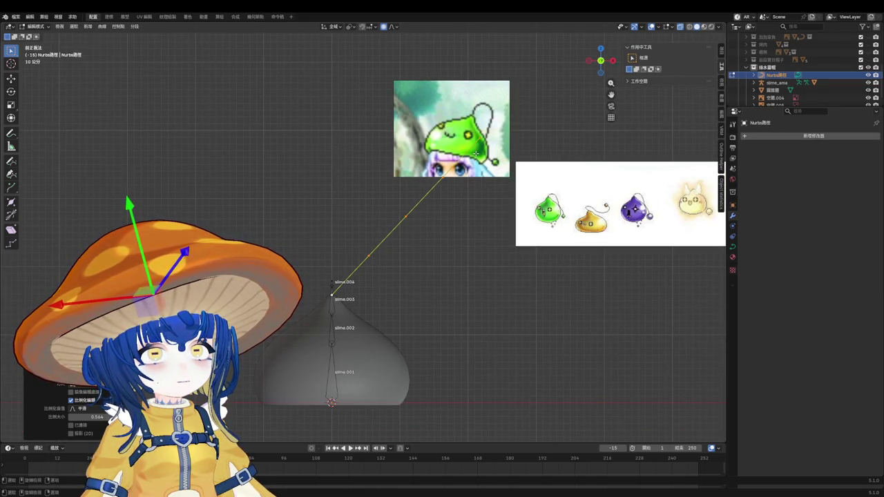
pyautogui.press('Tab')
pyautogui.hotkey('ctrl', 's')
pyautogui.scroll(2, 448, 199)
pyautogui.click(733, 247)
pyautogui.click(733, 216)
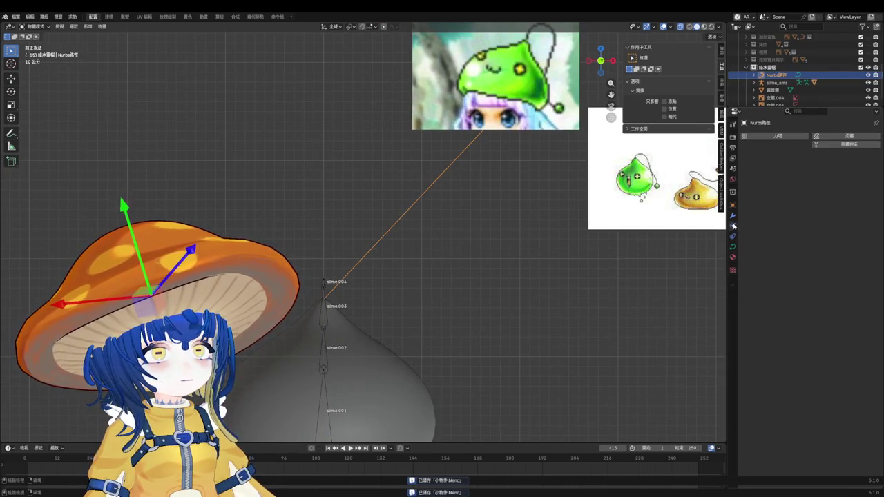
pyautogui.click(733, 247)
pyautogui.click(733, 257)
pyautogui.click(733, 246)
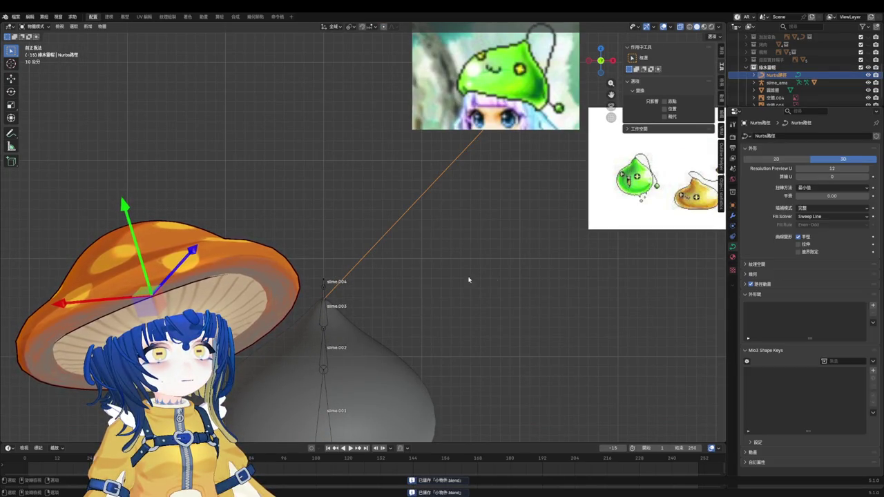
pyautogui.click(463, 278)
pyautogui.hotkey('ctrl', 's')
# Step: Reselect the NURBS antenna curve, save, and review its modifier stack and shape settings
pyautogui.click(384, 241)
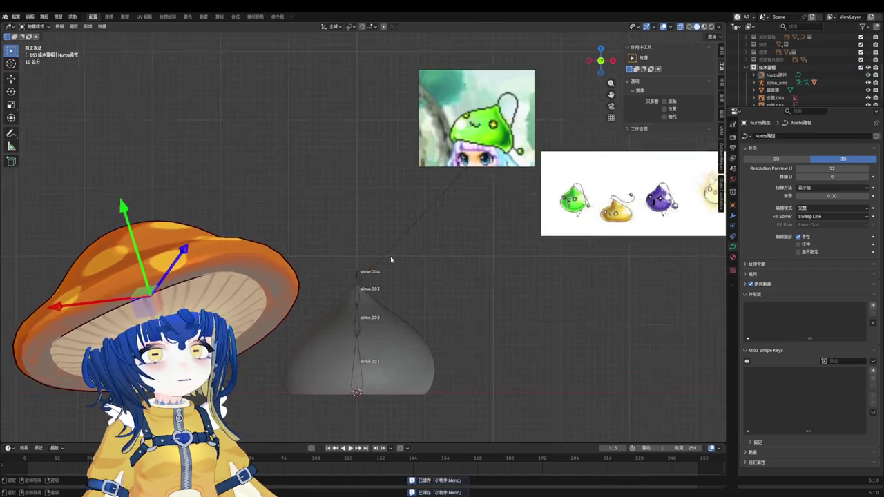
pyautogui.scroll(-2, 405, 251)
pyautogui.moveTo(395, 253)
pyautogui.mouseDown(button='middle')
pyautogui.moveTo(466, 269)
pyautogui.moveTo(504, 327)
pyautogui.moveTo(391, 296)
pyautogui.moveTo(507, 281)
pyautogui.moveTo(480, 270)
pyautogui.mouseUp(button='middle')
pyautogui.hotkey('ctrl', 's')
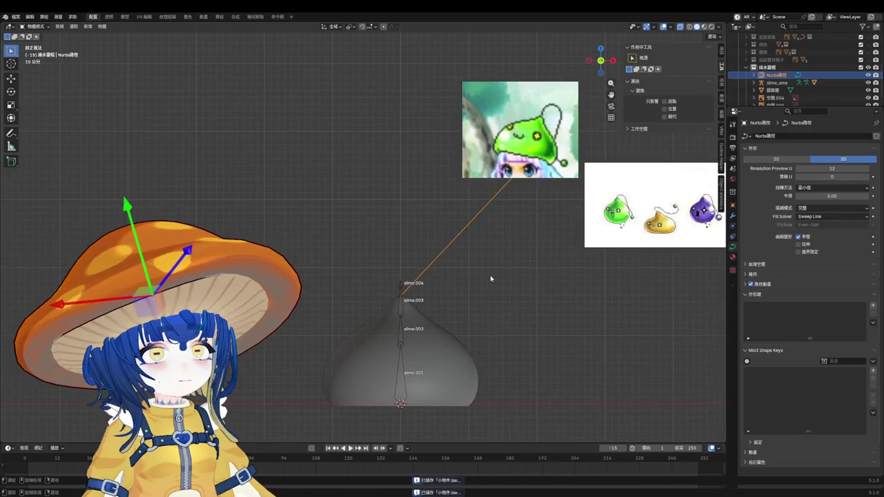
pyautogui.hotkey('ctrl', 's')
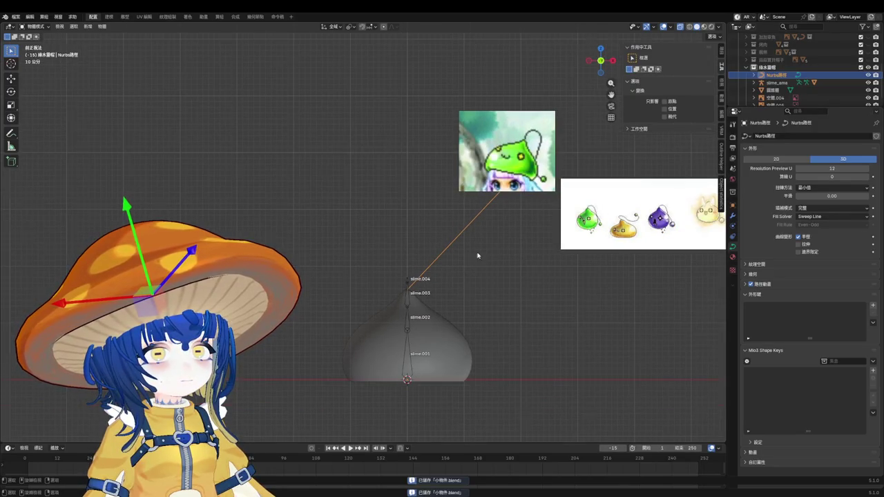
pyautogui.scroll(2, 460, 262)
pyautogui.click(732, 216)
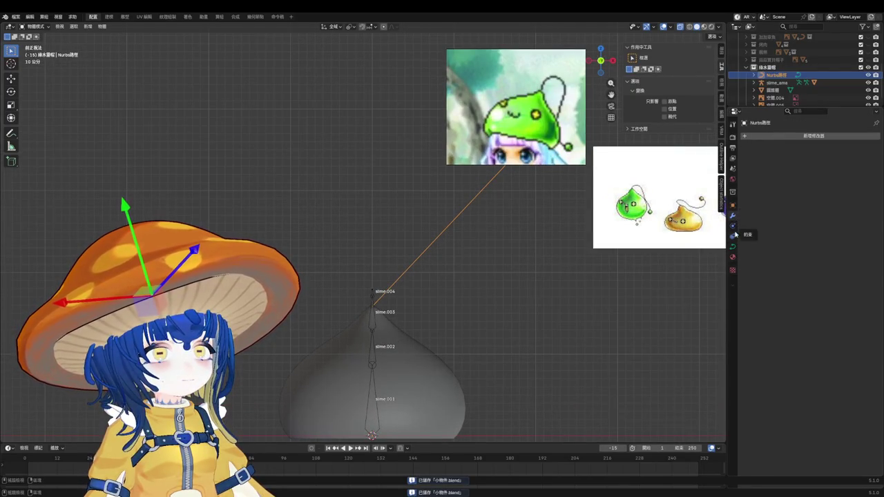
pyautogui.click(734, 246)
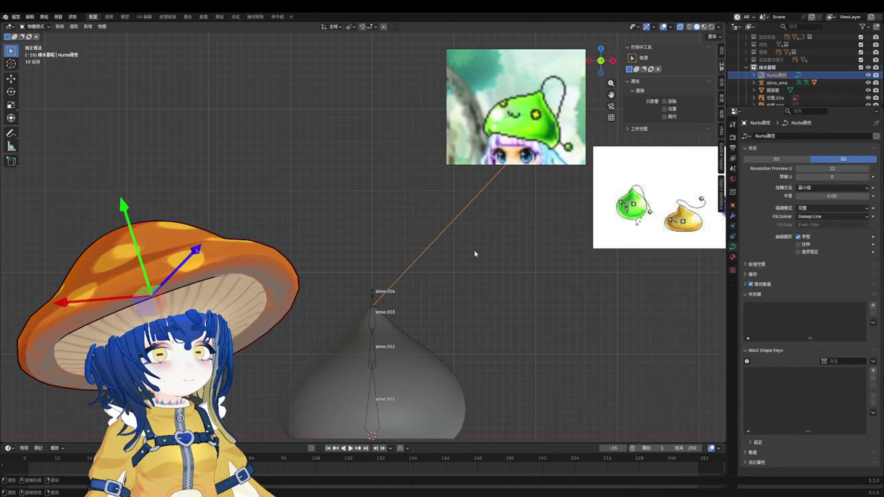
# Step: Enter Edit Mode on the antenna and start moving a control point with proportional falloff
pyautogui.press('Tab')
pyautogui.scroll(-1, 409, 286)
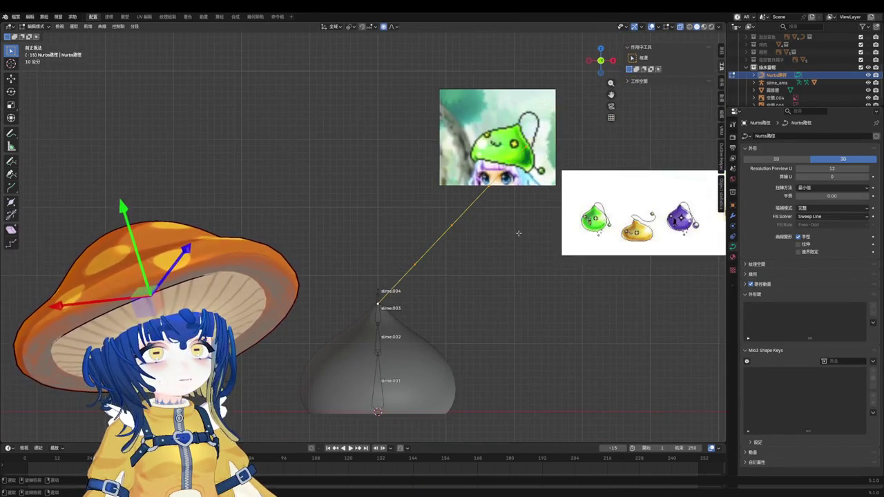
pyautogui.scroll(2, 445, 235)
pyautogui.press('g')
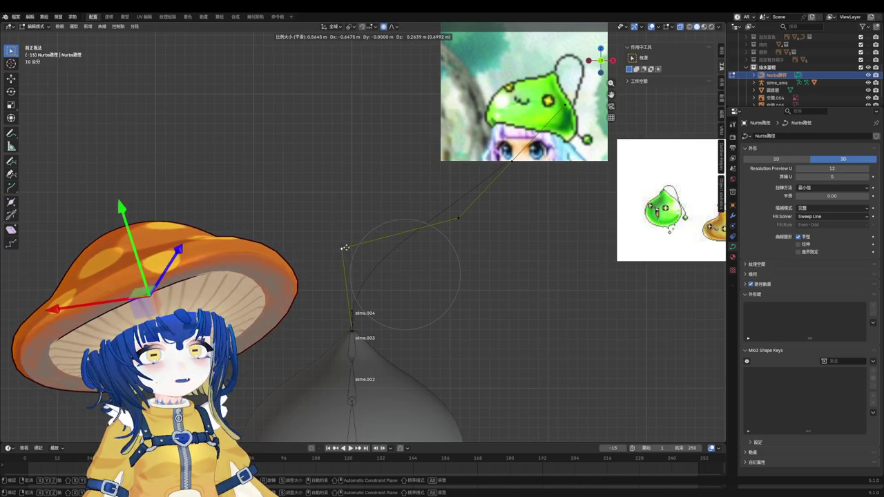
# Step: Confirm the antenna's sideways bend, then save the file back in Object Mode
pyautogui.click(353, 245)
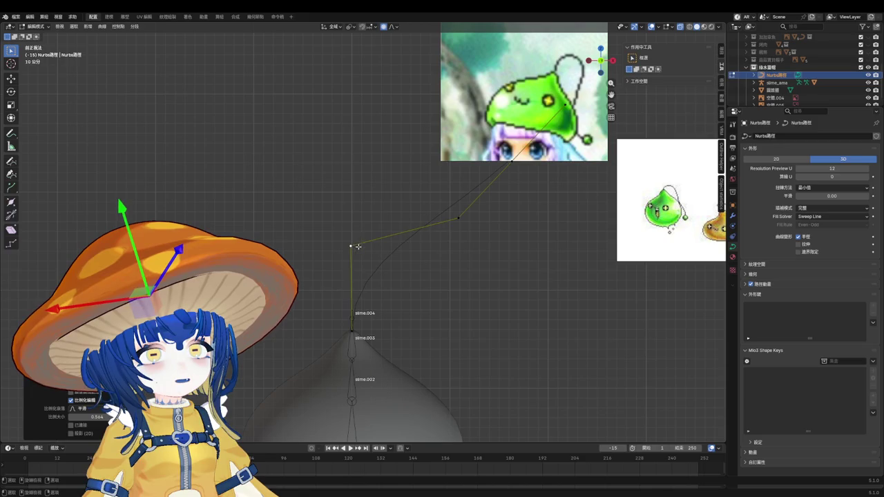
pyautogui.press('Tab')
pyautogui.hotkey('ctrl', 's')
pyautogui.rightClick(431, 226)
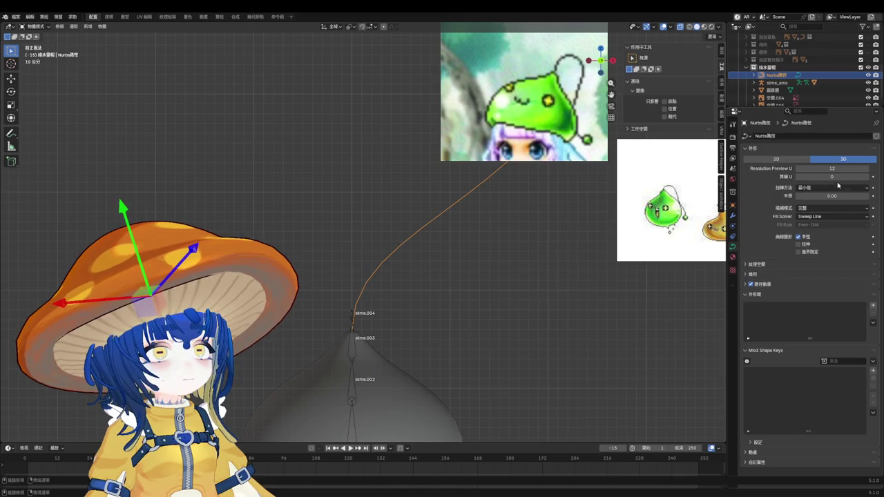
# Step: Set the curve's preview resolution to 2 and tidy the Object Data panels
pyautogui.click(843, 168)
pyautogui.write('2')
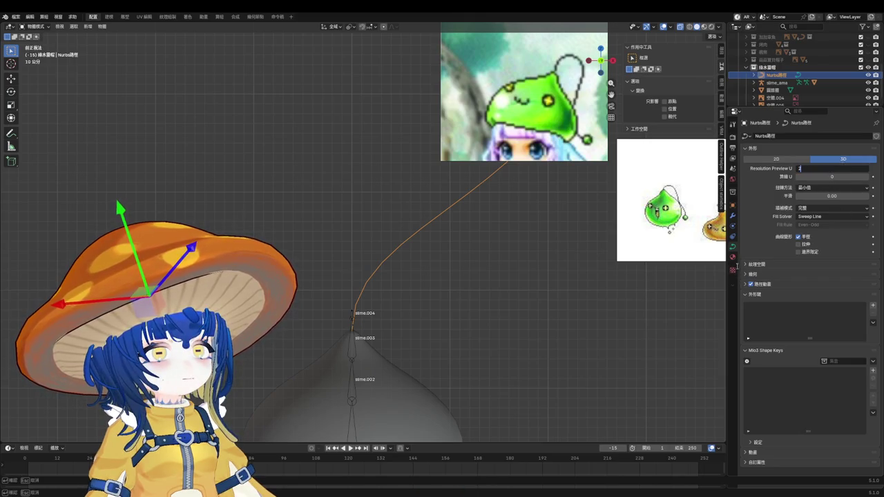
pyautogui.press('Return')
pyautogui.click(770, 295)
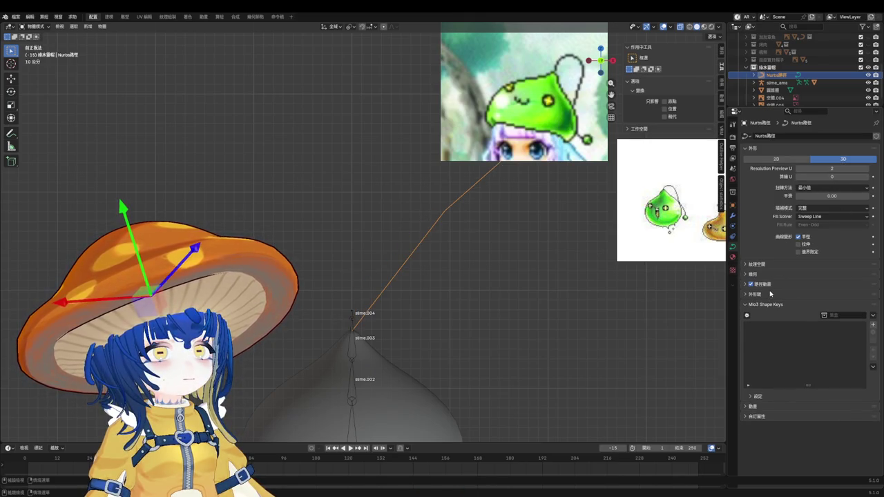
pyautogui.click(764, 265)
pyautogui.click(771, 265)
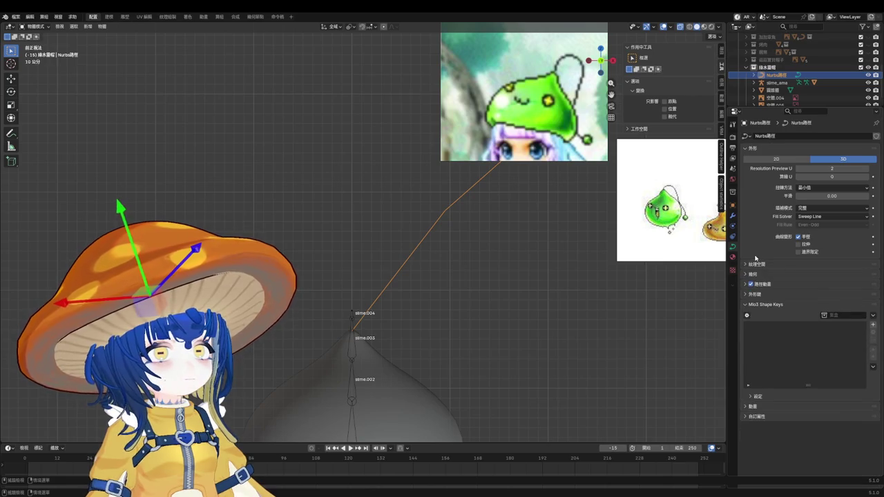
pyautogui.click(732, 232)
pyautogui.click(733, 247)
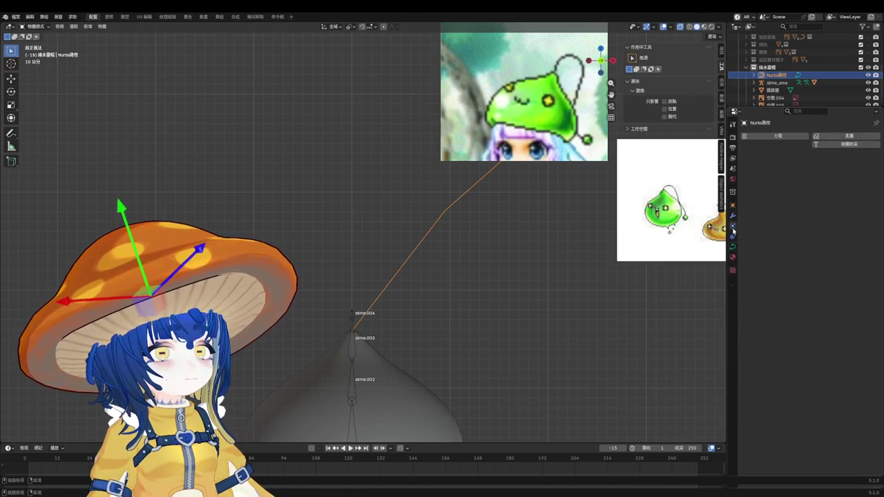
# Step: Give the antenna a tube bevel depth, trying 0.03, 0.001 and 0.002 m
pyautogui.click(768, 275)
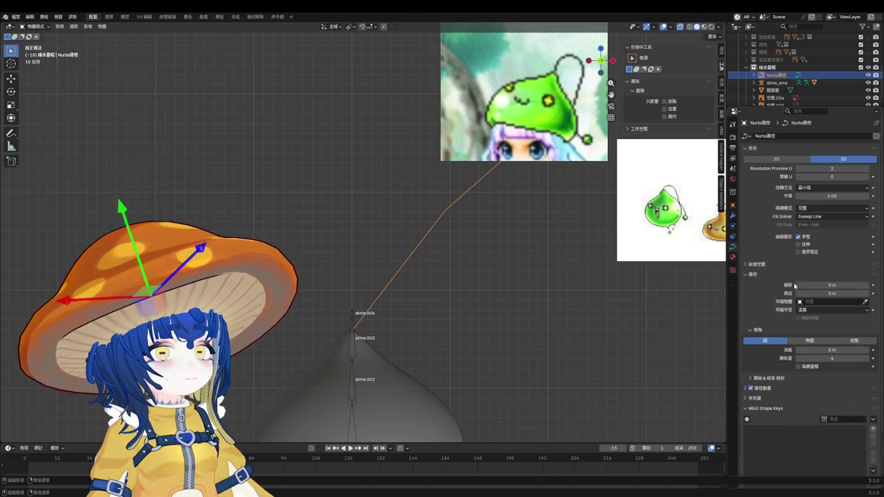
pyautogui.moveTo(832, 350)
pyautogui.mouseDown()
pyautogui.moveTo(846, 350)
pyautogui.moveTo(832, 351)
pyautogui.mouseUp()
pyautogui.moveTo(832, 169); pyautogui.dragTo(827, 168)
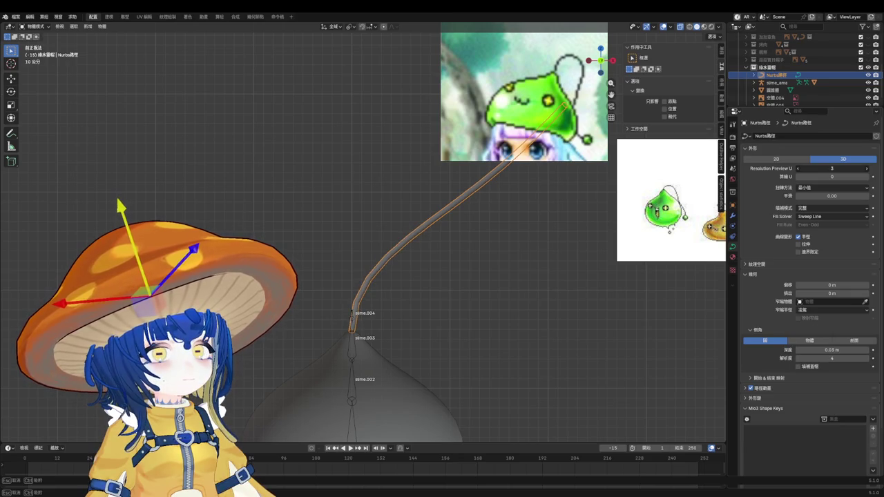
pyautogui.scroll(5, 444, 300)
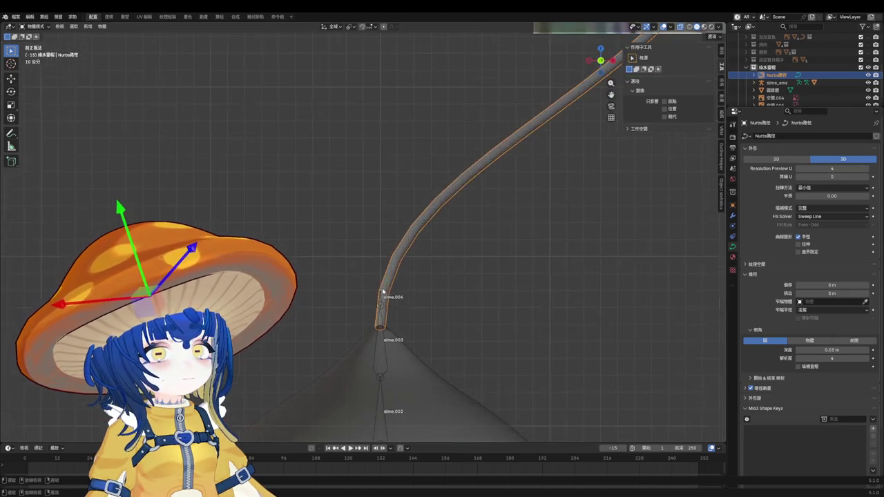
pyautogui.click(837, 350)
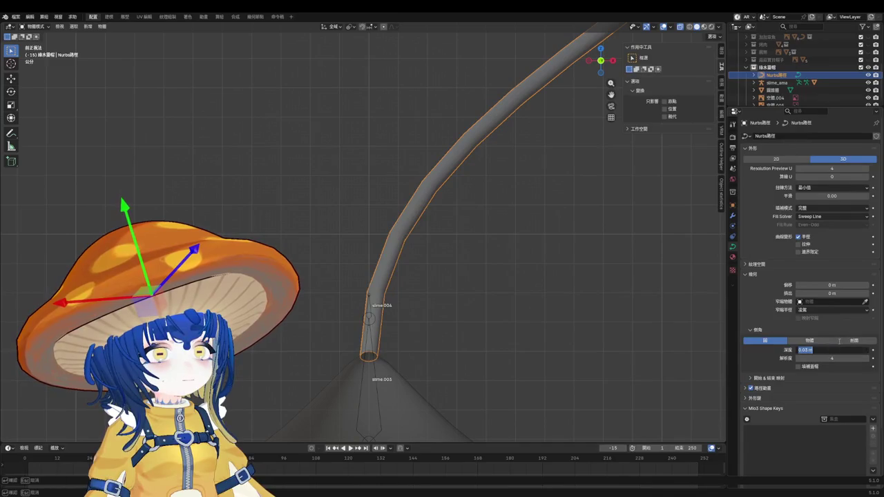
pyautogui.write('1')
pyautogui.press('Return')
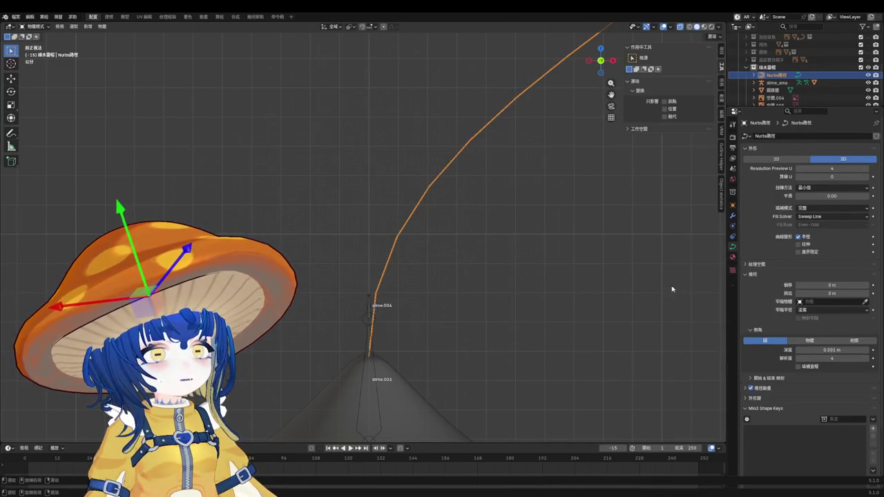
pyautogui.click(840, 351)
pyautogui.write('2')
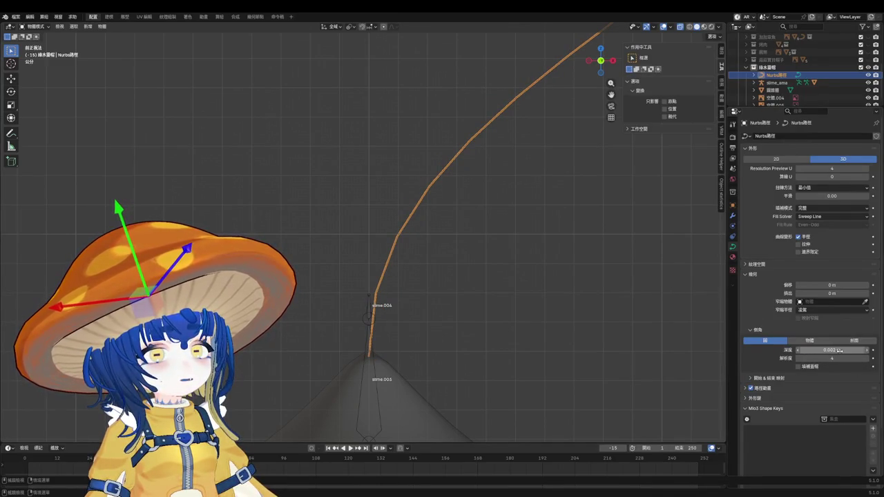
pyautogui.press('Return')
# Step: Zoom in to inspect the thin tube, deselecting and reselecting the antenna curve
pyautogui.scroll(2, 405, 312)
pyautogui.scroll(3, 339, 263)
pyautogui.scroll(2, 333, 287)
pyautogui.scroll(-2, 332, 287)
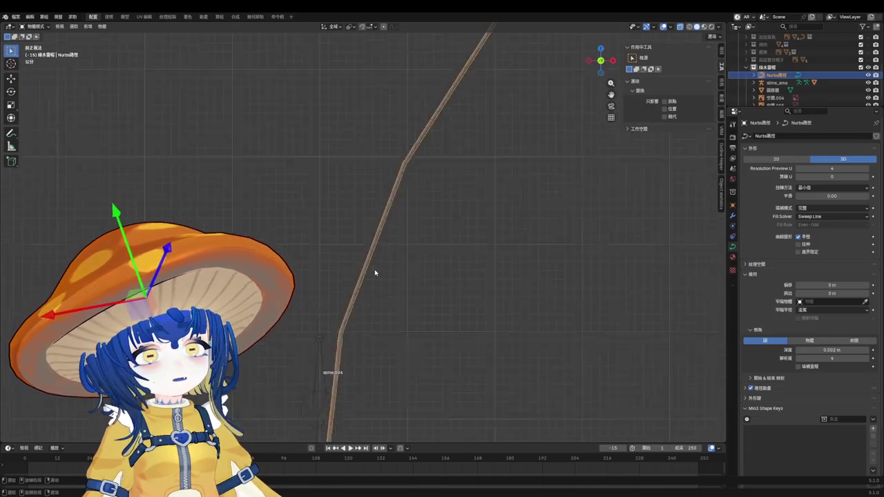
pyautogui.scroll(-3, 429, 292)
pyautogui.scroll(-1, 442, 292)
pyautogui.scroll(3, 511, 304)
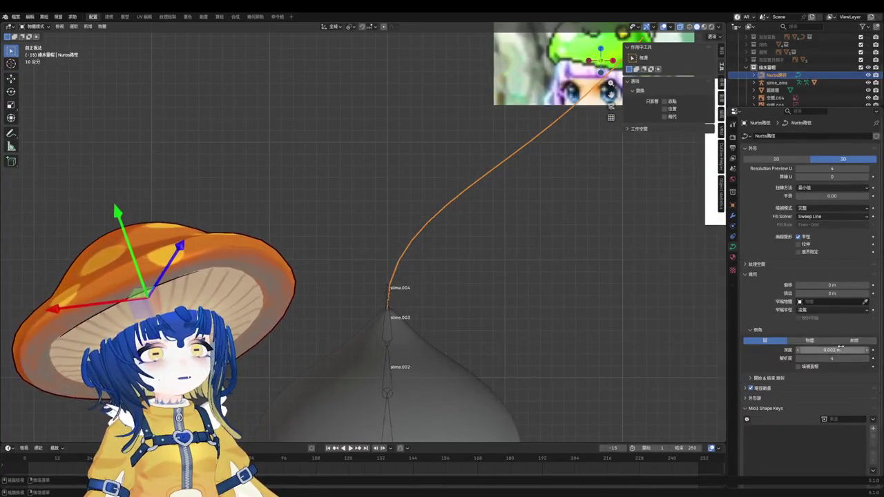
pyautogui.click(437, 288)
pyautogui.scroll(1, 410, 254)
pyautogui.scroll(-2, 410, 254)
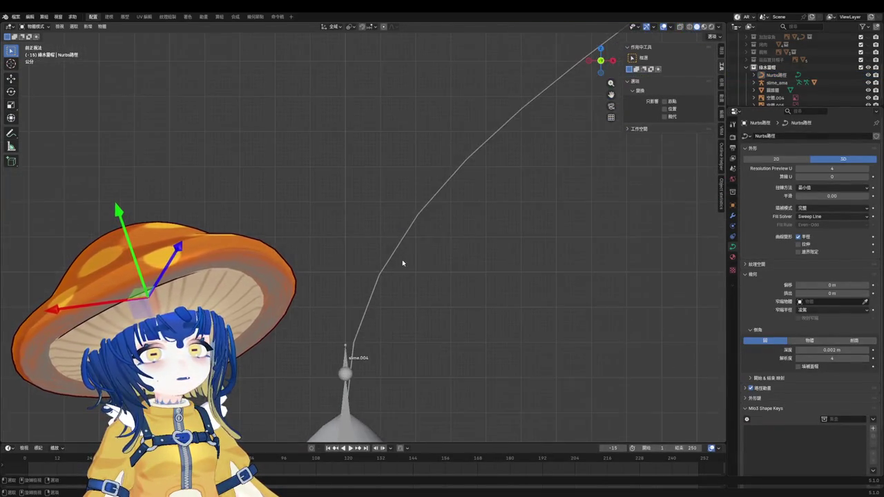
pyautogui.click(405, 261)
pyautogui.scroll(3, 406, 297)
pyautogui.scroll(-1, 423, 206)
pyautogui.scroll(2, 381, 357)
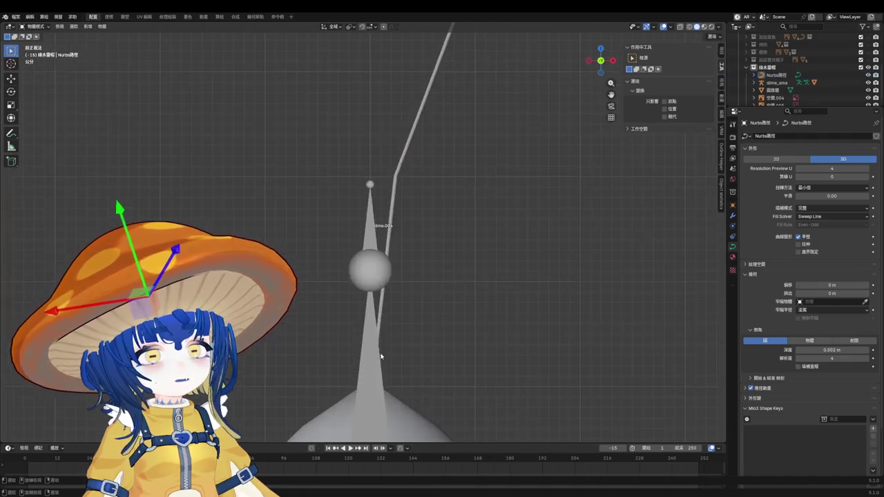
# Step: Settle the antenna's bevel depth at 0.005 m after trying 0.012 and 0.01 m
pyautogui.moveTo(832, 351); pyautogui.dragTo(853, 350)
pyautogui.click(832, 350)
pyautogui.press('Return')
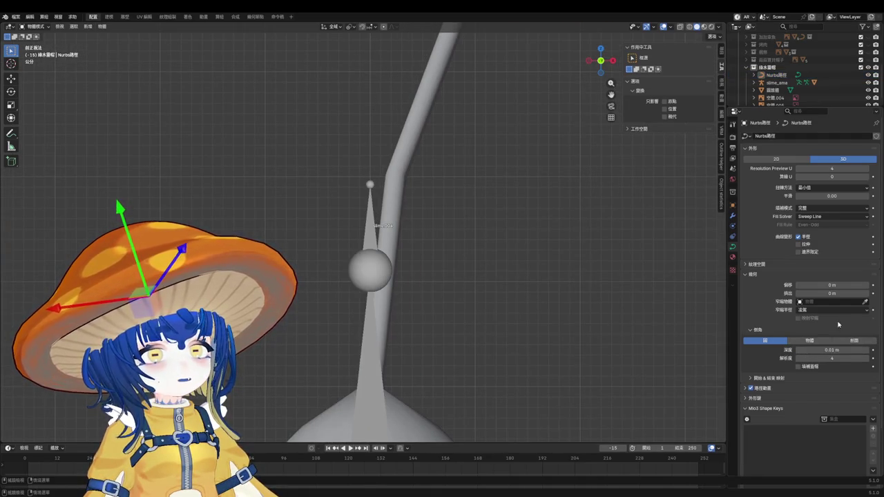
pyautogui.click(842, 349)
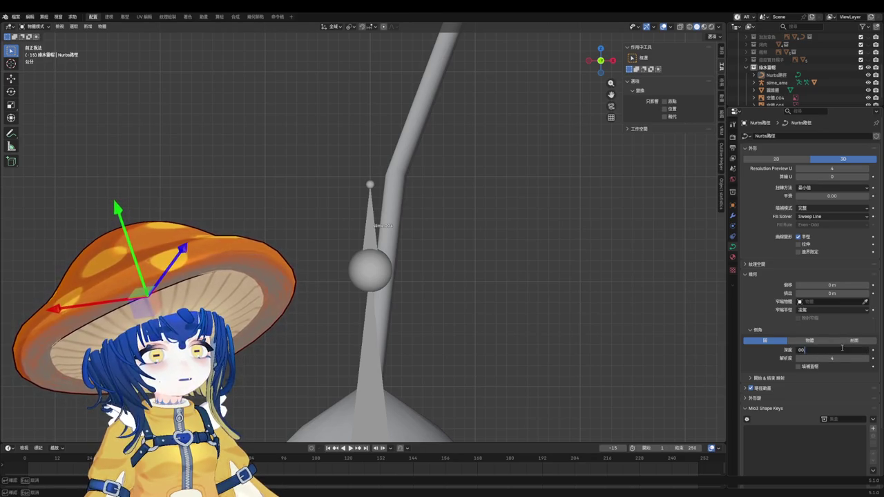
pyautogui.write('0.005')
pyautogui.press('Return')
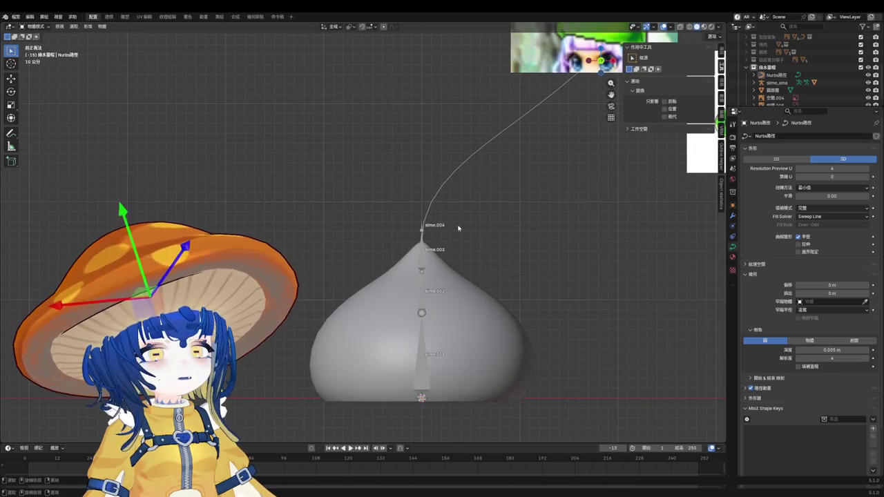
pyautogui.scroll(-2, 360, 315)
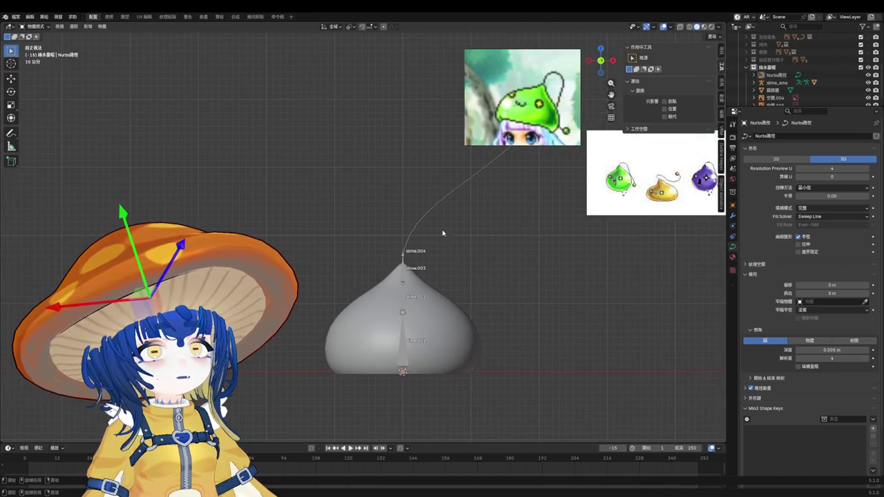
# Step: Change the radius of the antenna's base control point with Alt+S, then save in Object Mode
pyautogui.scroll(3, 414, 242)
pyautogui.scroll(2, 390, 271)
pyautogui.click(390, 268)
pyautogui.press('Tab')
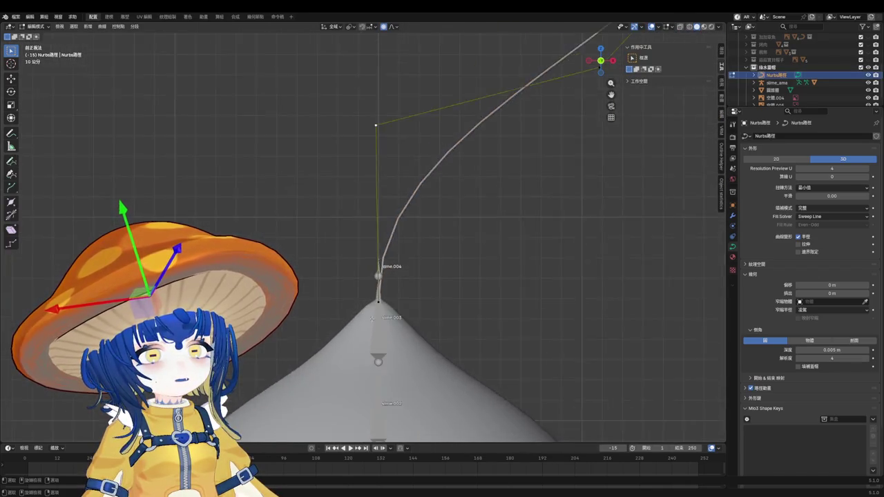
pyautogui.scroll(2, 373, 312)
pyautogui.hotkey('alt', 's')
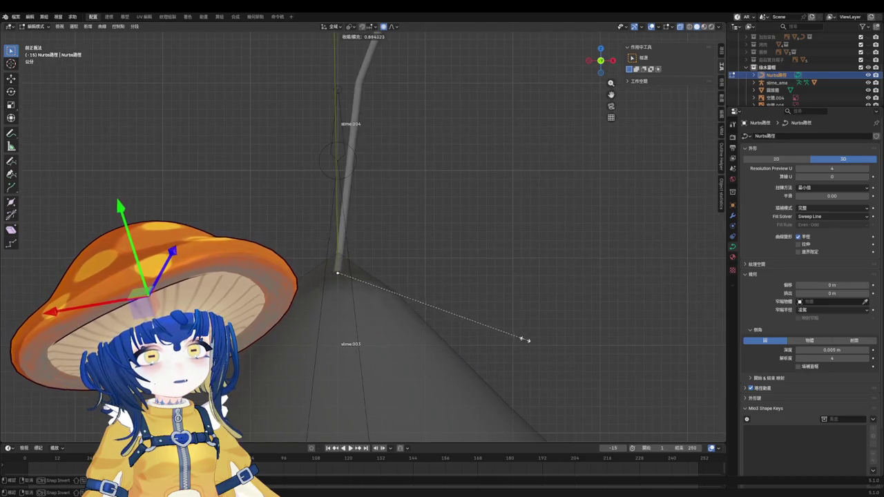
pyautogui.click(414, 299)
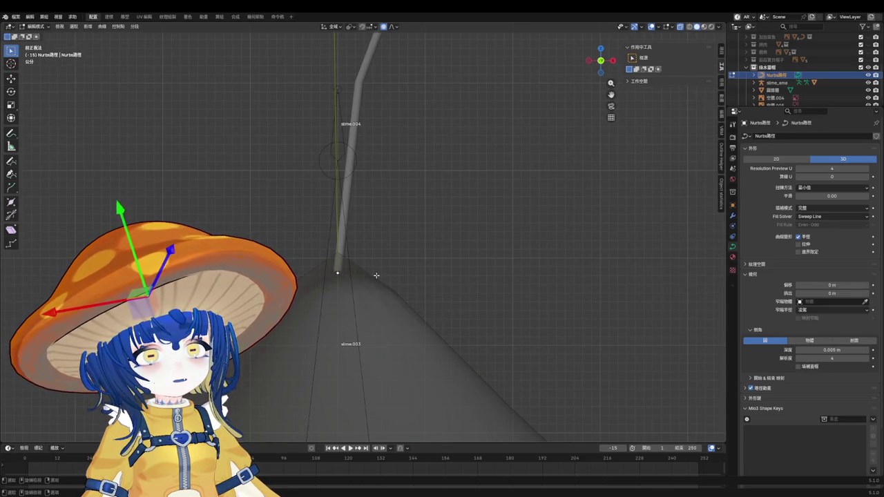
pyautogui.press('Tab')
pyautogui.scroll(-3, 373, 275)
pyautogui.scroll(-2, 414, 273)
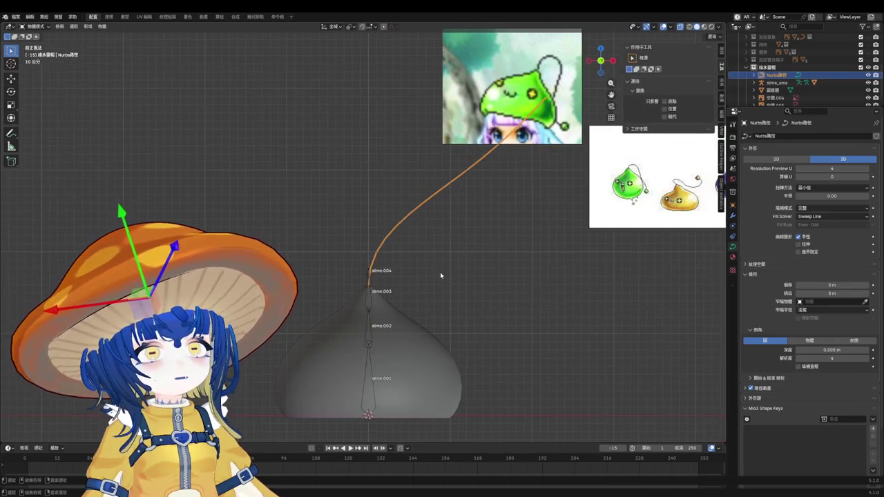
pyautogui.hotkey('ctrl', 's')
# Step: Briefly re-enter point editing, then bring up the antenna's object context menu
pyautogui.press('Tab')
pyautogui.scroll(4, 438, 240)
pyautogui.scroll(-4, 414, 262)
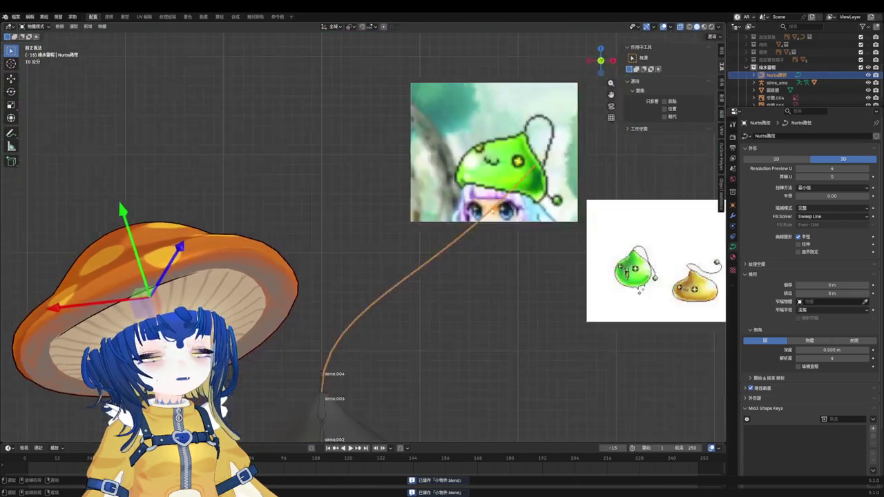
pyautogui.scroll(3, 392, 284)
pyautogui.press('Tab')
pyautogui.scroll(-3, 359, 304)
pyautogui.scroll(3, 379, 316)
pyautogui.rightClick(359, 283)
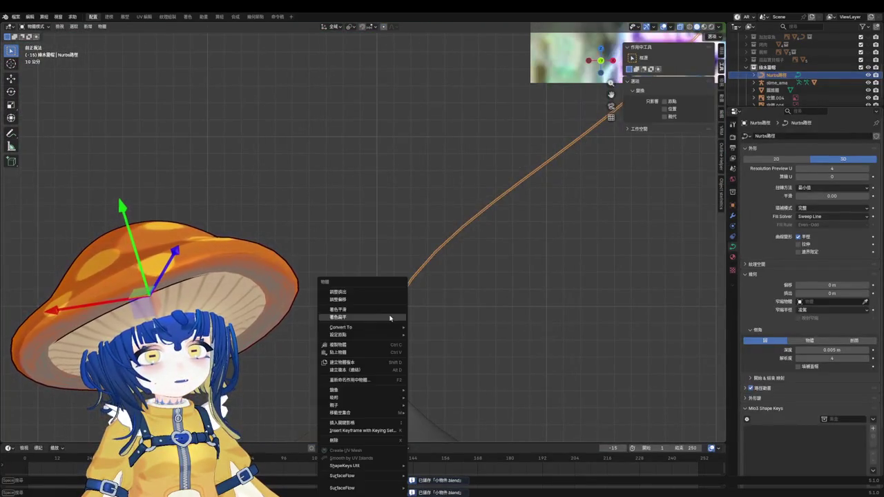
pyautogui.scroll(-3, 446, 245)
pyautogui.scroll(3, 429, 235)
pyautogui.rightClick(405, 222)
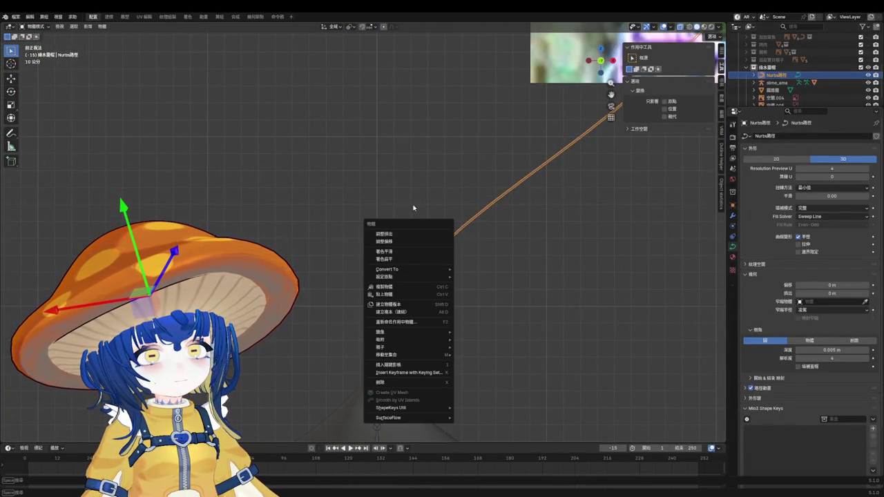
pyautogui.scroll(-1, 424, 275)
pyautogui.scroll(-2, 393, 228)
pyautogui.scroll(2, 377, 255)
pyautogui.rightClick(360, 270)
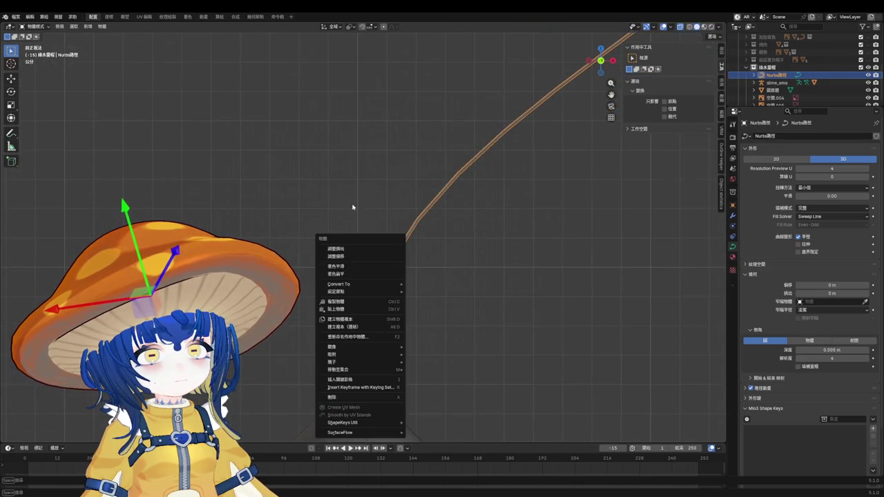
# Step: Shade the antenna smooth, save, and make an in-place duplicate of it
pyautogui.click(381, 266)
pyautogui.click(458, 260)
pyautogui.hotkey('ctrl', 's')
pyautogui.click(418, 225)
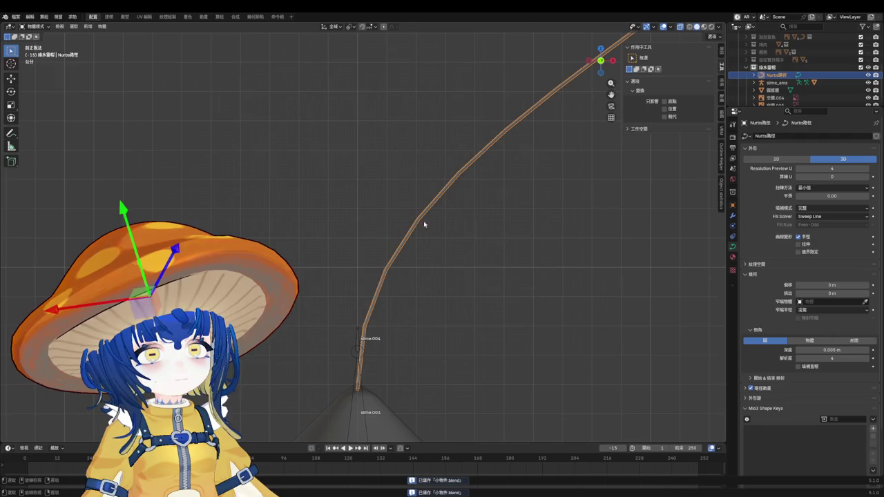
pyautogui.hotkey('shift', 'd')
pyautogui.press('Escape')
pyautogui.click(483, 228)
# Step: Convert the original Nurbs路径 antenna curve to a mesh
pyautogui.click(423, 218)
pyautogui.click(733, 217)
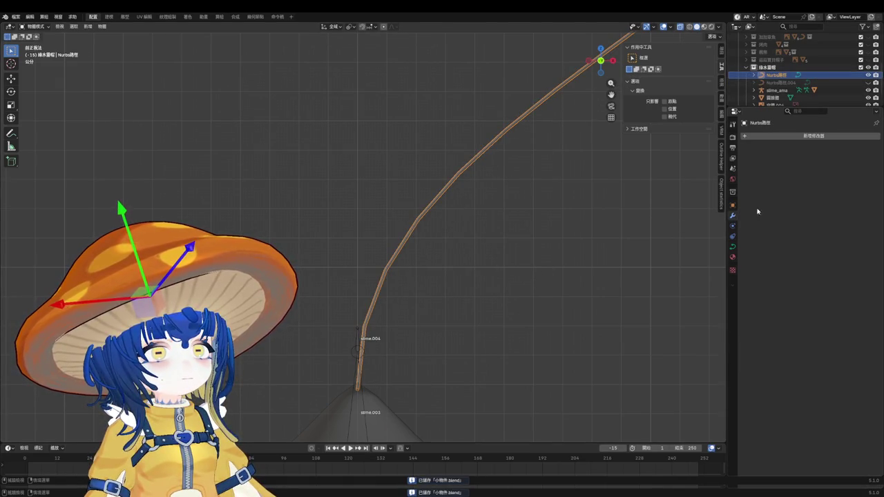
pyautogui.rightClick(387, 204)
pyautogui.moveTo(373, 199)
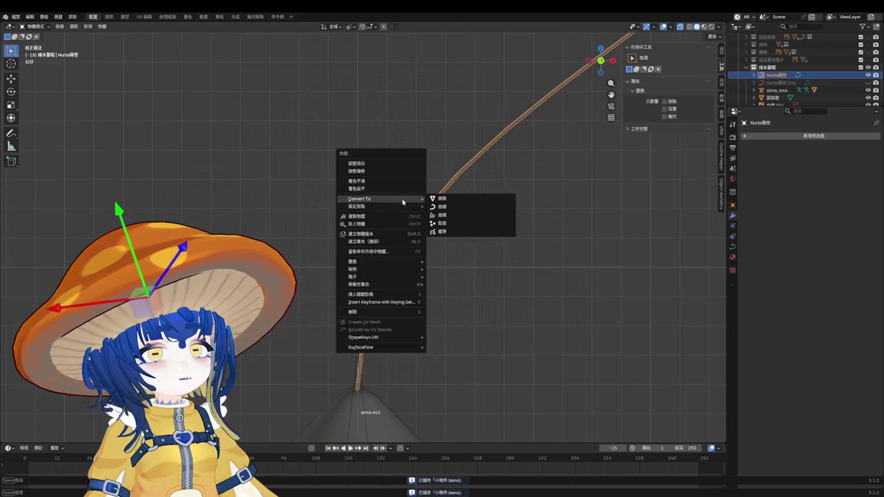
pyautogui.click(463, 201)
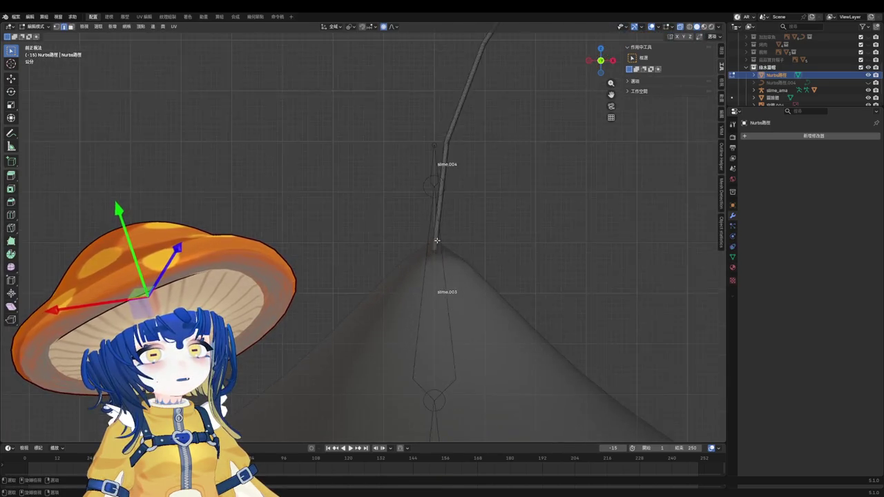
# Step: Try a loop cut around the mesh tube, then leave Edit Mode and undo the last change
pyautogui.scroll(3, 363, 272)
pyautogui.hotkey('ctrl', 'r')
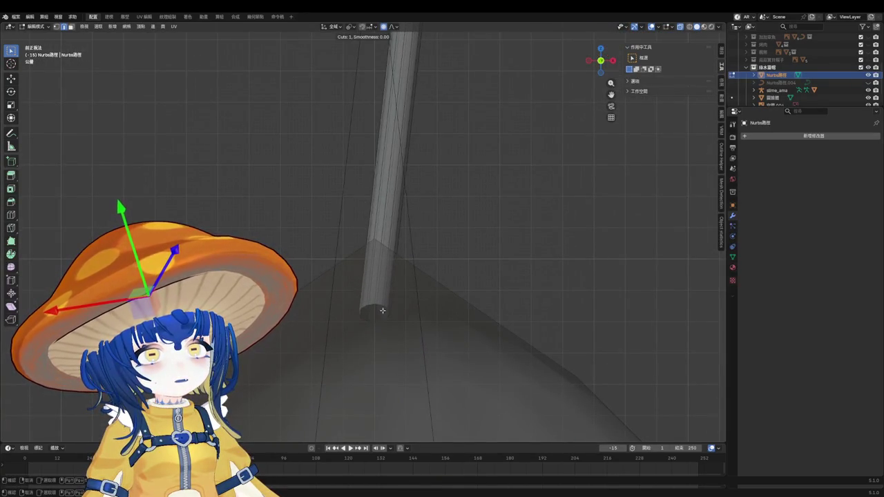
pyautogui.scroll(-3, 436, 242)
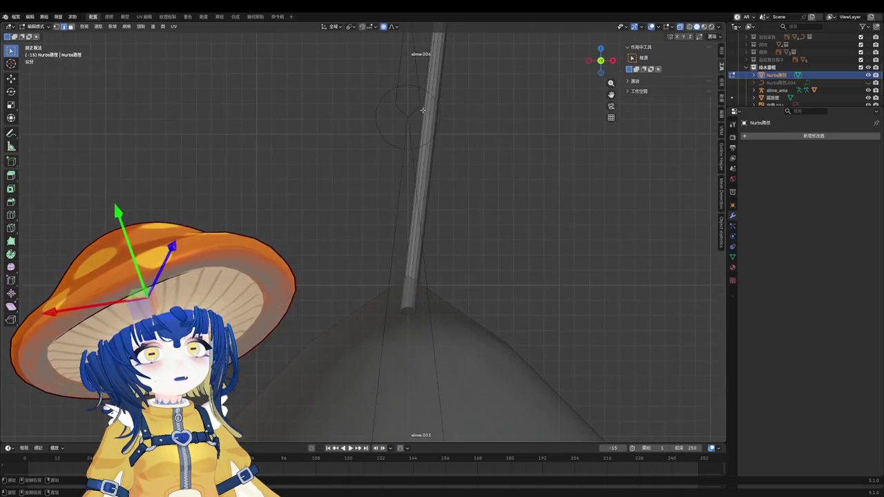
pyautogui.scroll(-2, 435, 207)
pyautogui.scroll(3, 428, 159)
pyautogui.scroll(3, 431, 114)
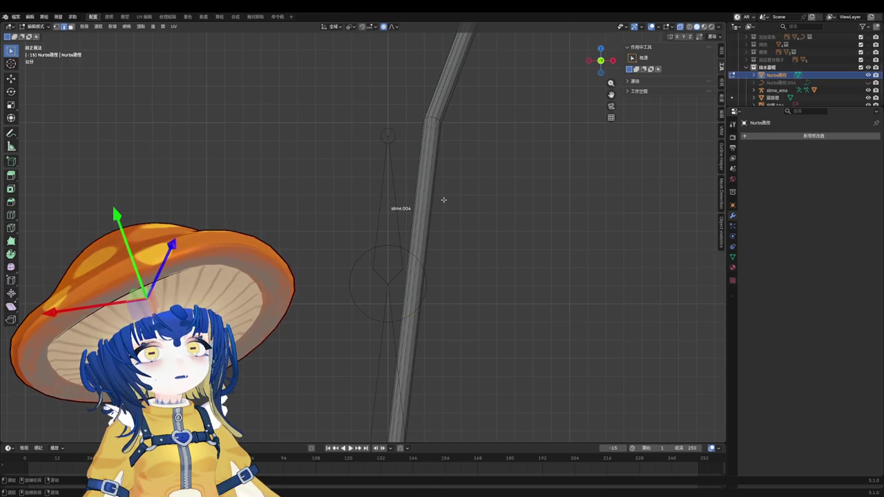
pyautogui.press('Tab')
pyautogui.hotkey('ctrl', 'z')
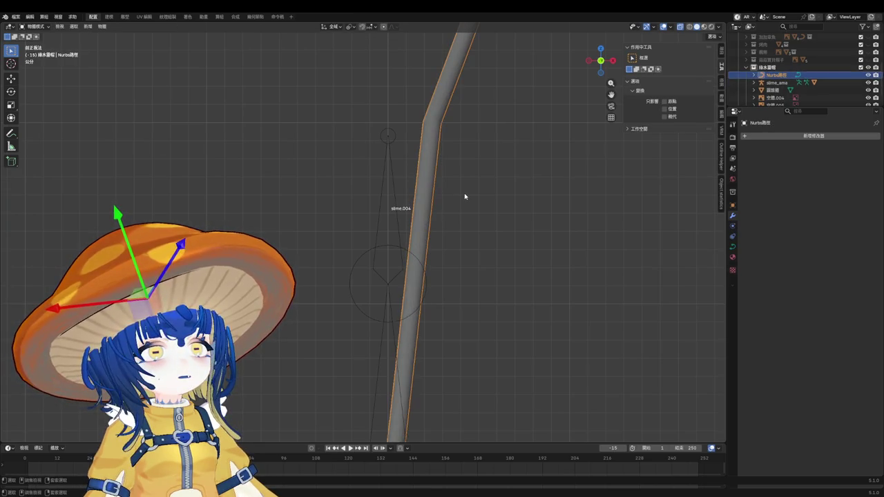
# Step: Restore the antenna duplicate and try other Resolution Preview U and bevel resolution values
pyautogui.hotkey('ctrl', 'shift', 'z')
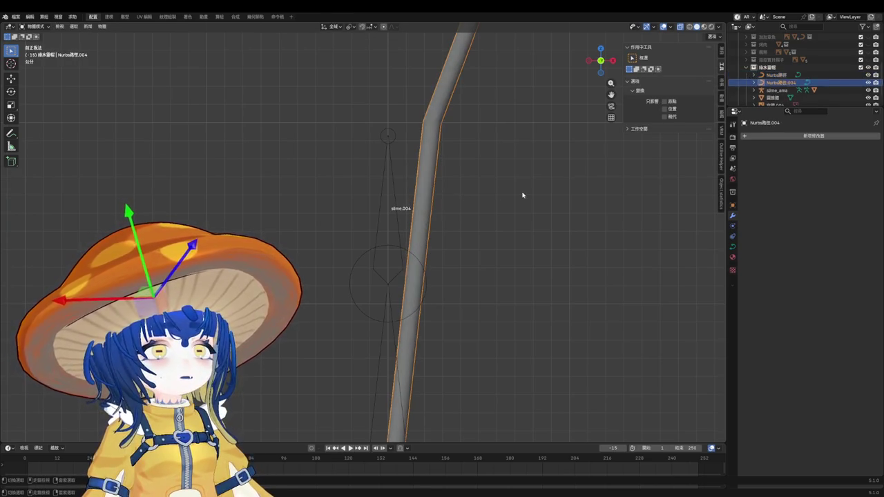
pyautogui.click(776, 75)
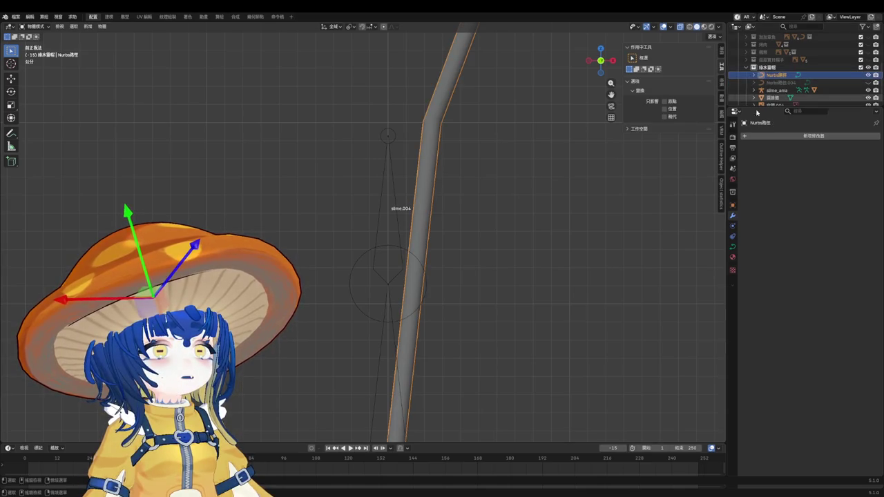
pyautogui.click(732, 247)
pyautogui.moveTo(832, 169); pyautogui.dragTo(794, 179)
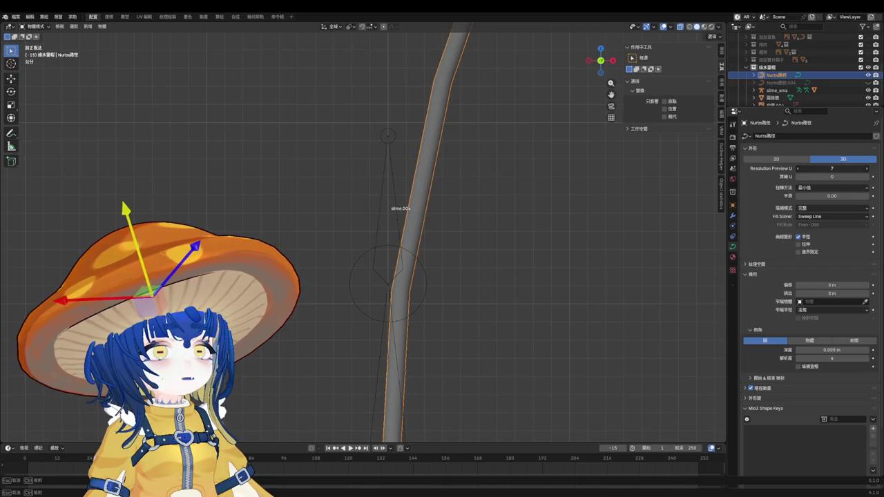
pyautogui.moveTo(832, 359); pyautogui.dragTo(829, 358)
pyautogui.scroll(8, 541, 232)
# Step: In perspective view, set the antenna's bevel resolution to 0, then back to 1
pyautogui.press('q')
pyautogui.press('Escape')
pyautogui.press('KP_5')
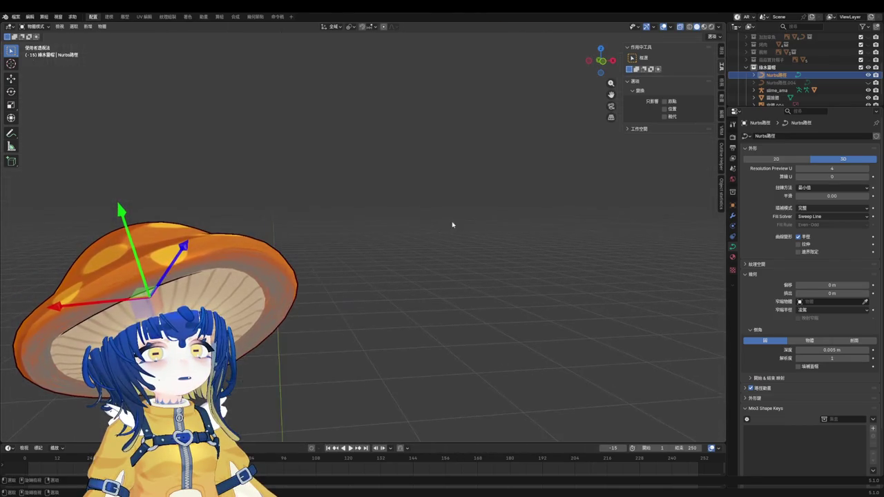
pyautogui.scroll(-5, 507, 242)
pyautogui.scroll(3, 511, 236)
pyautogui.scroll(3, 511, 237)
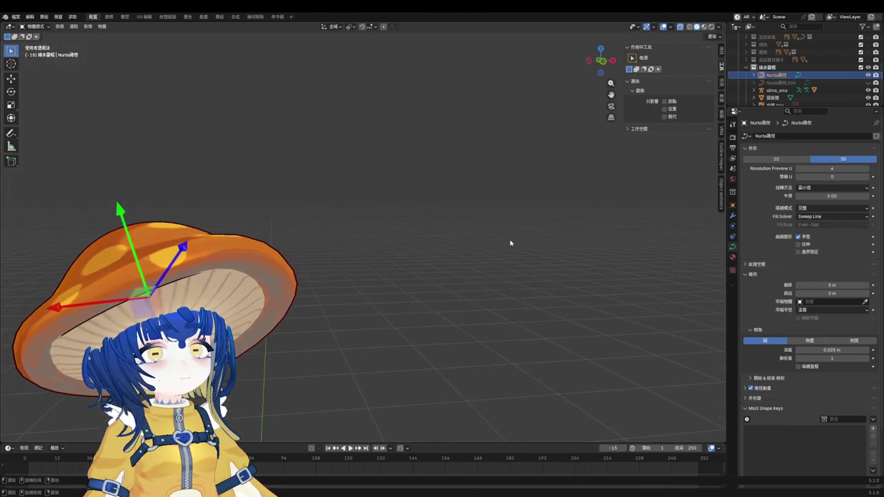
pyautogui.moveTo(831, 358); pyautogui.dragTo(822, 358)
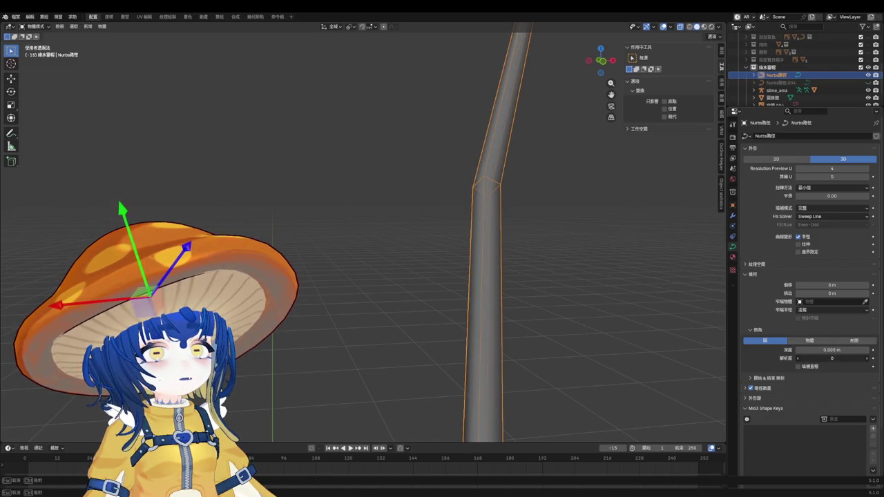
pyautogui.moveTo(822, 358); pyautogui.dragTo(832, 359)
pyautogui.moveTo(424, 203)
pyautogui.mouseDown(button='middle')
pyautogui.moveTo(419, 229)
pyautogui.moveTo(358, 222)
pyautogui.mouseUp(button='middle')
pyautogui.rightClick(359, 223)
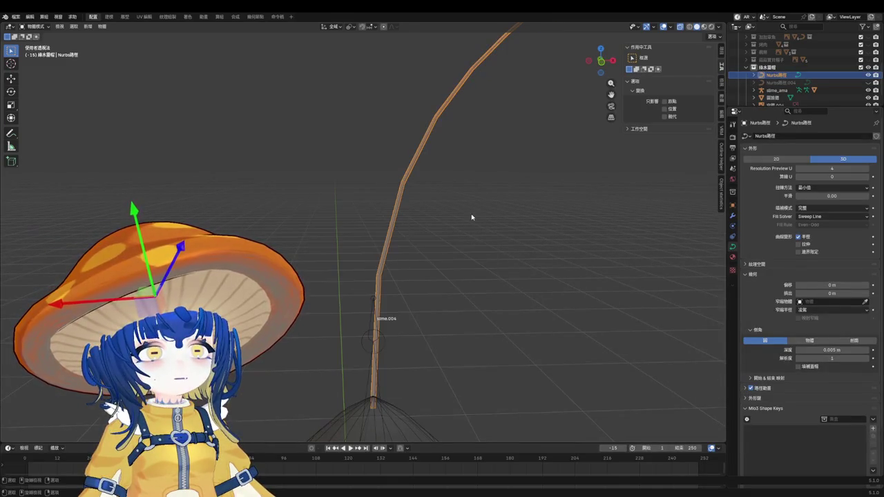
# Step: Raise the antenna's Resolution Preview U from 4 to 5 and save the file
pyautogui.click(867, 169)
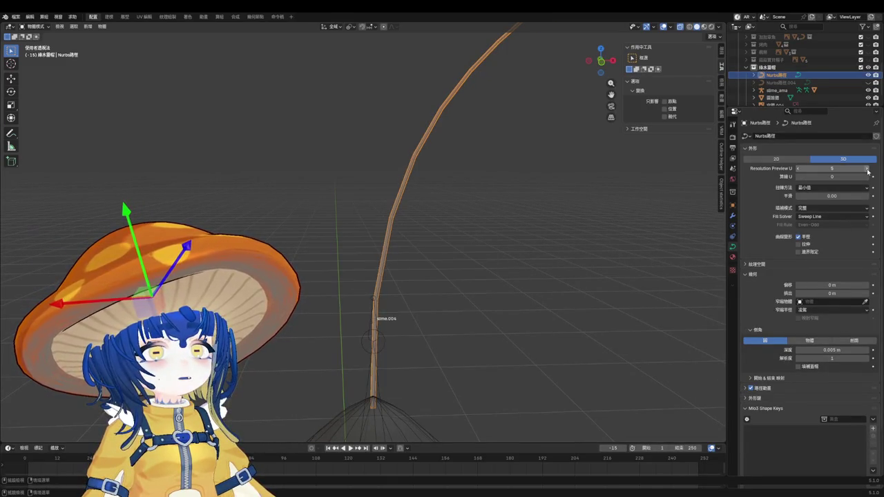
pyautogui.scroll(-3, 474, 237)
pyautogui.click(474, 237)
pyautogui.hotkey('ctrl', 's')
pyautogui.moveTo(474, 237)
pyautogui.mouseDown(button='middle')
pyautogui.moveTo(373, 226)
pyautogui.moveTo(483, 221)
pyautogui.moveTo(383, 220)
pyautogui.mouseUp(button='middle')
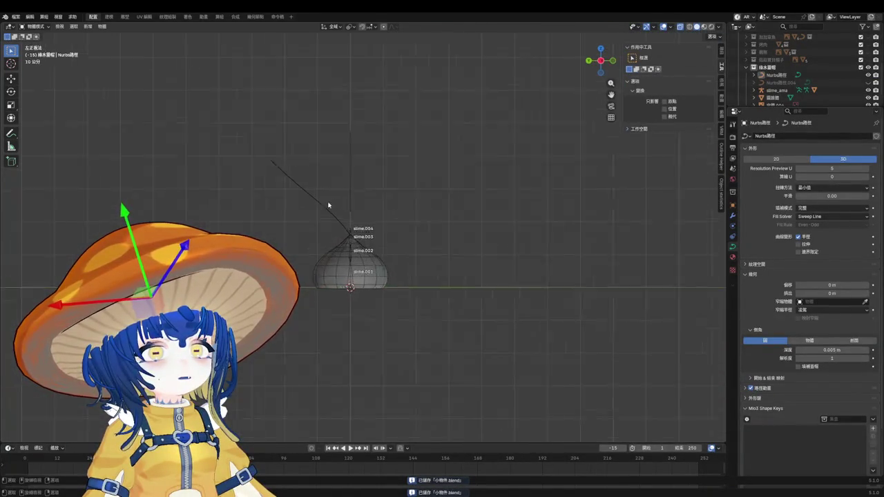
pyautogui.scroll(3, 473, 214)
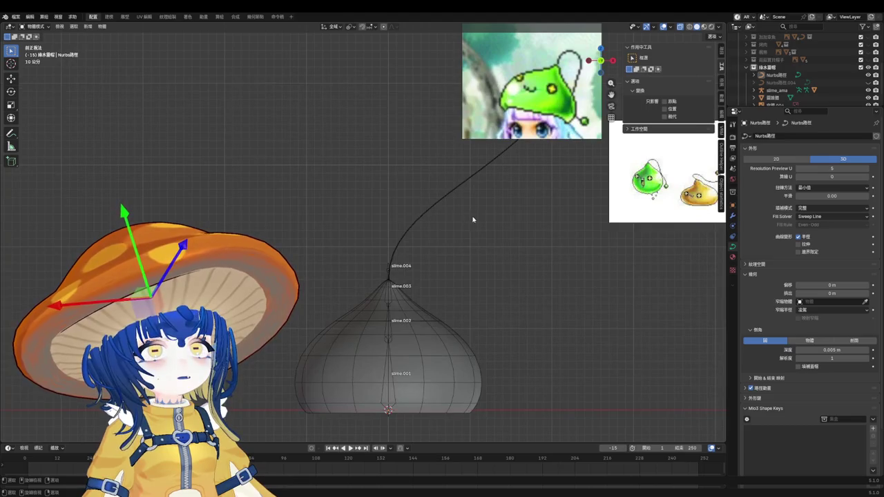
pyautogui.scroll(3, 442, 232)
pyautogui.scroll(2, 387, 252)
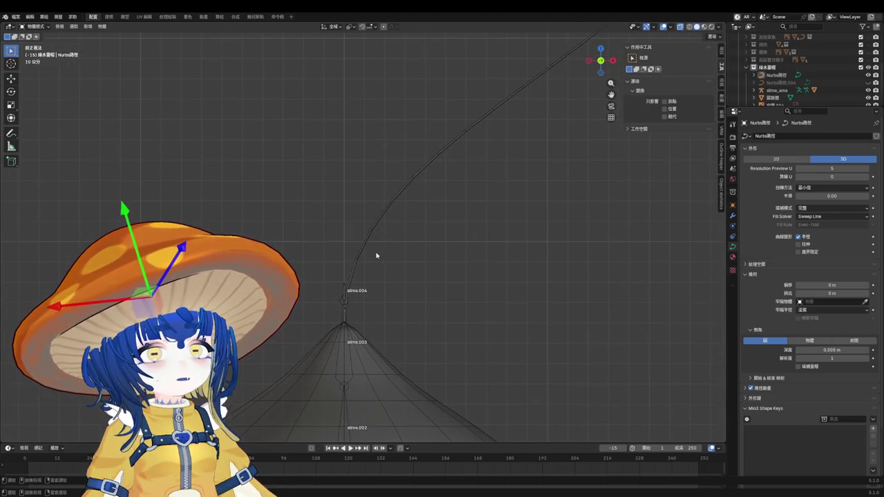
pyautogui.hotkey('ctrl', 's')
# Step: Duplicate the antenna curve in place, hide the copy, and reselect the original
pyautogui.click(366, 254)
pyautogui.scroll(1, 360, 262)
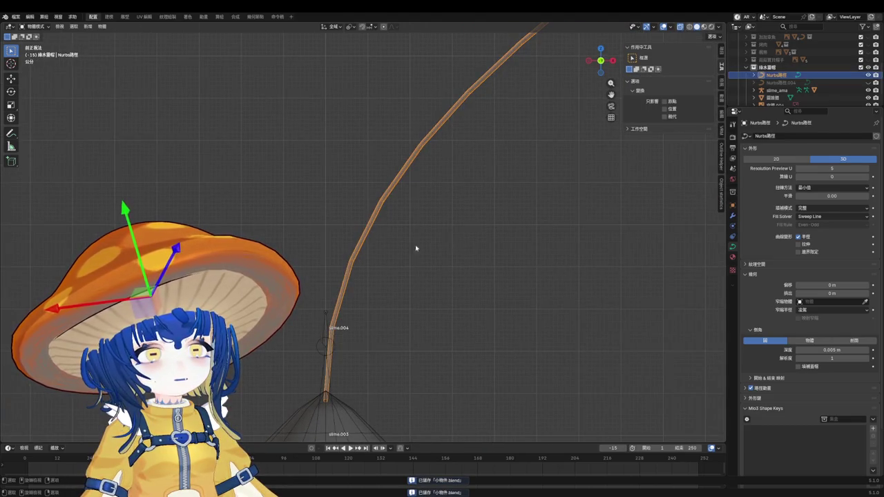
pyautogui.hotkey('shift', 'd')
pyautogui.press('Escape')
pyautogui.press('h')
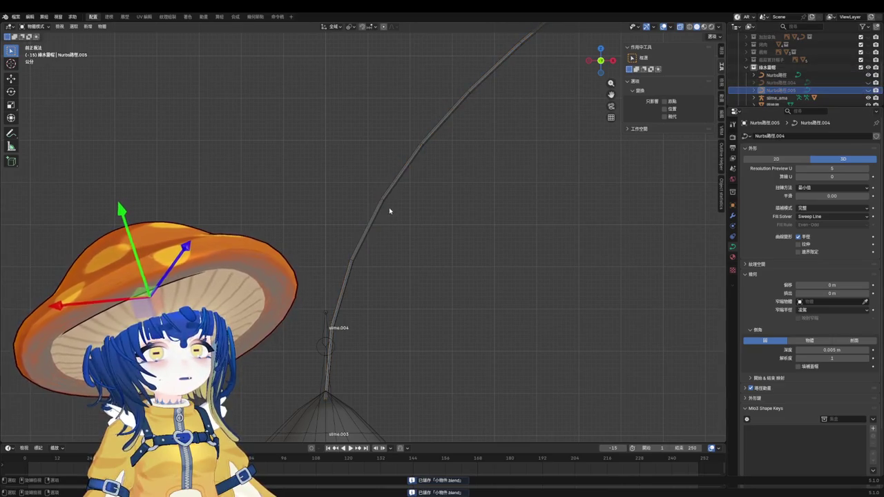
pyautogui.click(381, 207)
pyautogui.rightClick(381, 207)
pyautogui.press('Escape')
pyautogui.rightClick(386, 211)
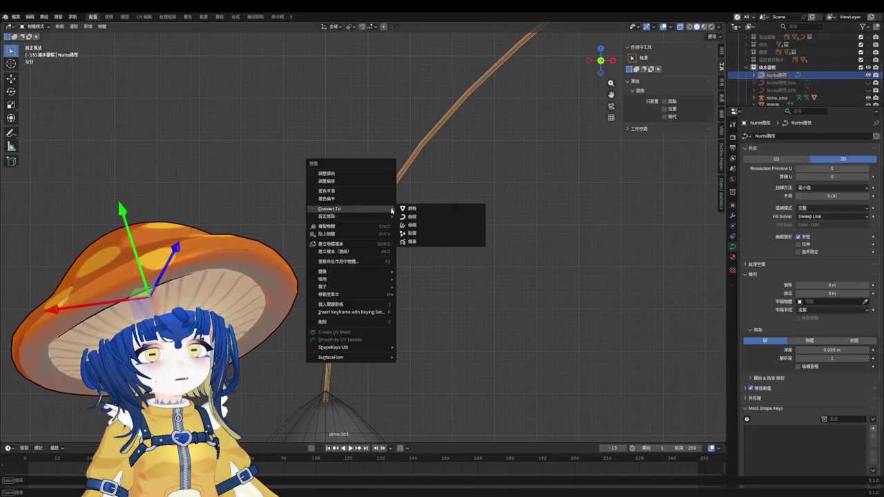
pyautogui.click(415, 207)
pyautogui.scroll(3, 372, 292)
pyautogui.press('Tab')
pyautogui.hotkey('ctrl', 'r')
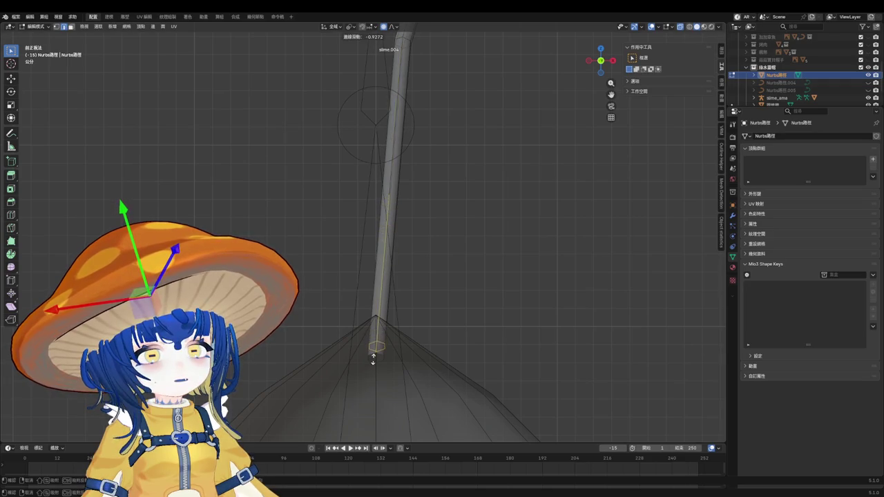
pyautogui.click(387, 180)
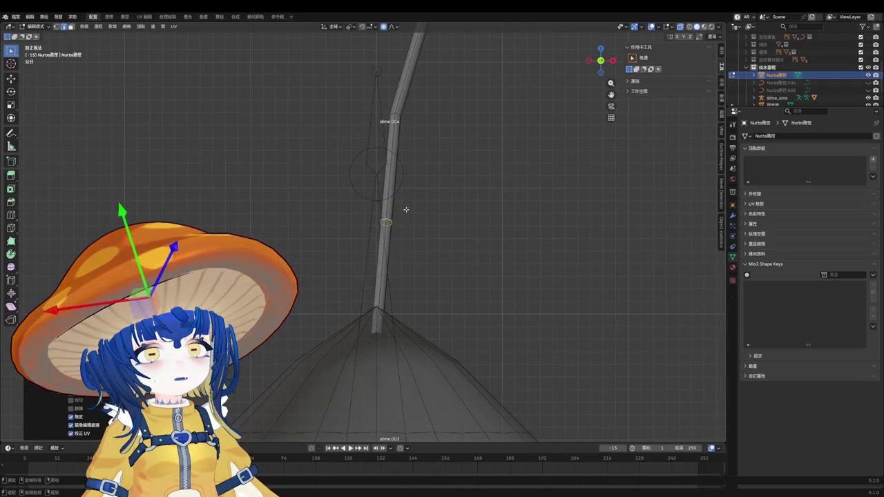
pyautogui.press('g')
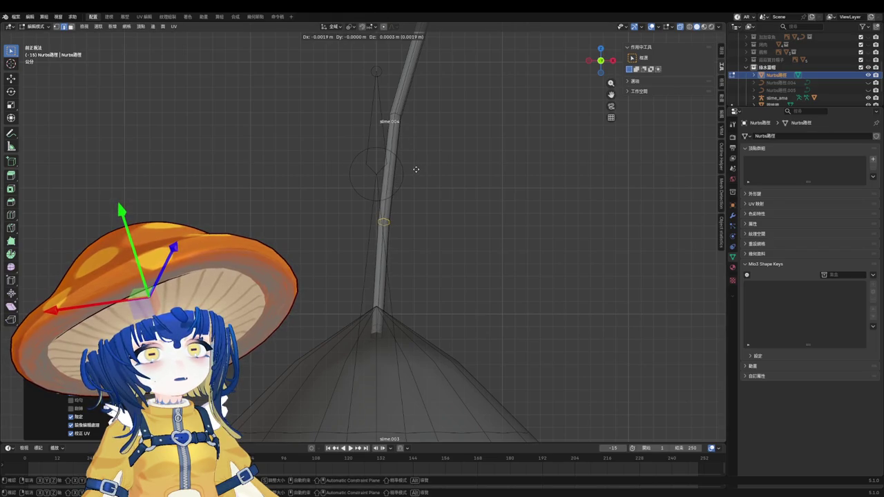
pyautogui.click(416, 170)
pyautogui.moveTo(416, 169); pyautogui.dragTo(420, 191, button='middle')
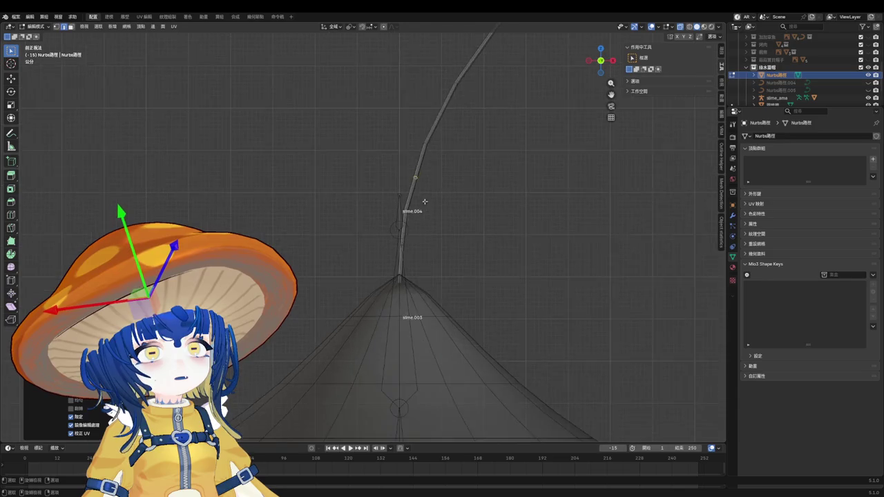
pyautogui.scroll(3, 416, 161)
pyautogui.click(426, 135)
pyautogui.scroll(-2, 427, 135)
pyautogui.scroll(1, 442, 152)
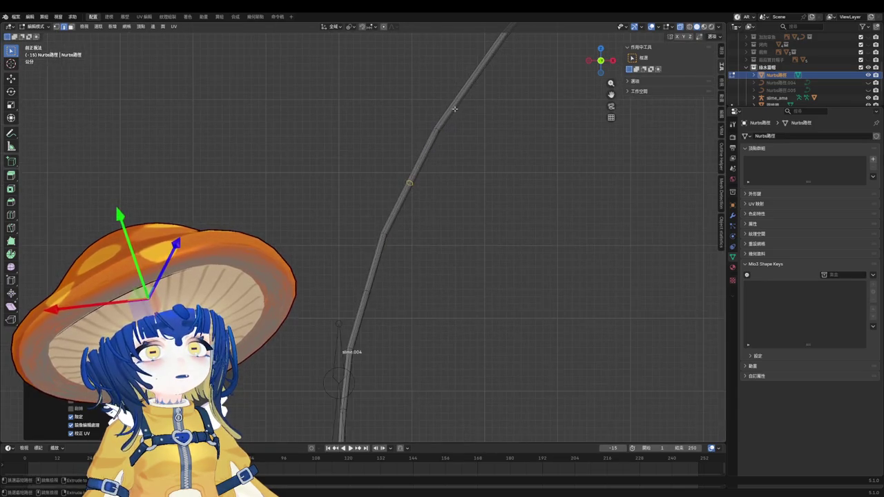
pyautogui.scroll(-2, 455, 172)
pyautogui.press('Tab')
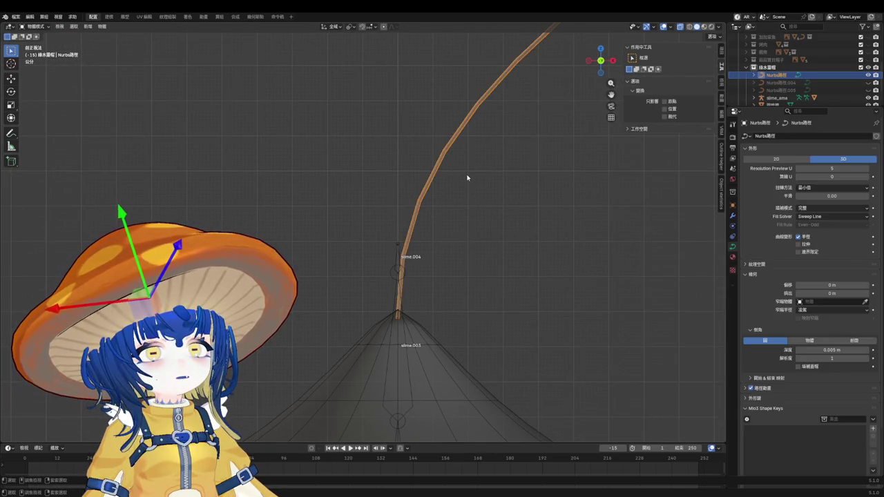
pyautogui.click(468, 178)
# Step: Set the antenna's Resolution Preview U to 7 and convert the curve to a mesh
pyautogui.scroll(2, 433, 208)
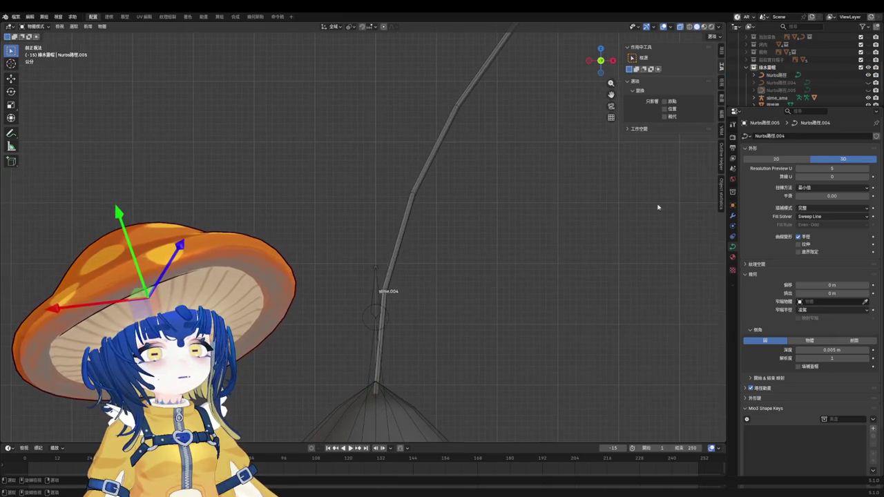
pyautogui.click(776, 75)
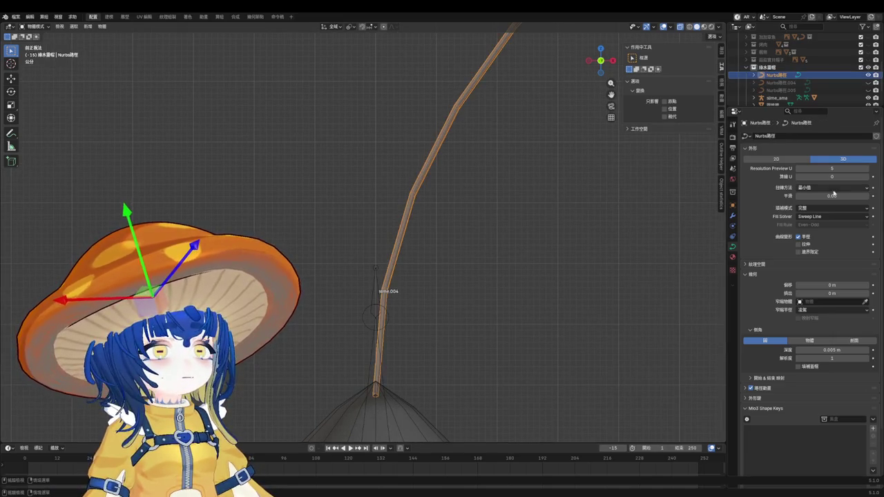
pyautogui.click(866, 169)
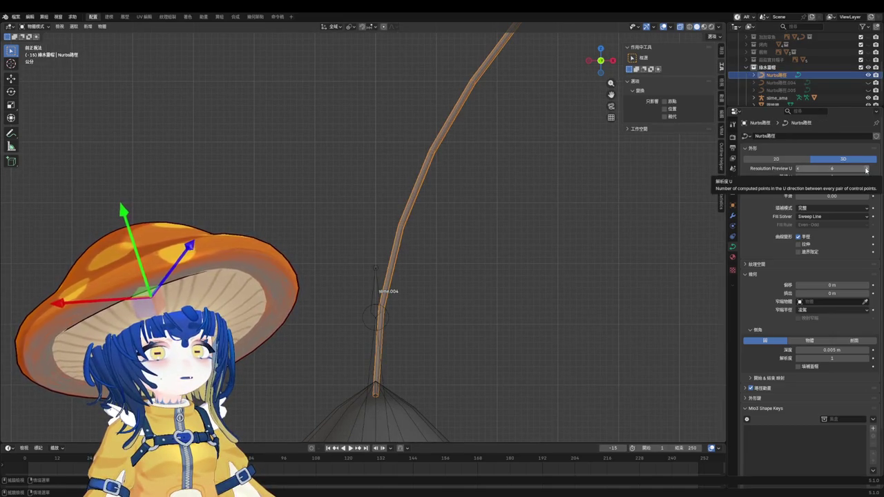
pyautogui.click(866, 168)
pyautogui.moveTo(549, 293)
pyautogui.mouseDown(button='middle')
pyautogui.moveTo(454, 290)
pyautogui.moveTo(403, 223)
pyautogui.moveTo(409, 314)
pyautogui.mouseUp(button='middle')
pyautogui.scroll(3, 407, 318)
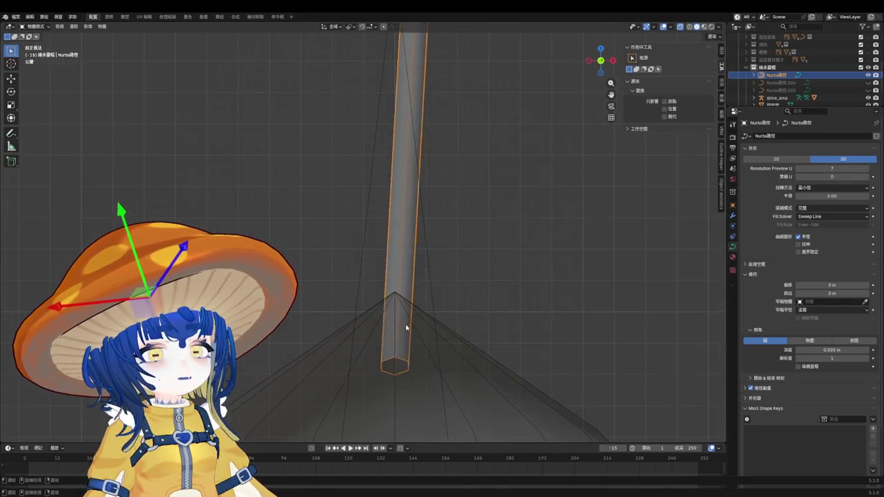
pyautogui.rightClick(401, 213)
pyautogui.moveTo(359, 213)
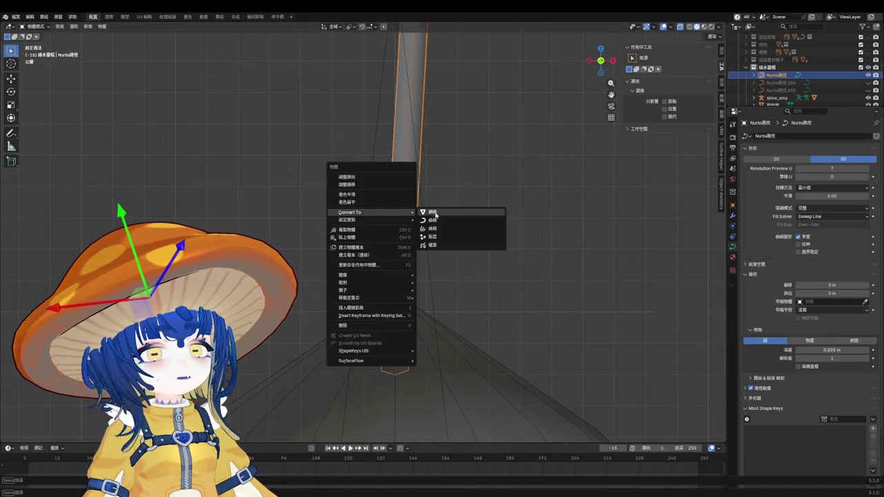
pyautogui.click(433, 213)
# Step: Add an edge loop near the stem base and scale it smaller
pyautogui.press('Tab')
pyautogui.scroll(-3, 400, 140)
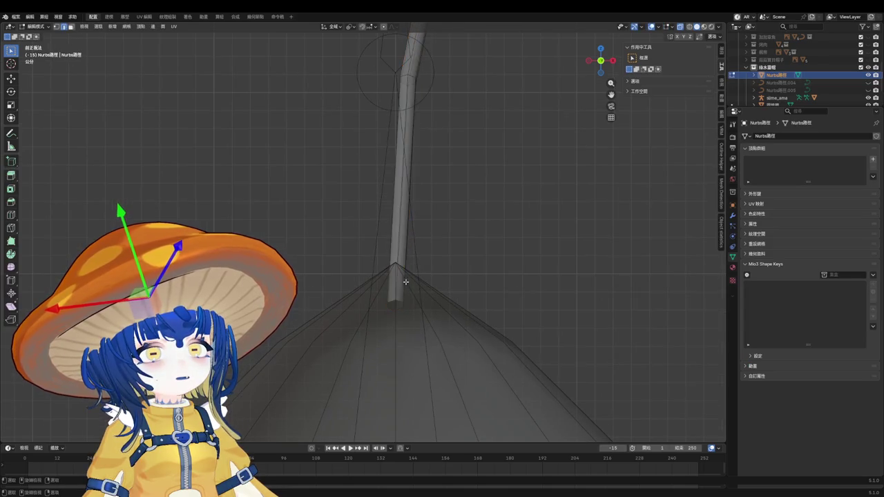
pyautogui.hotkey('ctrl', 'r')
pyautogui.moveTo(409, 179); pyautogui.dragTo(380, 275)
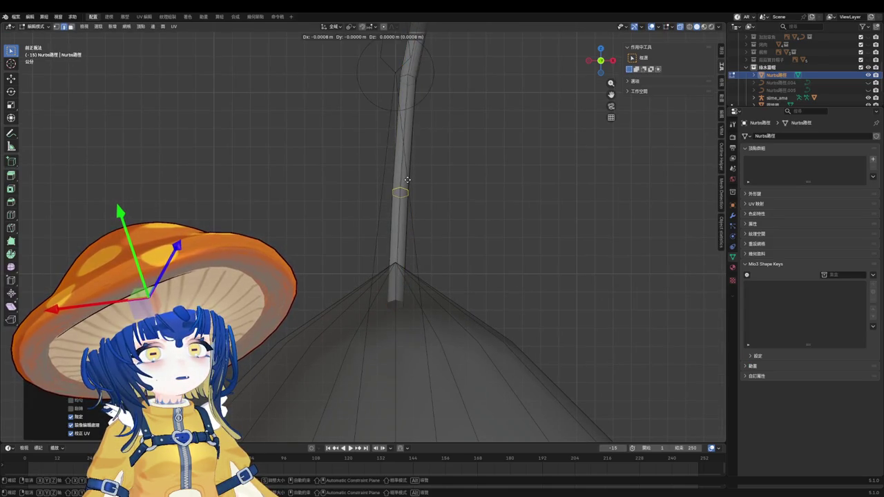
pyautogui.press('g')
pyautogui.press('g')
pyautogui.click(384, 312)
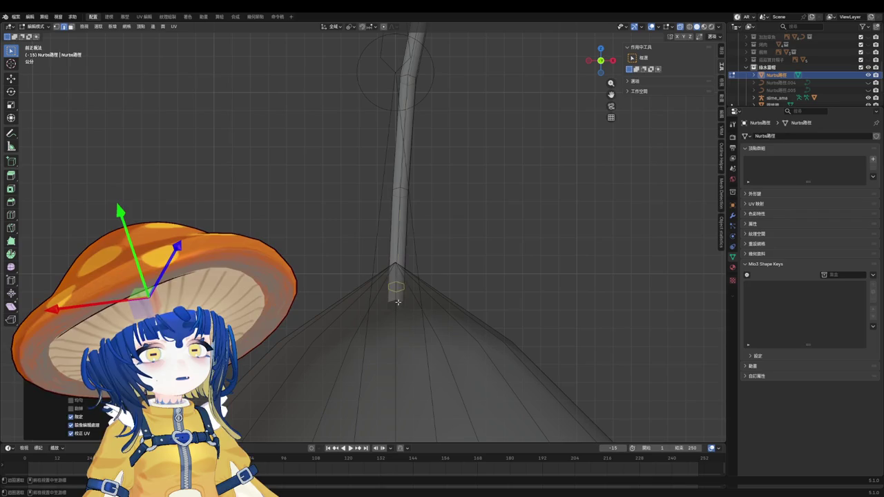
pyautogui.press('s')
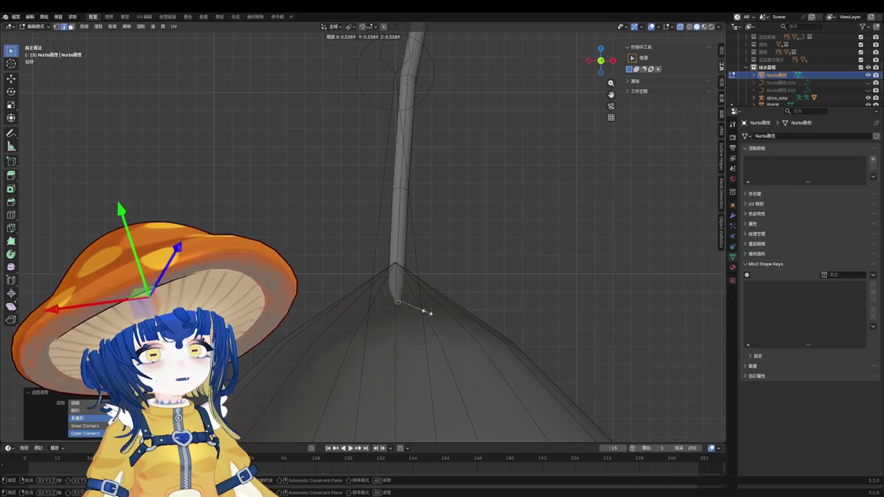
pyautogui.click(427, 312)
# Step: Try moving the loop up the stem, then undo the move
pyautogui.scroll(2, 417, 306)
pyautogui.press('g')
pyautogui.click(458, 296)
pyautogui.press('s')
pyautogui.press('Escape')
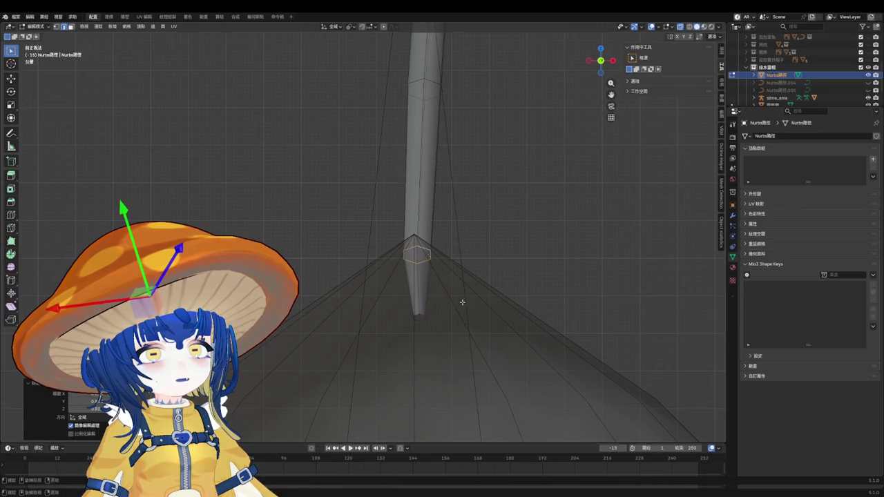
pyautogui.hotkey('ctrl', 'z')
# Step: Slide the loop just below the apex and extrude-scale the end ring to a point
pyautogui.press('g')
pyautogui.press('g')
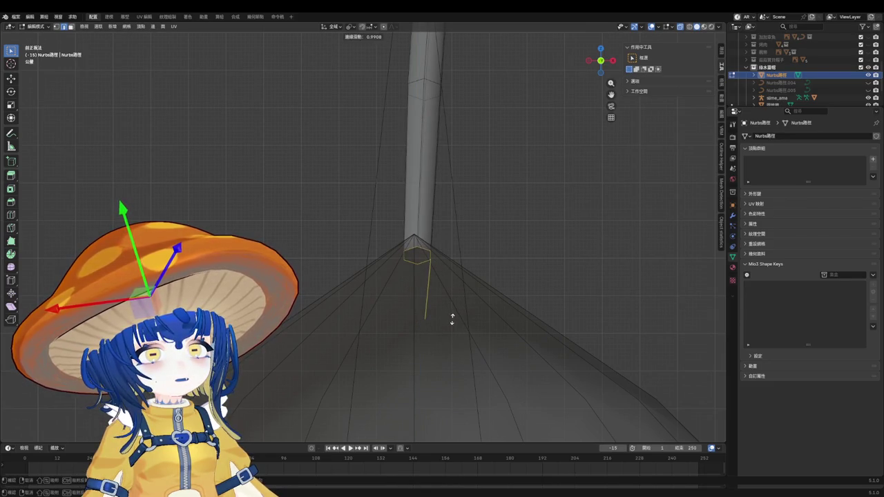
pyautogui.click(452, 318)
pyautogui.press('g')
pyautogui.click(433, 256)
pyautogui.press('e')
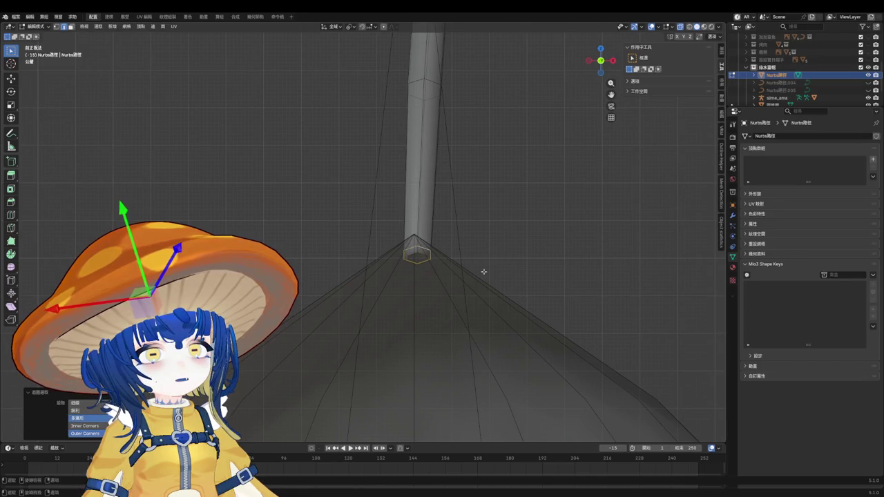
pyautogui.press('s')
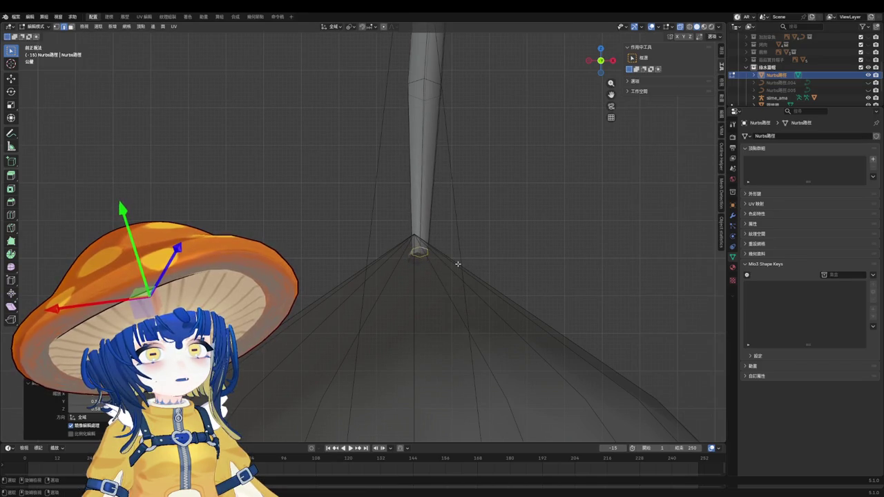
pyautogui.click(456, 262)
# Step: Move the ring up the stem and extrude a smaller ring from it
pyautogui.press('g')
pyautogui.press('g')
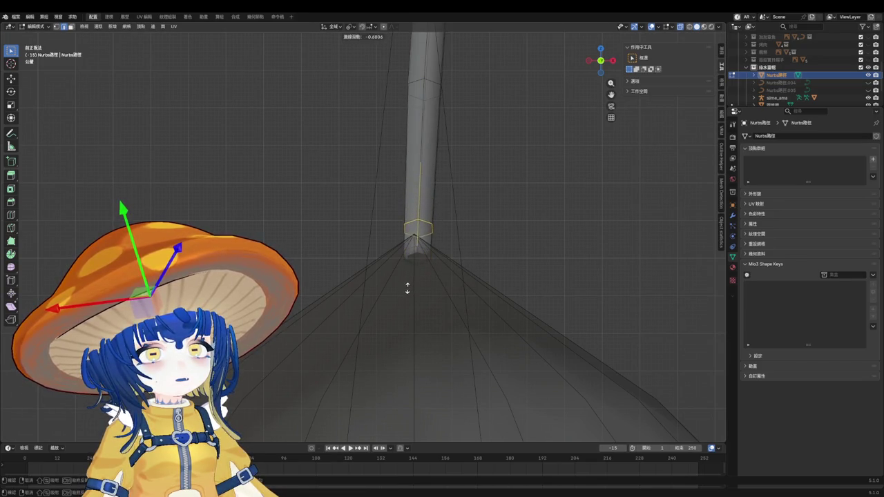
pyautogui.click(407, 290)
pyautogui.press('e')
pyautogui.press('s')
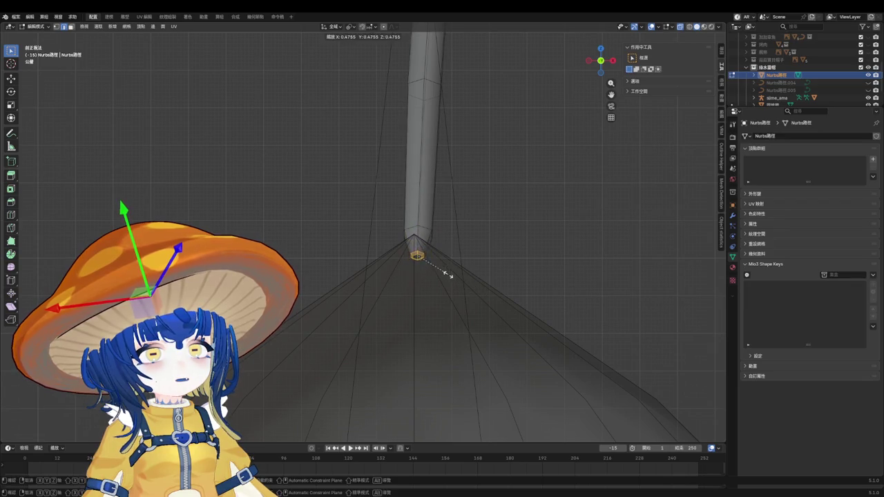
pyautogui.click(448, 275)
# Step: Check the tip from top and side views and undo a trial move toward the apex
pyautogui.press('KP_7')
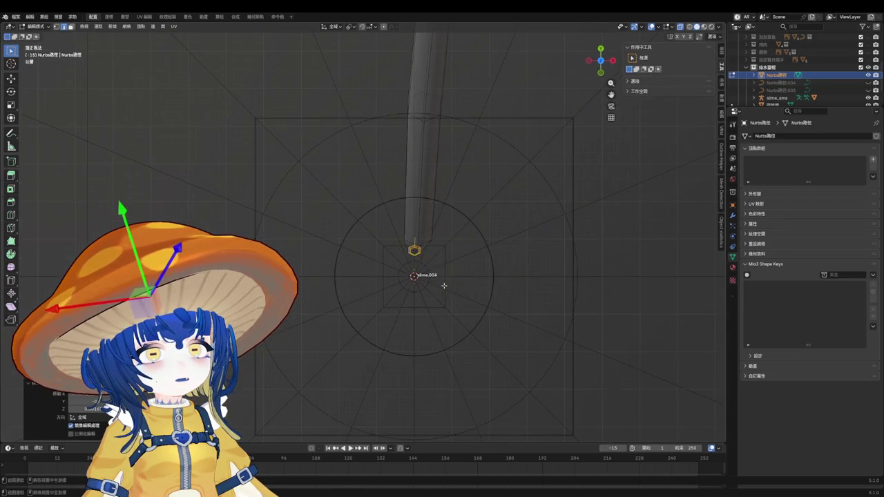
pyautogui.press('KP_3')
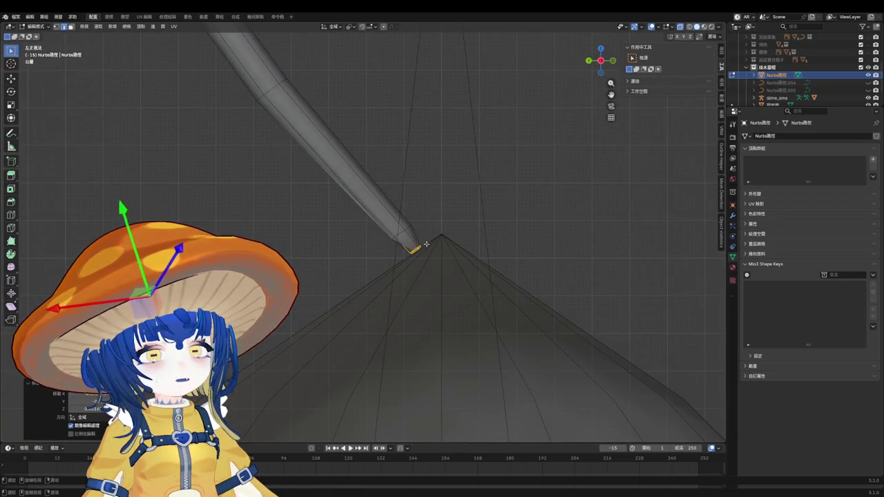
pyautogui.moveTo(426, 241); pyautogui.dragTo(433, 265, button='middle')
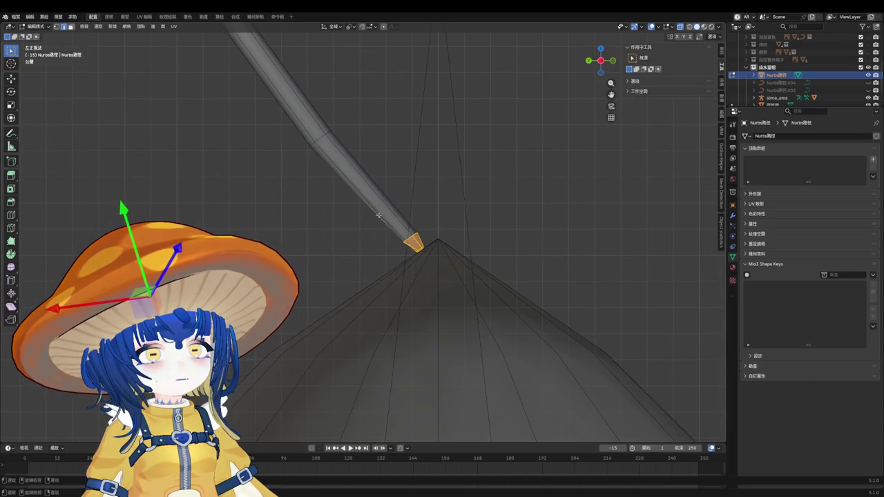
pyautogui.press('g')
pyautogui.click(465, 279)
pyautogui.hotkey('ctrl', 'z')
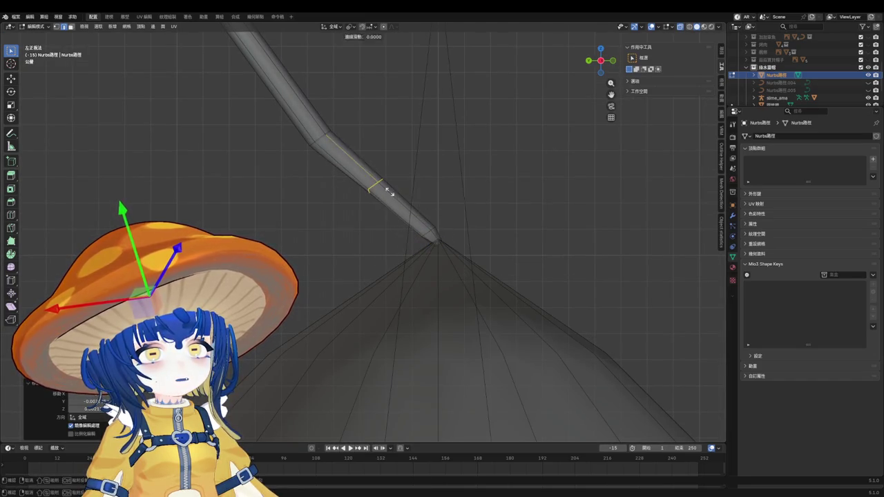
pyautogui.hotkey('ctrl', 'z')
# Step: Reposition the ring and straighten the tube at its bend, checking front and angled views
pyautogui.moveTo(448, 214)
pyautogui.mouseDown(button='middle')
pyautogui.moveTo(426, 213)
pyautogui.moveTo(415, 226)
pyautogui.mouseUp(button='middle')
pyautogui.press('g')
pyautogui.click(409, 214)
pyautogui.press('g')
pyautogui.click(513, 234)
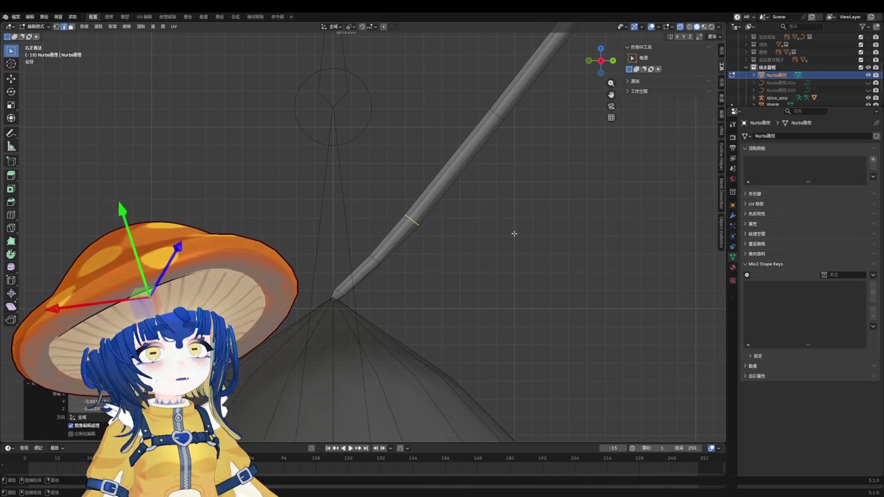
pyautogui.moveTo(446, 255)
pyautogui.mouseDown(button='middle')
pyautogui.moveTo(472, 270)
pyautogui.moveTo(521, 273)
pyautogui.mouseUp(button='middle')
pyautogui.press('KP_1')
pyautogui.moveTo(465, 241)
pyautogui.mouseDown(button='middle')
pyautogui.moveTo(440, 233)
pyautogui.moveTo(420, 243)
pyautogui.moveTo(516, 248)
pyautogui.moveTo(414, 245)
pyautogui.moveTo(487, 166)
pyautogui.mouseUp(button='middle')
pyautogui.press('KP_1')
pyautogui.moveTo(555, 155)
pyautogui.mouseDown(button='middle')
pyautogui.moveTo(637, 187)
pyautogui.moveTo(676, 187)
pyautogui.moveTo(531, 190)
pyautogui.mouseUp(button='middle')
pyautogui.scroll(-4, 531, 191)
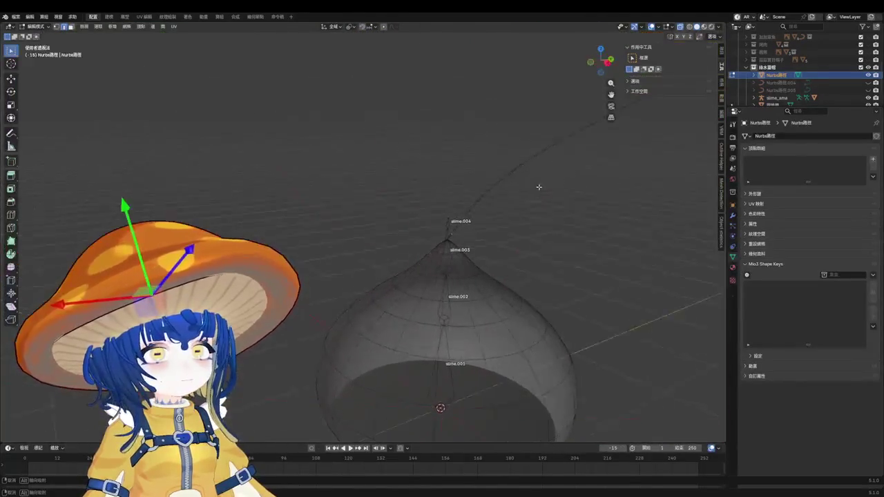
# Step: Revert the mesh conversion and enter edit mode on the NURBS antenna curve
pyautogui.scroll(4, 472, 230)
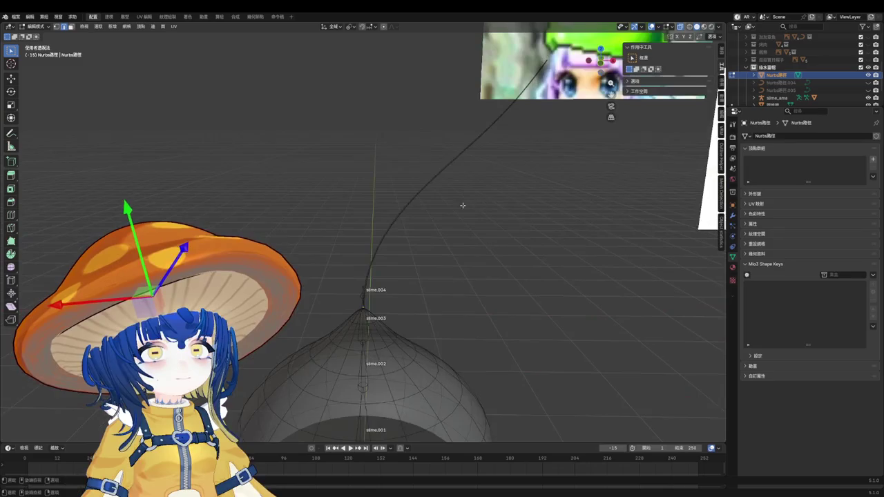
pyautogui.moveTo(435, 217)
pyautogui.mouseDown(button='middle')
pyautogui.moveTo(495, 214)
pyautogui.moveTo(478, 225)
pyautogui.mouseUp(button='middle')
pyautogui.press('Tab')
pyautogui.hotkey('ctrl', 'z')
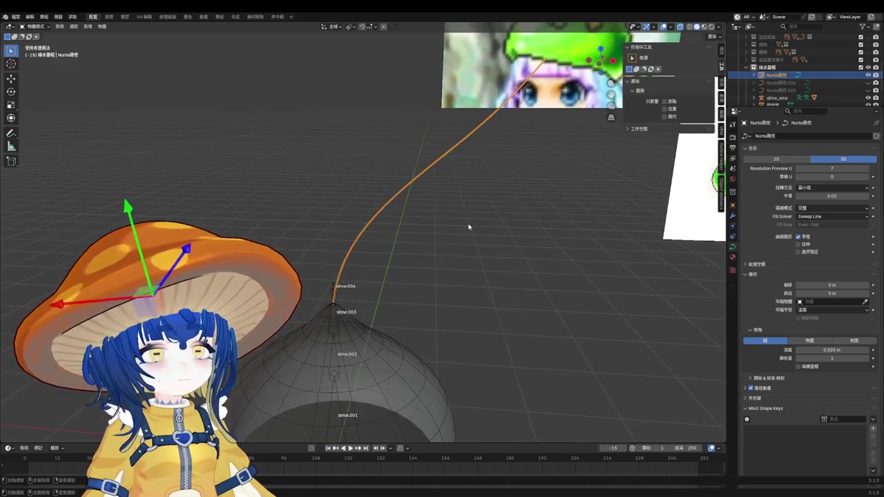
pyautogui.hotkey('ctrl', 'shift', 'z')
pyautogui.hotkey('ctrl', 'z')
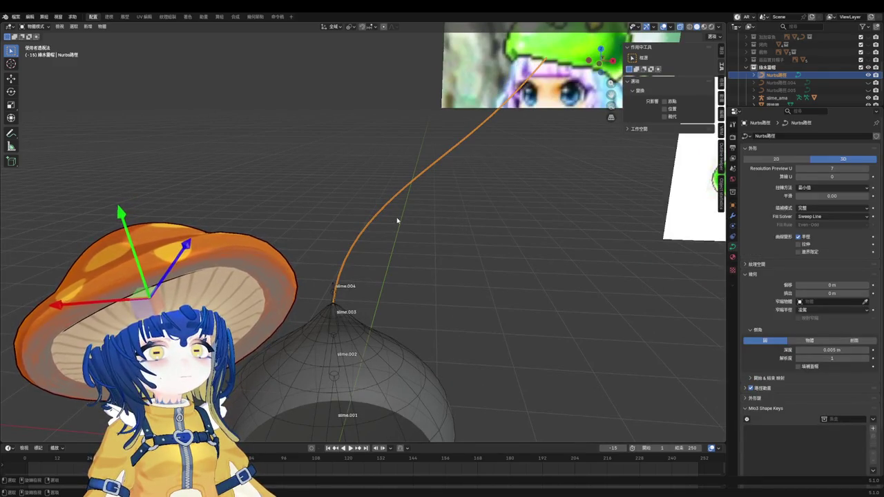
pyautogui.hotkey('ctrl', 'Tab')
pyautogui.click(481, 221)
# Step: Move two upper control points in side orthographic views and save
pyautogui.moveTo(481, 221); pyautogui.dragTo(414, 208, button='middle')
pyautogui.press('ctrl+KP_1')
pyautogui.press('g')
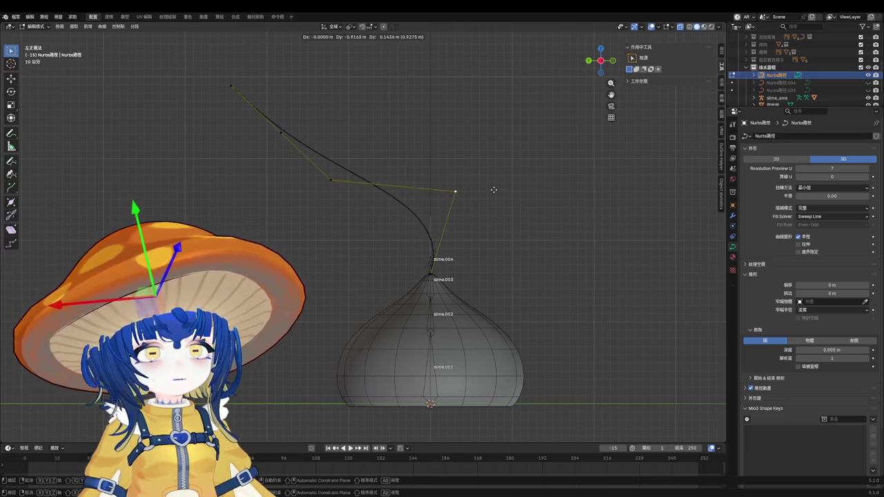
pyautogui.click(492, 192)
pyautogui.press('KP_3')
pyautogui.scroll(2, 473, 214)
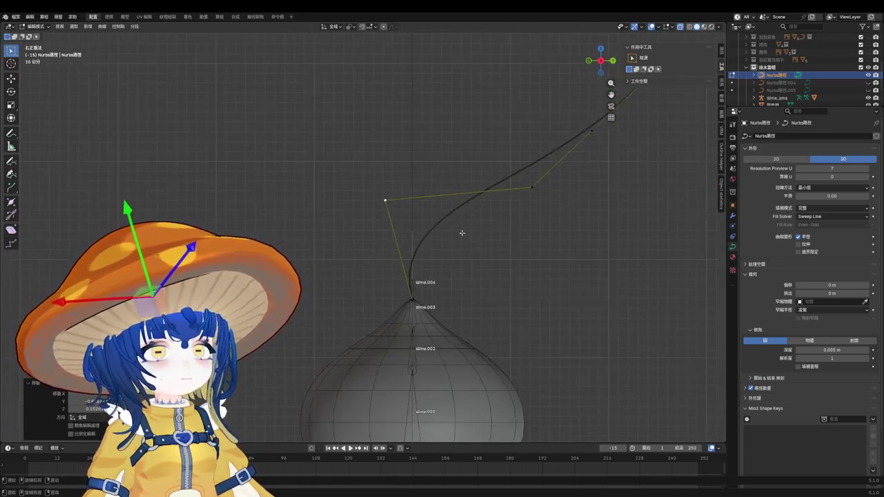
pyautogui.keyDown('shift'); pyautogui.moveTo(463, 233); pyautogui.dragTo(427, 244, button='middle'); pyautogui.keyUp('shift')
pyautogui.click(523, 195)
pyautogui.press('g')
pyautogui.click(476, 182)
pyautogui.hotkey('ctrl', 's')
# Step: Reposition the curve's end point in the front orthographic view
pyautogui.moveTo(468, 219)
pyautogui.mouseDown(button='middle')
pyautogui.moveTo(501, 229)
pyautogui.moveTo(506, 223)
pyautogui.moveTo(479, 226)
pyautogui.moveTo(597, 195)
pyautogui.moveTo(545, 191)
pyautogui.mouseUp(button='middle')
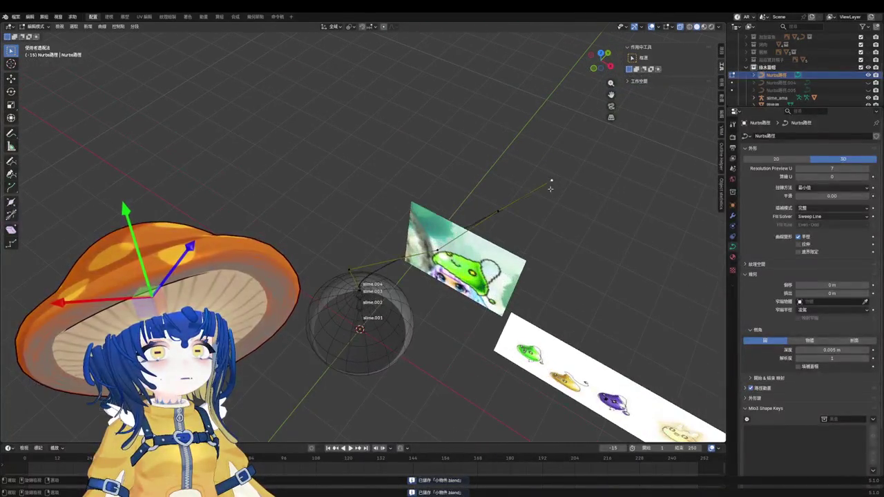
pyautogui.press('KP_1')
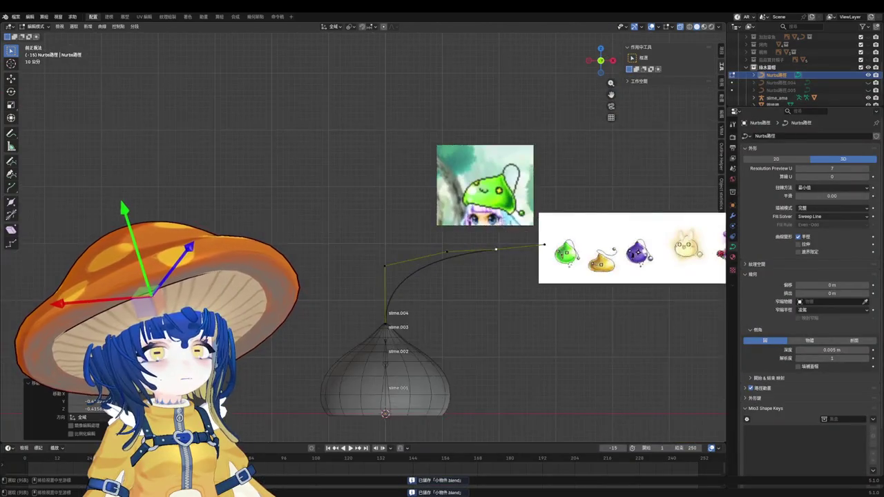
pyautogui.scroll(2, 493, 242)
pyautogui.press('g')
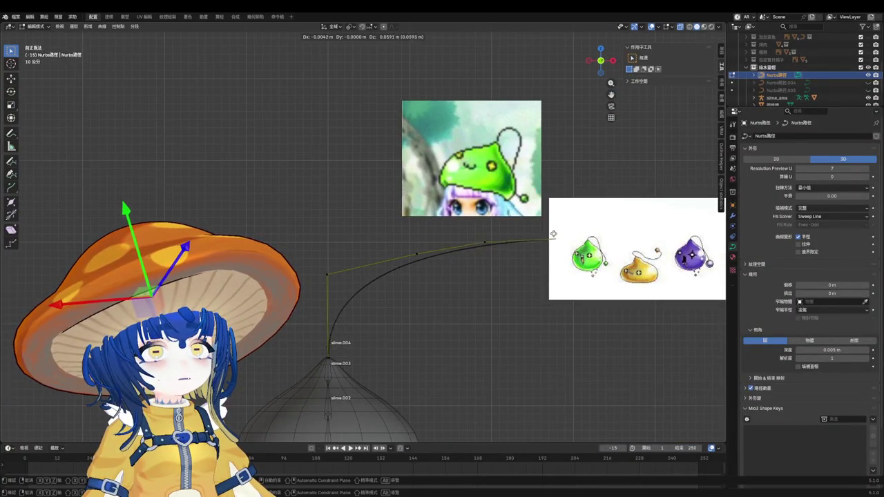
pyautogui.click(474, 237)
pyautogui.press('g')
pyautogui.click(479, 238)
# Step: Adjust a control point and nudge the end point toward the reference image, then save
pyautogui.moveTo(480, 239)
pyautogui.mouseDown(button='middle')
pyautogui.moveTo(498, 287)
pyautogui.moveTo(527, 292)
pyautogui.mouseUp(button='middle')
pyautogui.scroll(-3, 527, 292)
pyautogui.press('g')
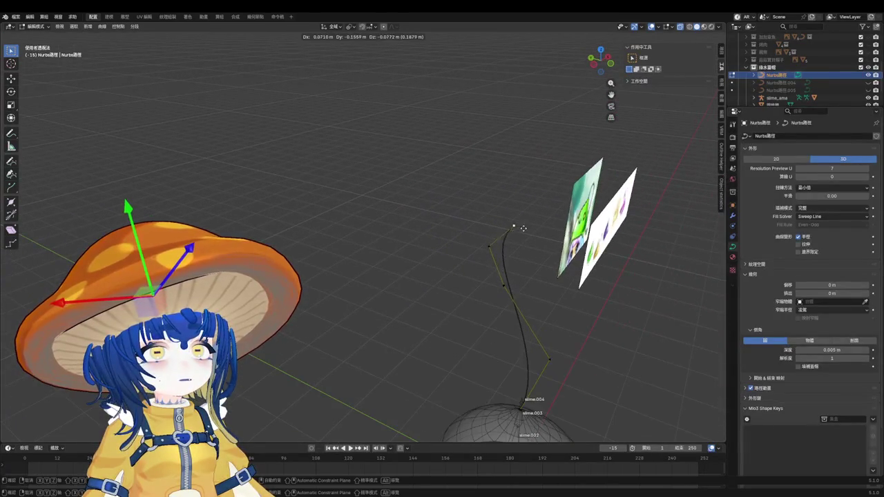
pyautogui.click(545, 242)
pyautogui.moveTo(545, 243); pyautogui.dragTo(466, 270, button='middle')
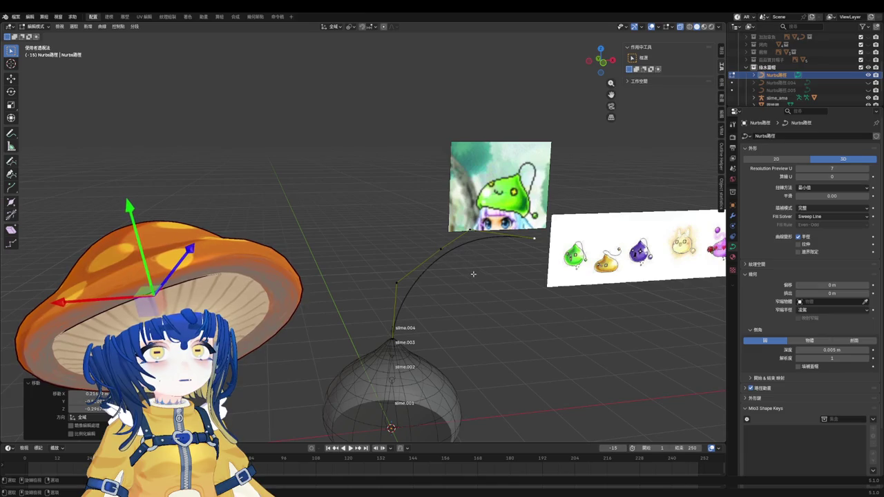
pyautogui.moveTo(467, 299)
pyautogui.mouseDown(button='middle')
pyautogui.moveTo(534, 239)
pyautogui.moveTo(536, 250)
pyautogui.mouseUp(button='middle')
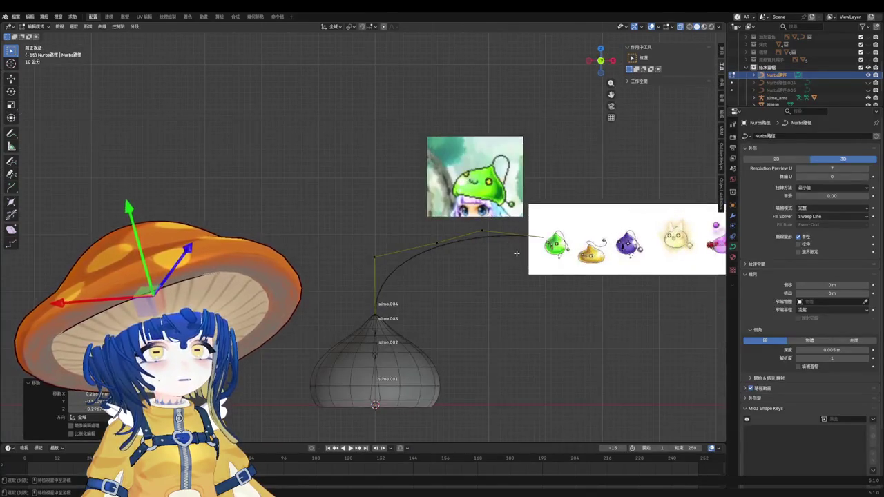
pyautogui.press('g')
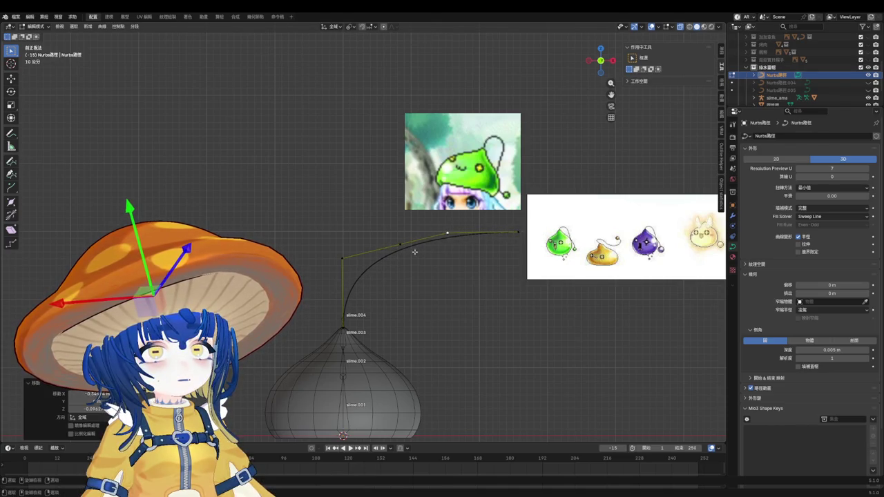
pyautogui.click(399, 246)
pyautogui.hotkey('ctrl', 's')
# Step: Lower the two rightmost control points slightly, checking side and front views, and save
pyautogui.press('Tab')
pyautogui.scroll(-3, 439, 273)
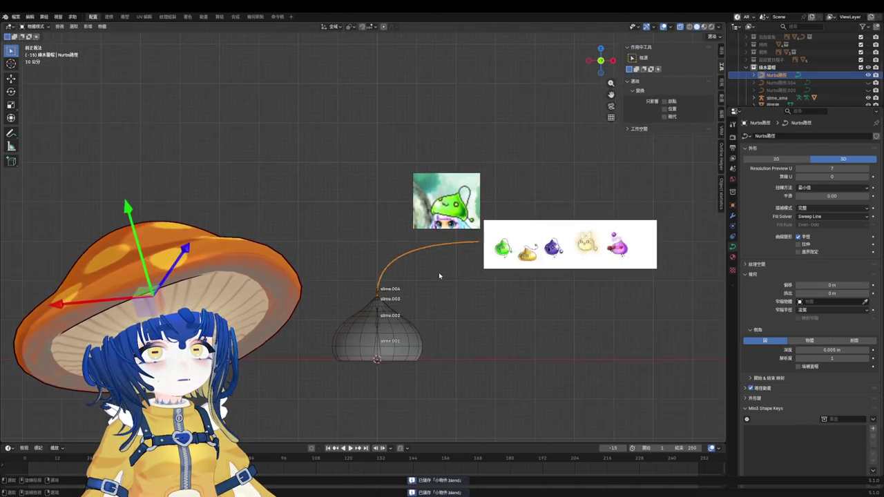
pyautogui.scroll(3, 392, 261)
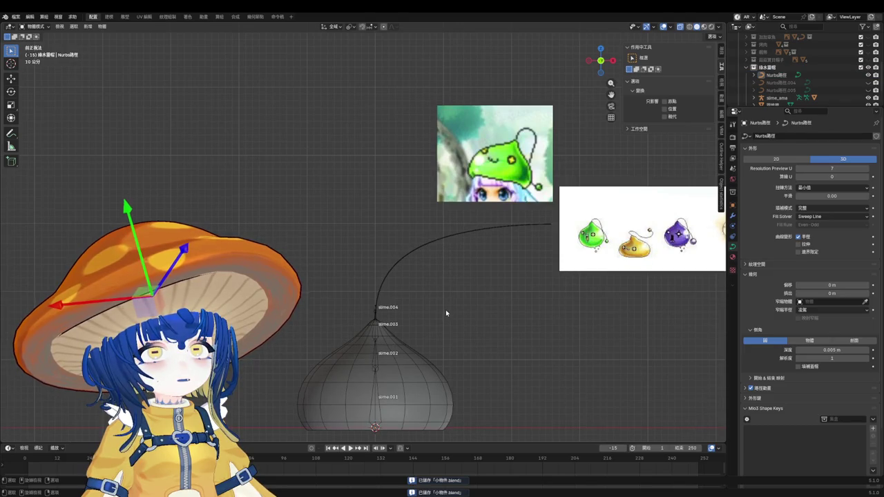
pyautogui.click(483, 228)
pyautogui.press('Tab')
pyautogui.scroll(2, 475, 215)
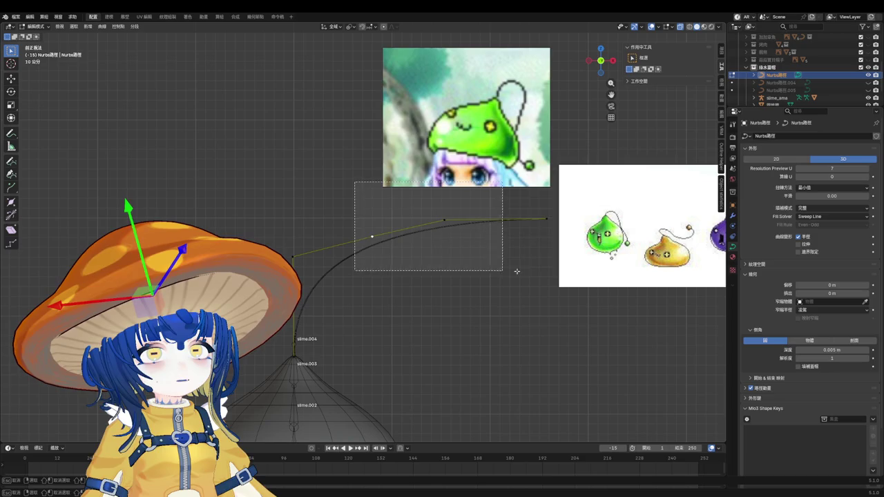
pyautogui.moveTo(354, 182); pyautogui.dragTo(548, 256)
pyautogui.press('g')
pyautogui.click(551, 262)
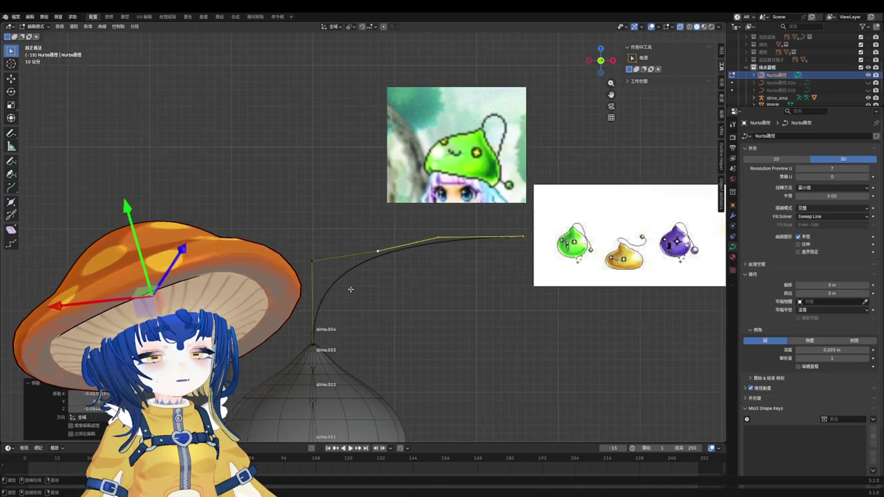
pyautogui.press('KP_3')
pyautogui.press('KP_1')
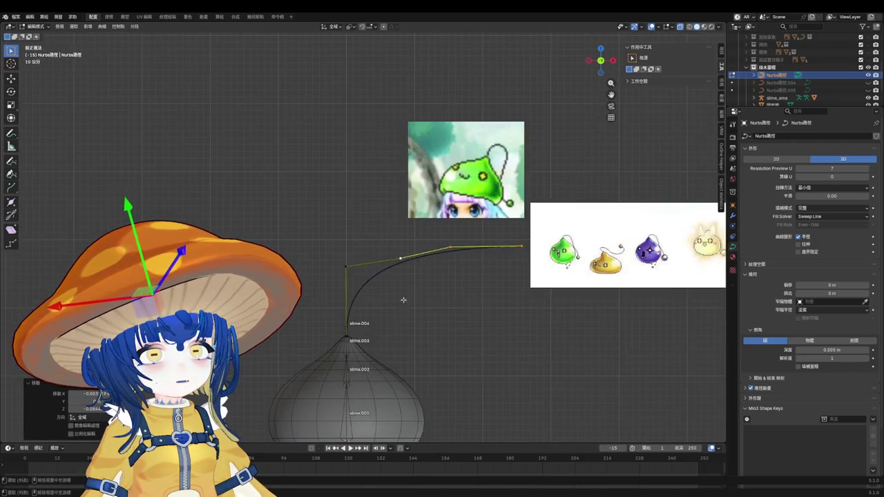
pyautogui.hotkey('ctrl', 's')
# Step: Return to object mode and select the antenna curve
pyautogui.press('Tab')
pyautogui.scroll(-2, 470, 290)
pyautogui.scroll(3, 385, 331)
pyautogui.scroll(4, 404, 276)
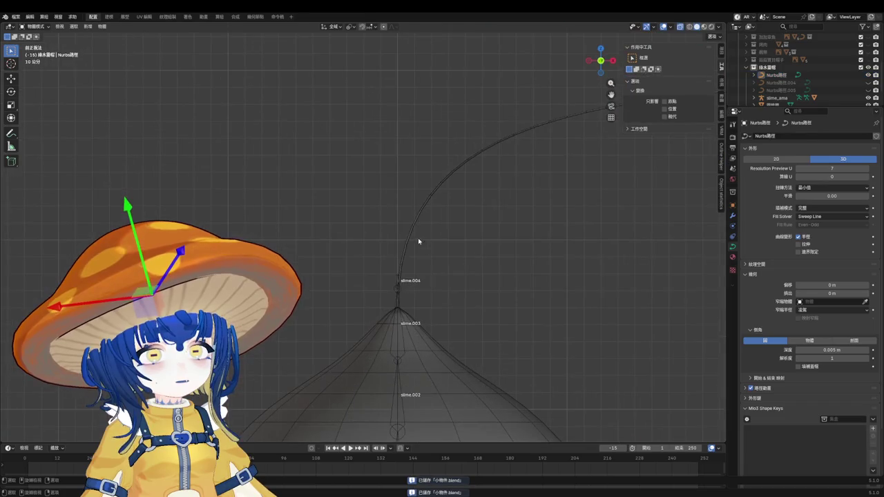
pyautogui.click(405, 247)
pyautogui.scroll(3, 400, 319)
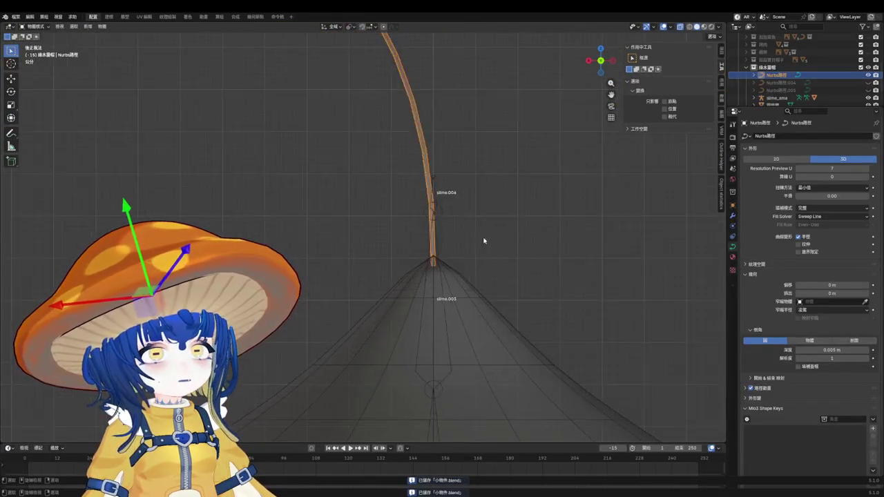
# Step: Duplicate the antenna curve in place as a backup copy and save the file
pyautogui.press('Tab')
pyautogui.moveTo(401, 256)
pyautogui.mouseDown(button='middle')
pyautogui.moveTo(385, 256)
pyautogui.moveTo(428, 259)
pyautogui.moveTo(408, 274)
pyautogui.moveTo(424, 259)
pyautogui.moveTo(408, 221)
pyautogui.mouseUp(button='middle')
pyautogui.press('Tab')
pyautogui.hotkey('shift', 'd')
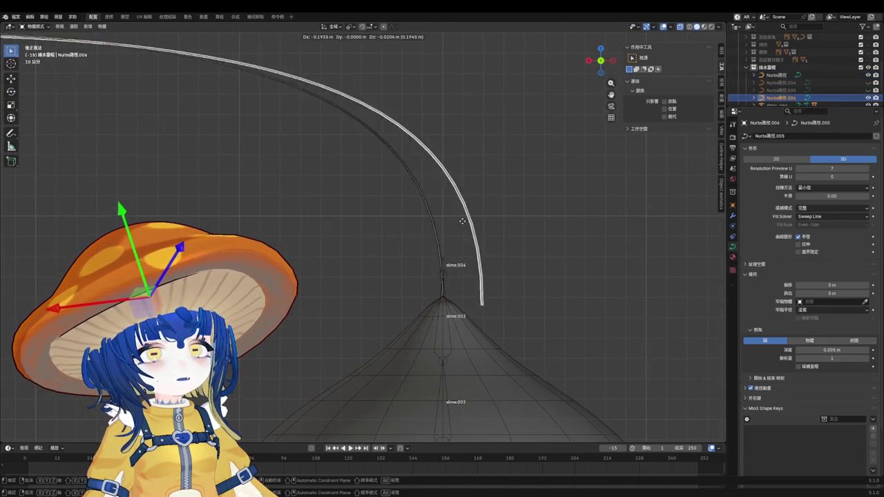
pyautogui.press('Escape')
pyautogui.click(511, 213)
pyautogui.hotkey('ctrl', 's')
# Step: Convert the original antenna curve into a mesh tube
pyautogui.click(430, 214)
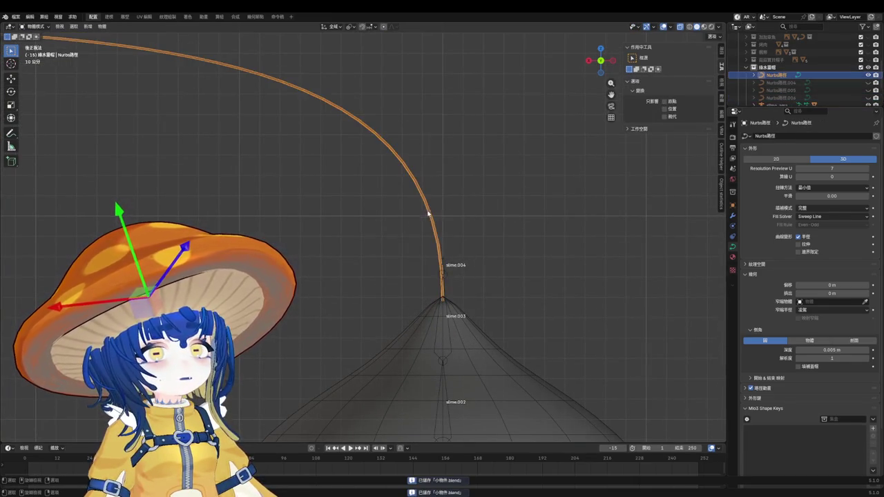
pyautogui.rightClick(431, 216)
pyautogui.click(477, 215)
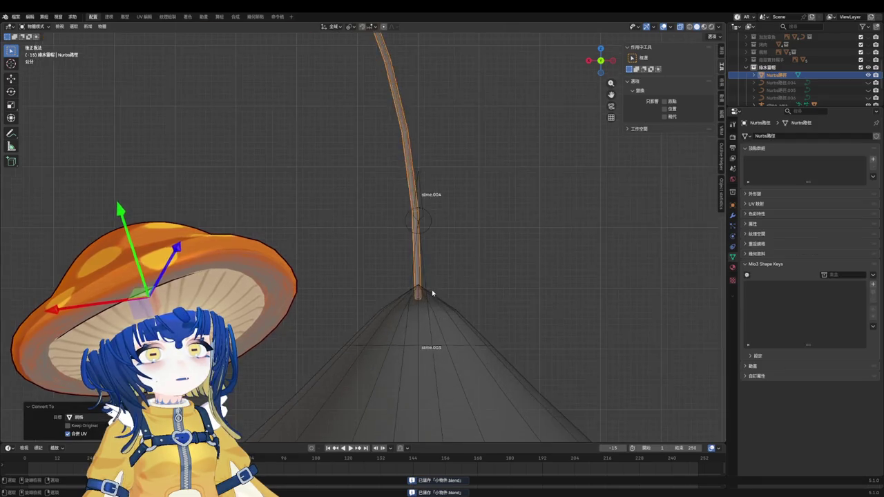
pyautogui.press('Tab')
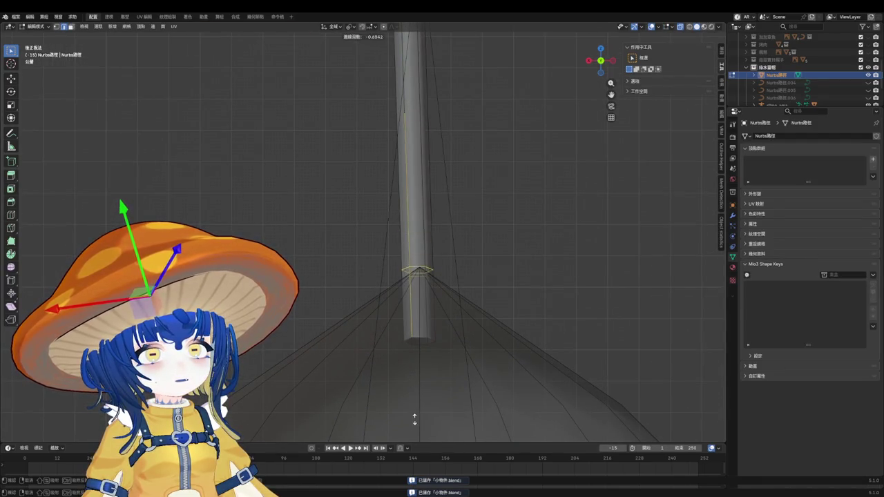
pyautogui.click(414, 420)
# Step: Loop-cut near the tube's base, shrink and lower that loop, then delete the small bottom section
pyautogui.hotkey('ctrl', 'r')
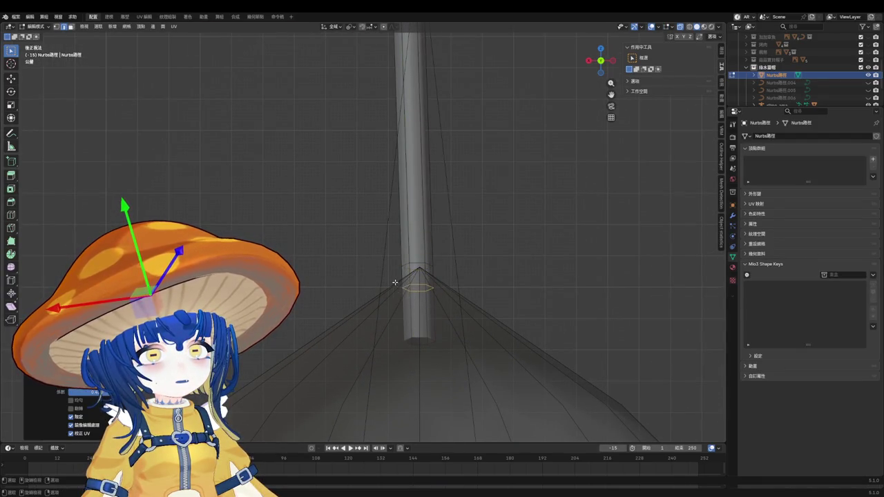
pyautogui.click(395, 284)
pyautogui.press('s')
pyautogui.click(463, 359)
pyautogui.press('g')
pyautogui.press('z')
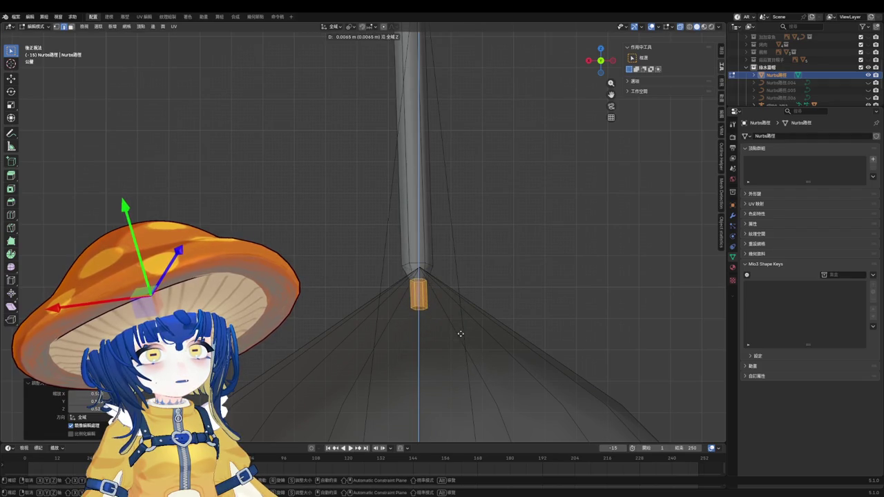
pyautogui.click(459, 331)
pyautogui.press('x')
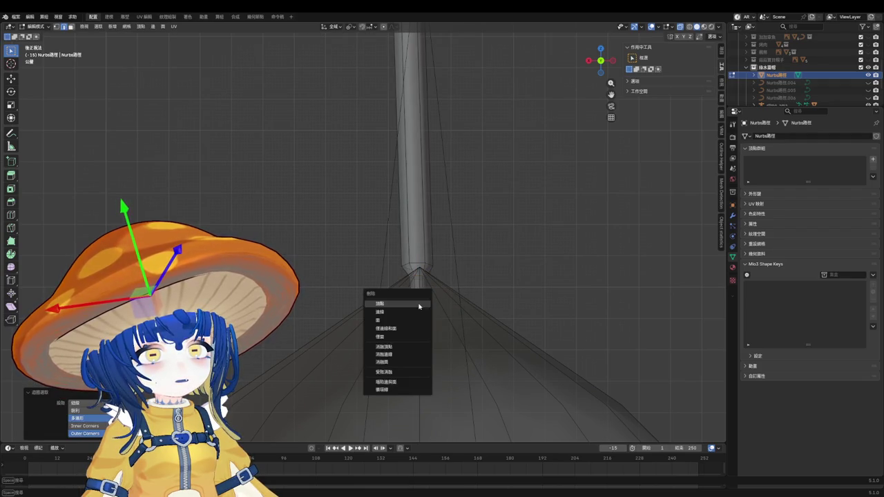